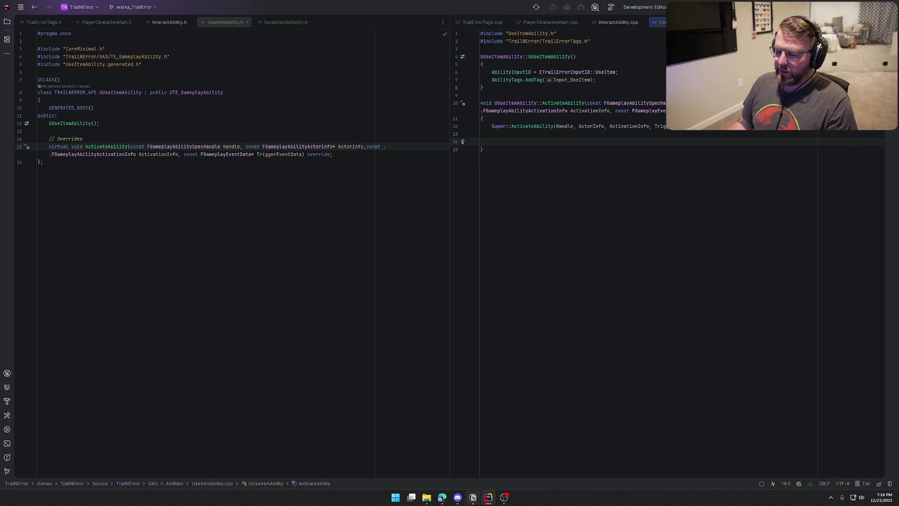
- Bring up SwapHandsAbility.h next to UseItemAbility.cpp
mouse_move(426, 498)
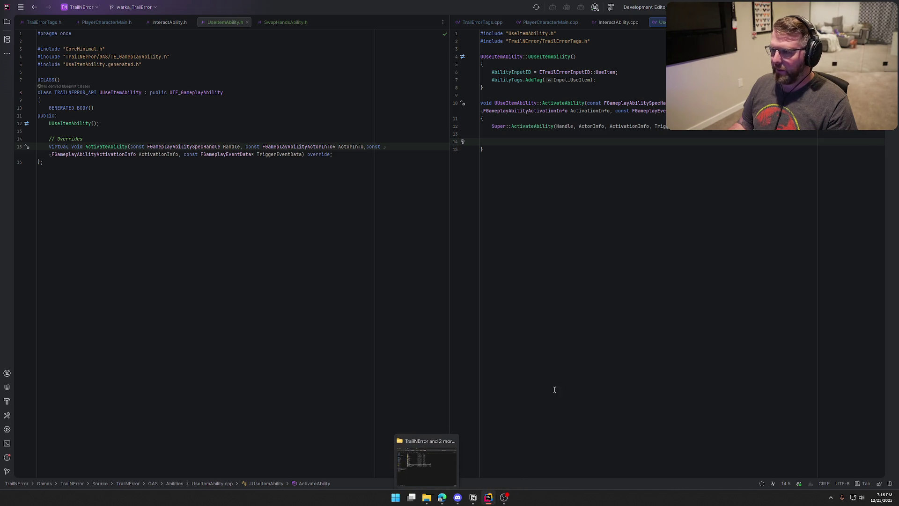
left_click(283, 22)
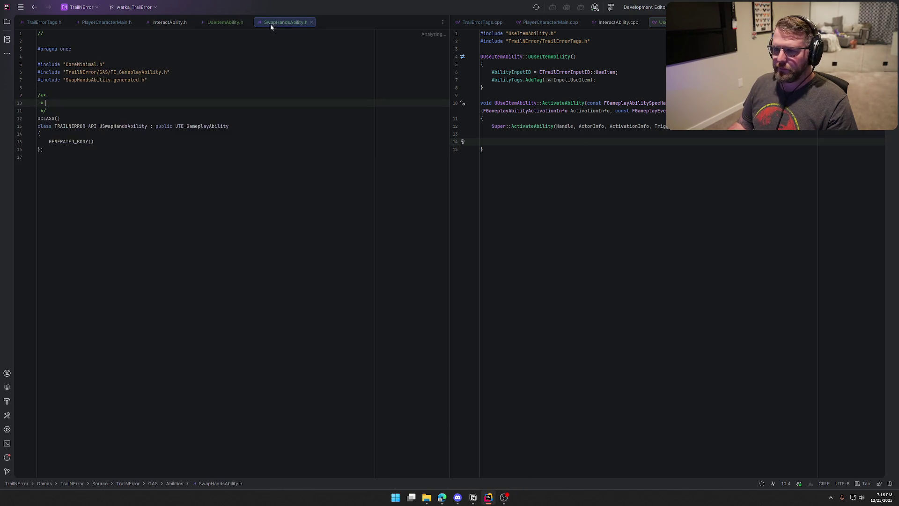
- Delete the boilerplate comment lines from SwapHandsAbility.cpp and SwapHandsAbility.h
key("ctrl+y")
key("ctrl+y")
key("ctrl+y")
left_click(74, 37)
key("Up")
key("shift+Down")
key("Delete")
key("Down")
key("Down")
key("Down")
key("shift+Down")
key("shift+Down")
key("Delete")
key("Down")
key("Down")
key("Down")
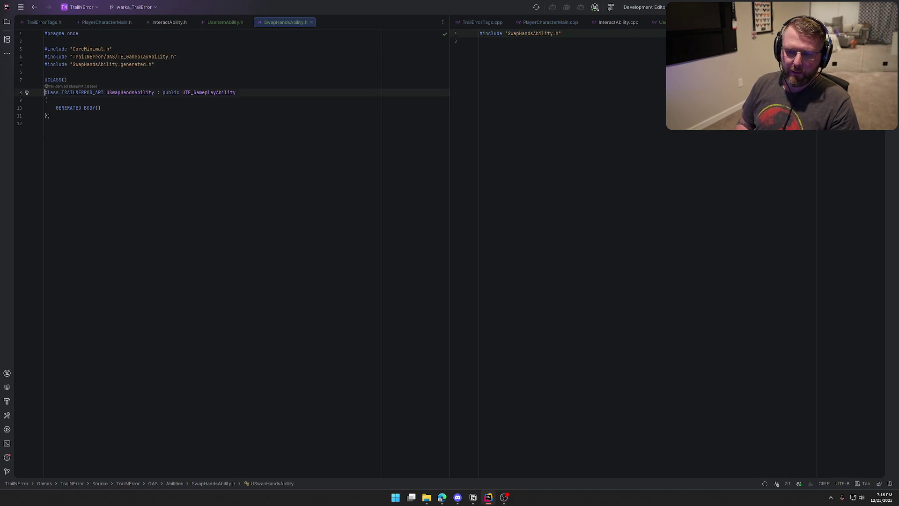
key("ctrl+y")
key("Up")
- Add a public: section after GENERATED_BODY declaring the USwapHandsAbility(); constructor
key("End")
key("Return")
type("public:")
key("Return")
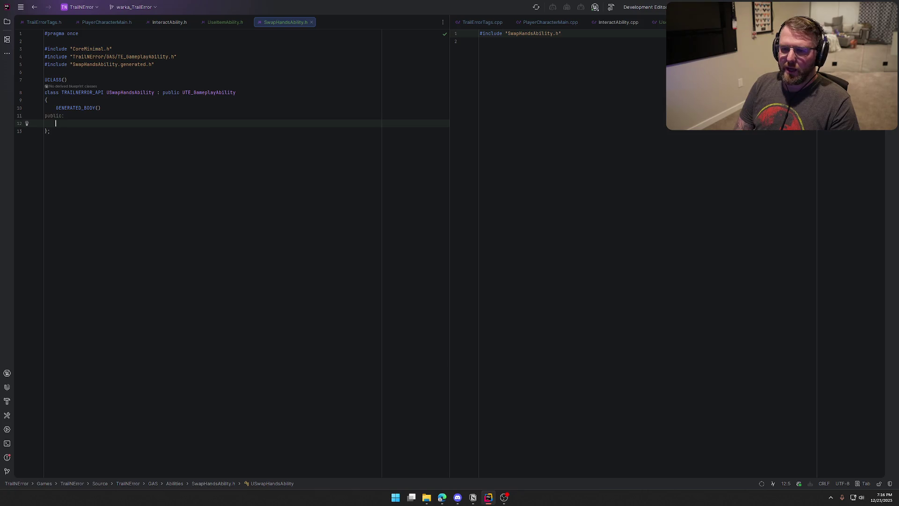
type("USw")
key("Return")
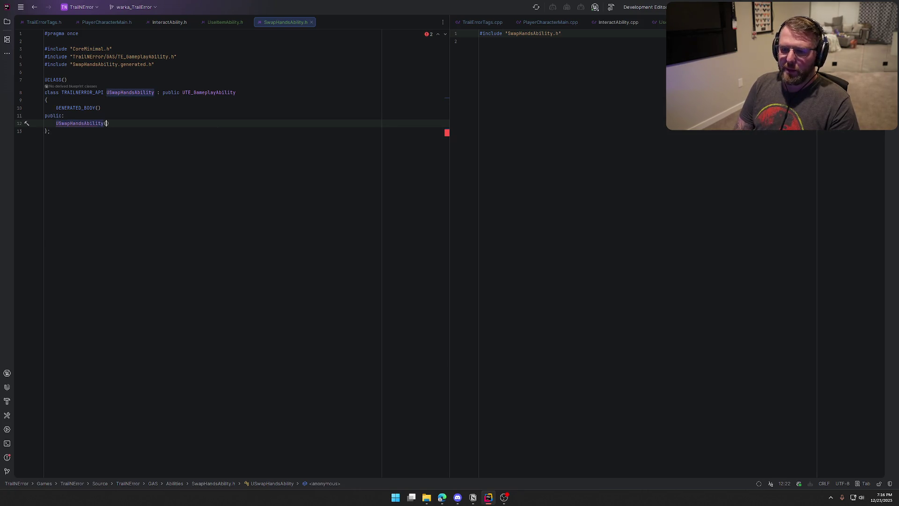
type(");")
- Generate the constructor definition, setting AbilityInputID to SwapHands and adding the Input_SwapHands tag
key("ctrl+Left")
key("alt+Return")
key("Return")
key("Return")
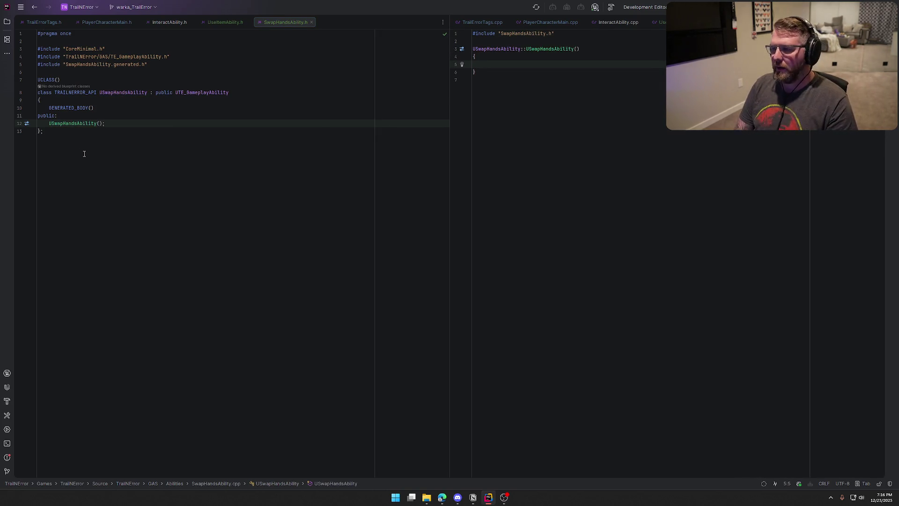
type("Abili")
key("Return")
type("=")
key("Tab")
key("Return")
key("Tab")
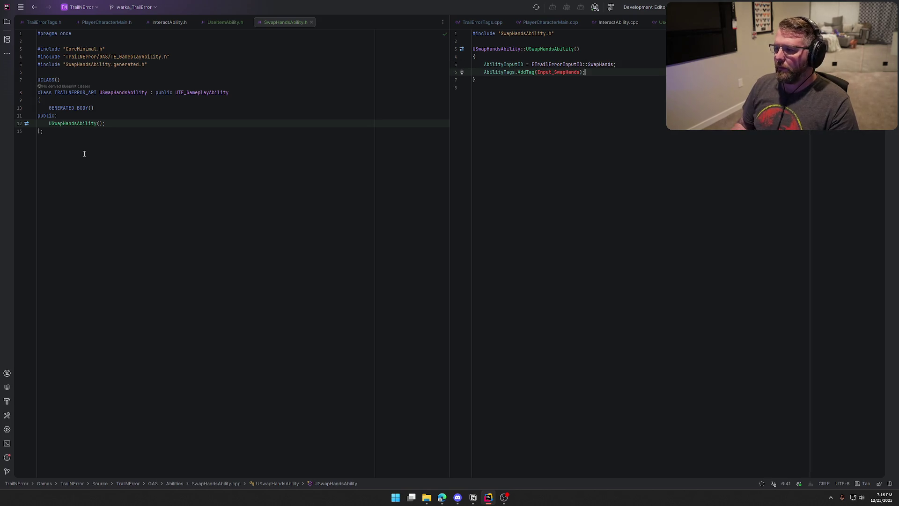
- Check the gameplay tag names, then include TrailErrorTags.h and remove the blank line between includes
left_click(485, 21)
left_click(44, 22)
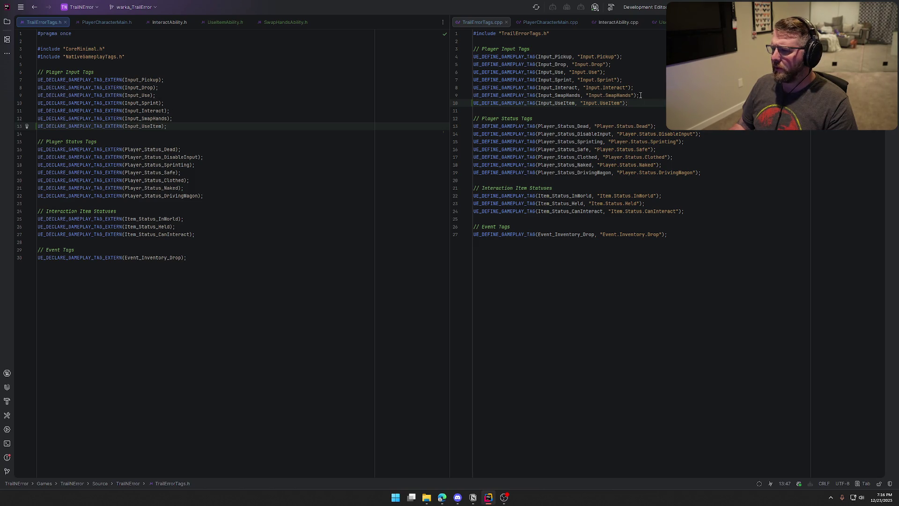
left_click(745, 22)
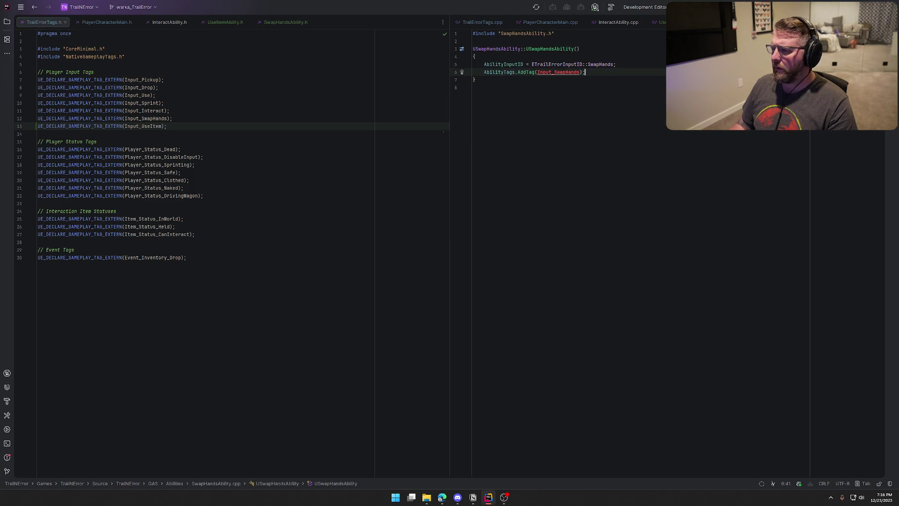
key("alt+Return")
key("Return")
left_click(565, 71)
key("Up")
key("Up")
key("Up")
key("BackSpace")
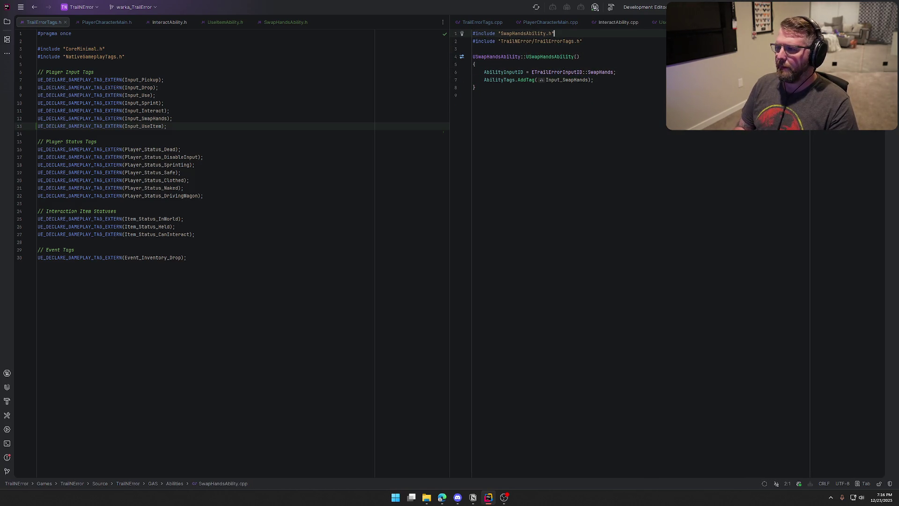
left_click(285, 22)
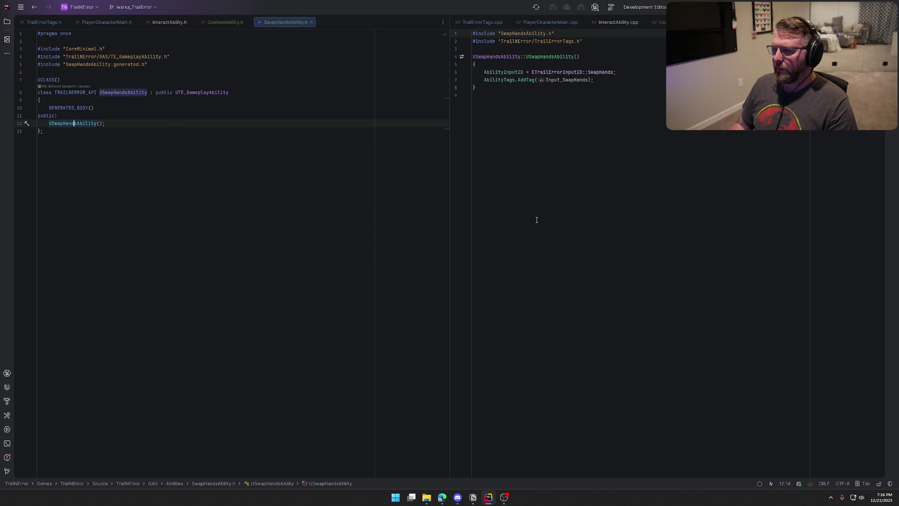
left_click(134, 122)
key("Return")
key("Return")
- Under a // Overrides comment, declare the ActivateAbility override and generate its definition
type("// Overrides")
key("Return")
type("Activate")
key("Return")
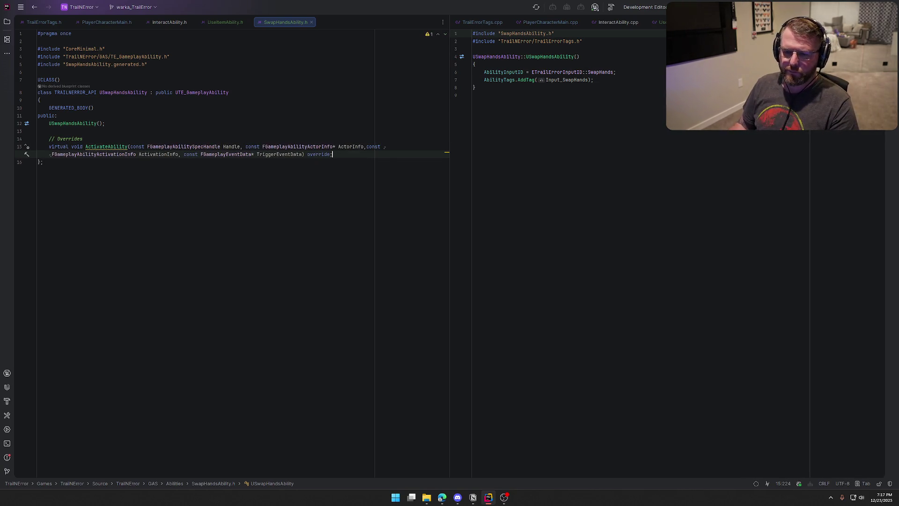
key("alt+Return")
key("Return")
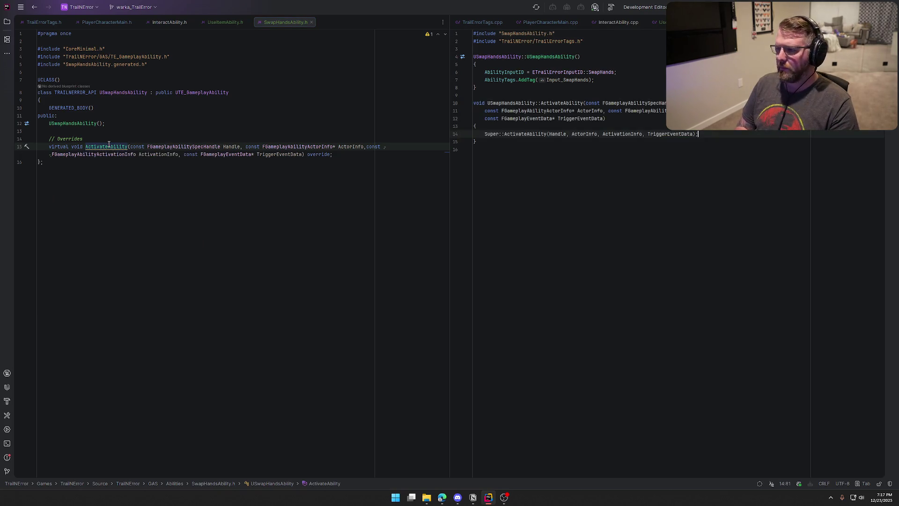
- Rejoin the ActivateAbility parameter lines in the .cpp and add indented blank lines after the Super call
key("Up")
key("Home")
key("BackSpace")
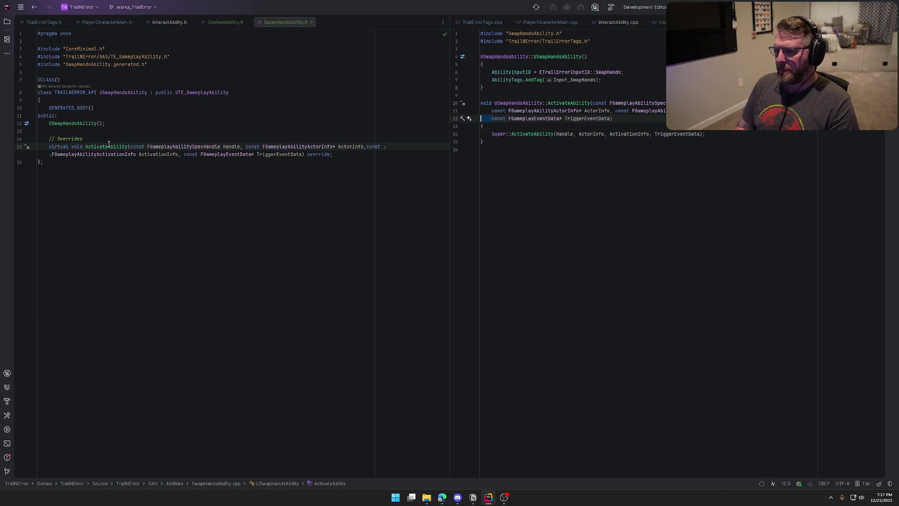
key("Home")
key("Home")
key("BackSpace")
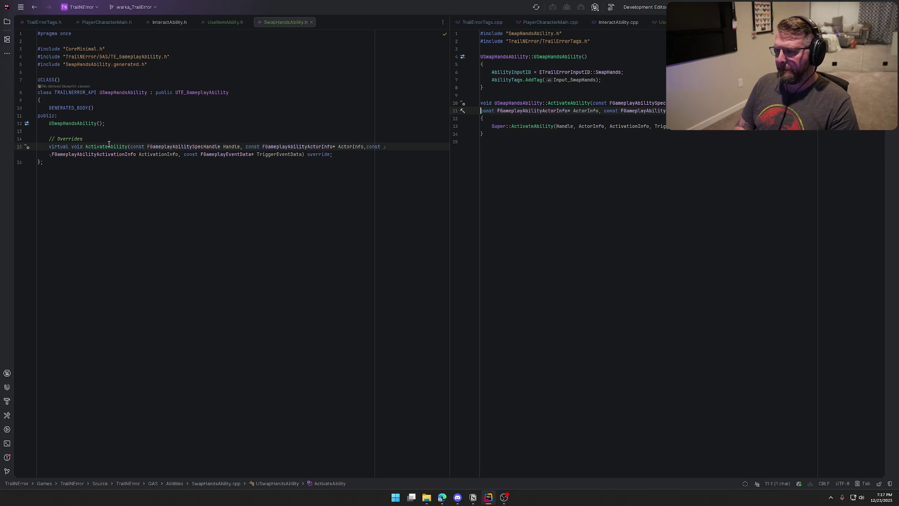
key("Down")
key("Down")
key("Down")
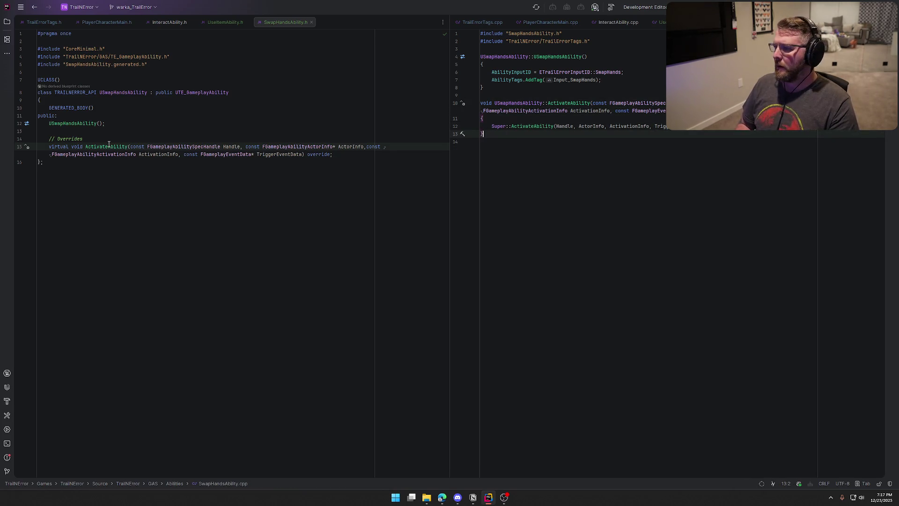
key("Up")
key("Up")
key("End")
key("Return")
key("Return")
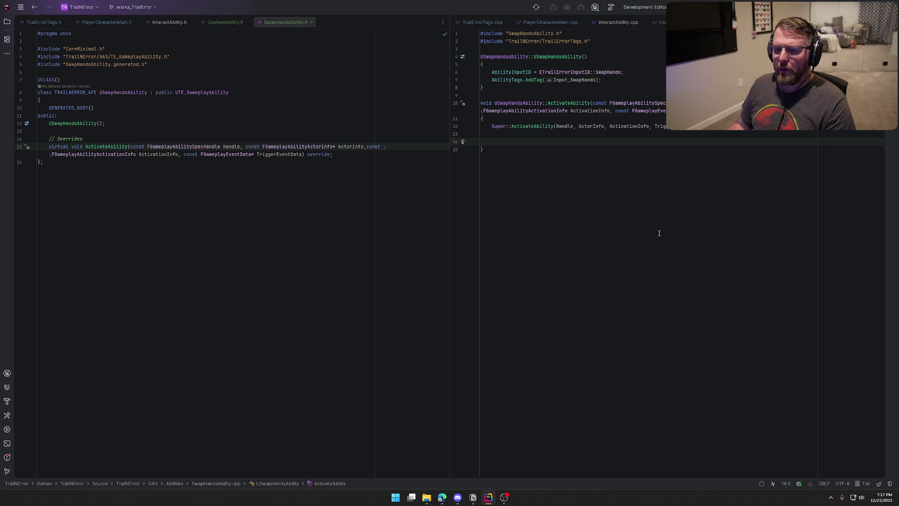
left_click(221, 22)
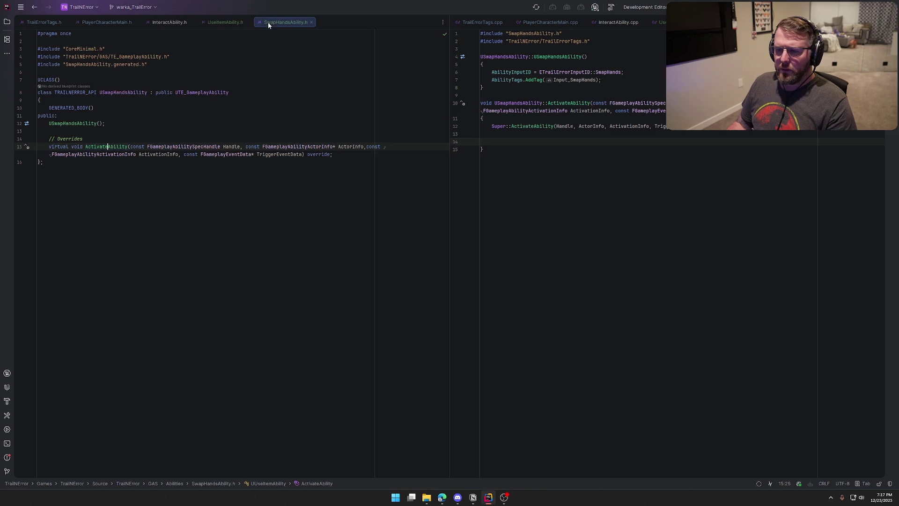
- Review the InteractAbility files, then show UseItemAbility.h and .cpp beside the Solution tree with Items expanded
left_click(168, 22)
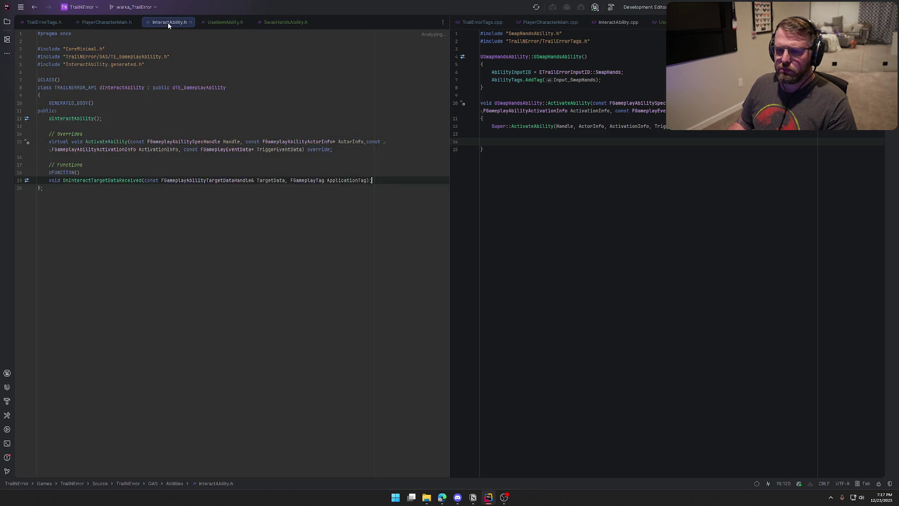
left_click(221, 22)
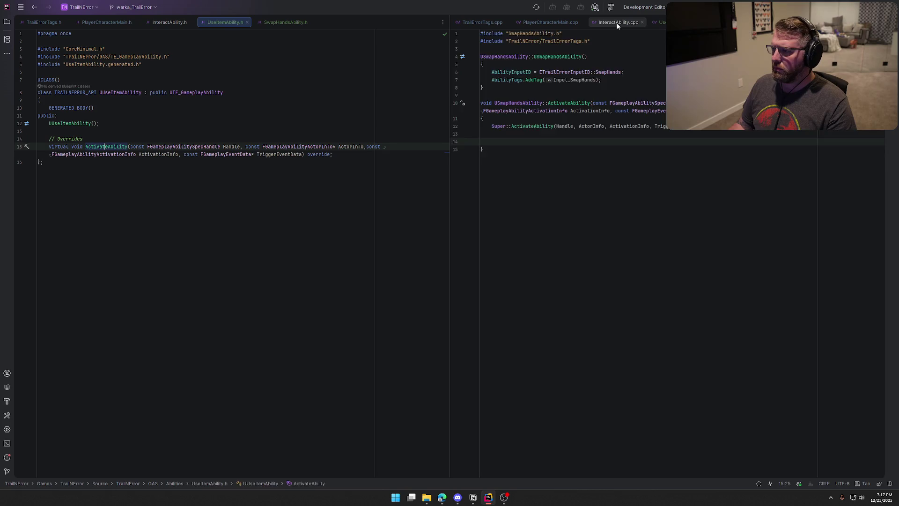
left_click(616, 22)
scroll(677, 173, "down", 2)
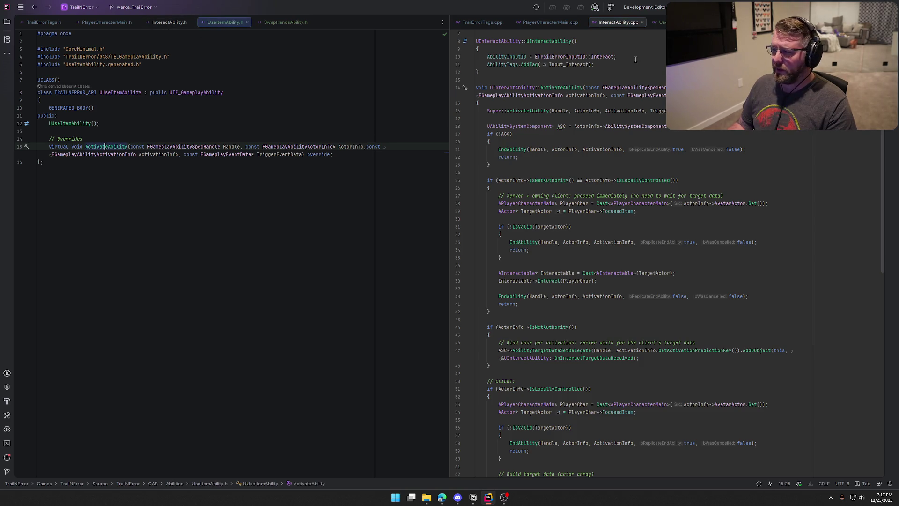
left_click(658, 22)
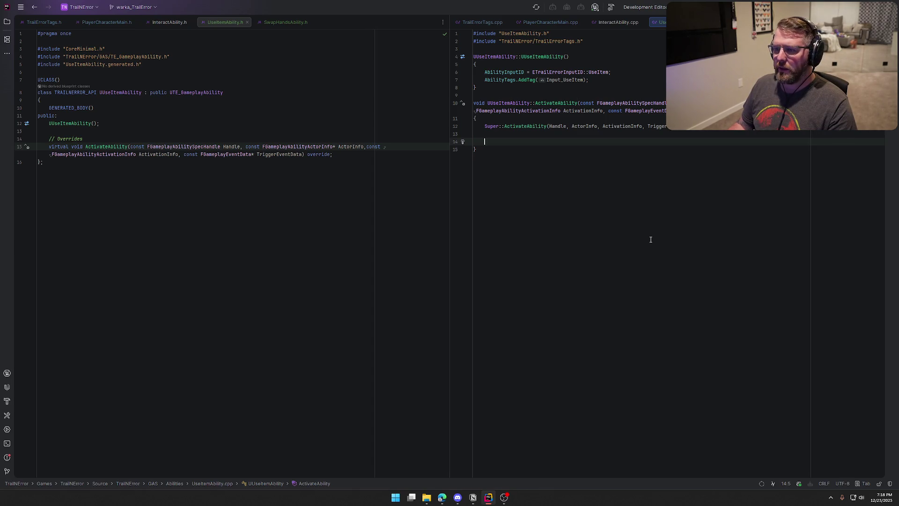
left_click(13, 22)
left_click(55, 272)
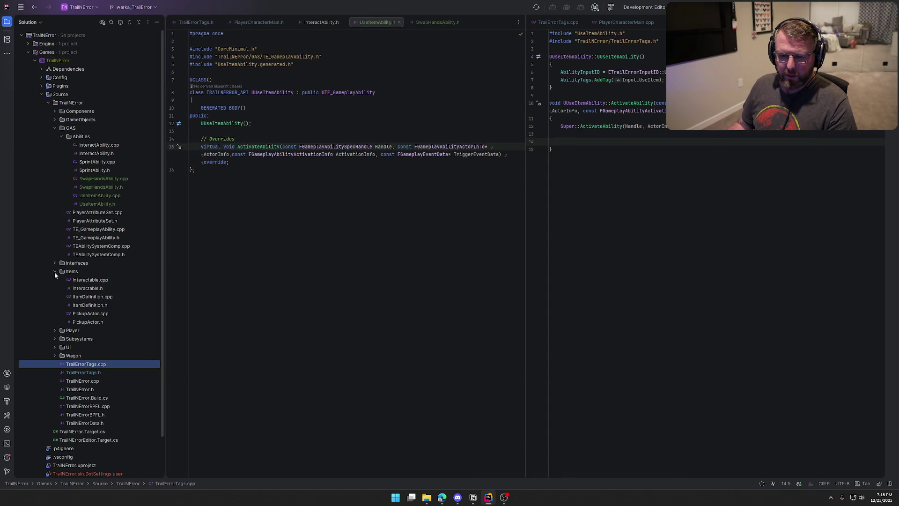
- Inspect UseItem in PickupActor.cpp, then return to UseItemAbility.cpp and hide the Solution tree
double_click(90, 313)
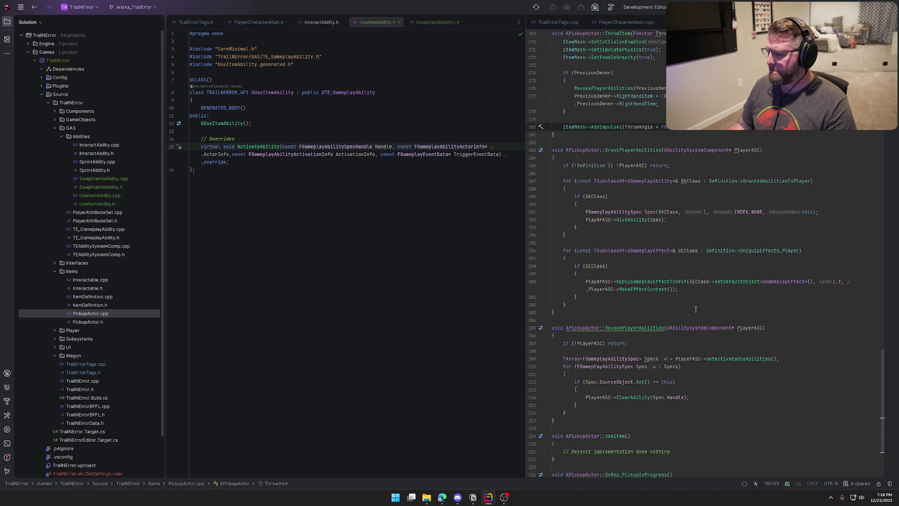
scroll(695, 309, "down", 4)
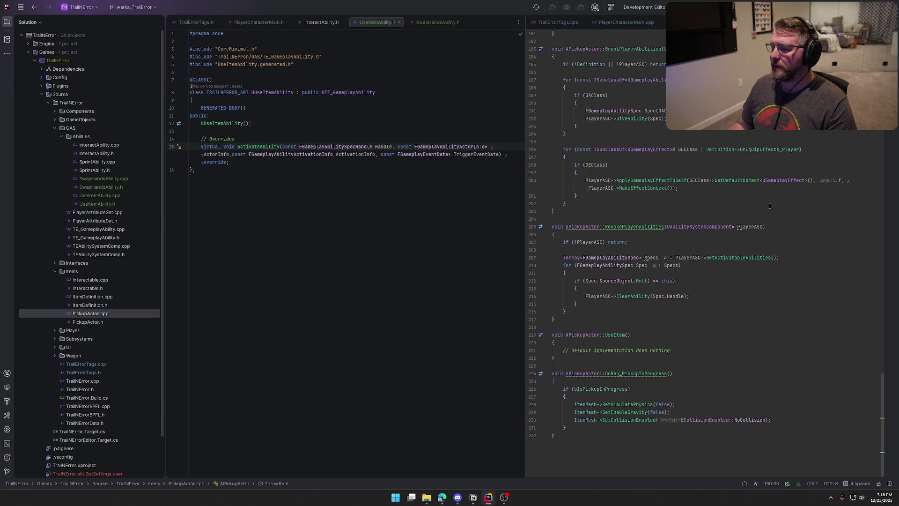
key("ctrl+alt+Left")
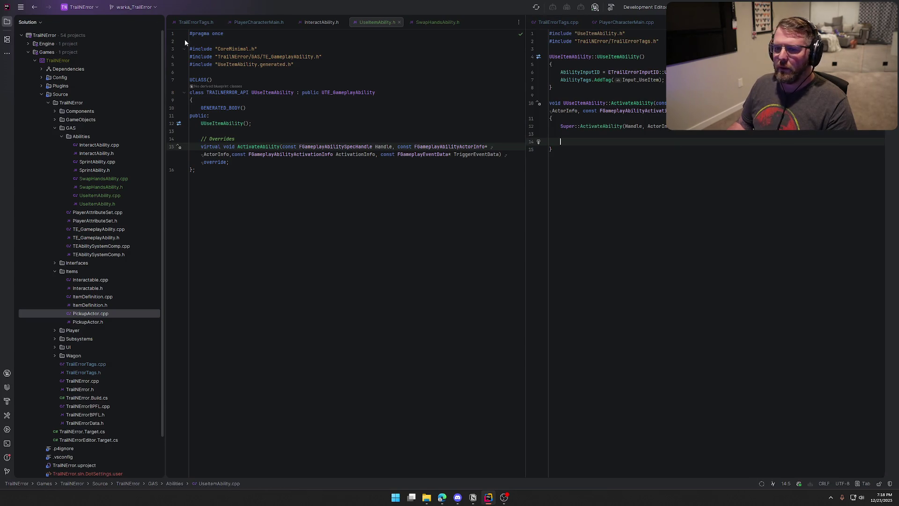
left_click(7, 21)
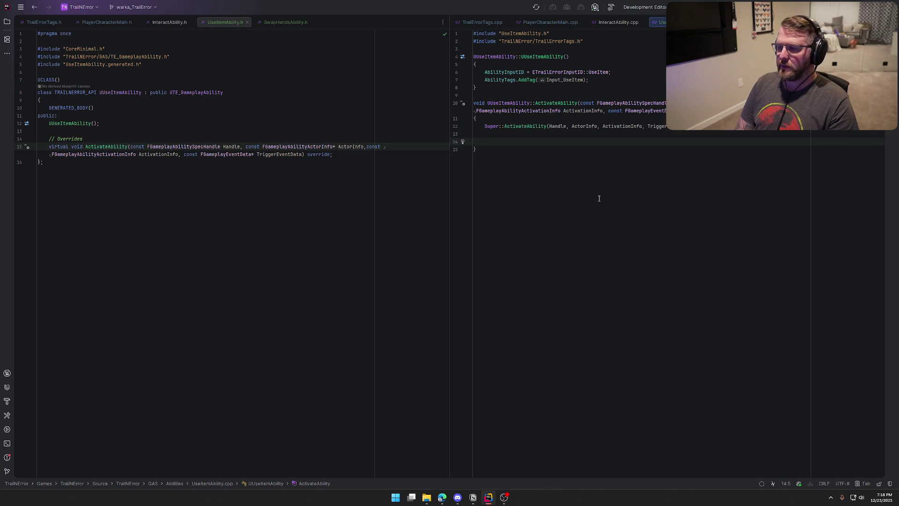
- Declare a TObjectPtr<APlayerCharacterMain> PlayerChar cast from the ability's avatar
type("APlayerChar")
key("Return")
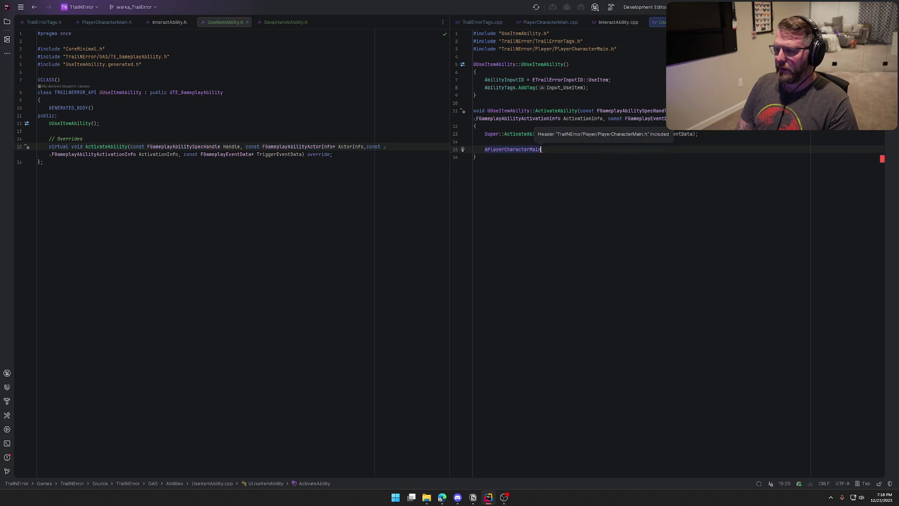
key("shift+Home")
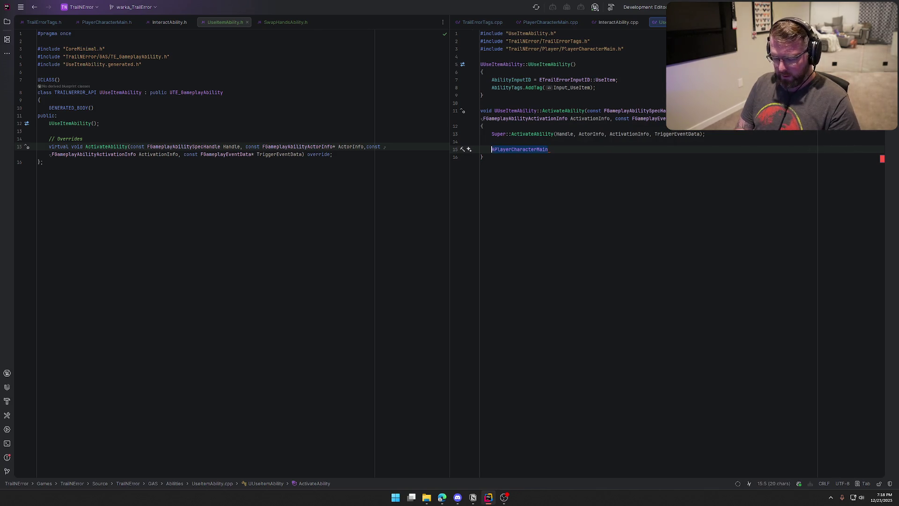
type("TSubOb")
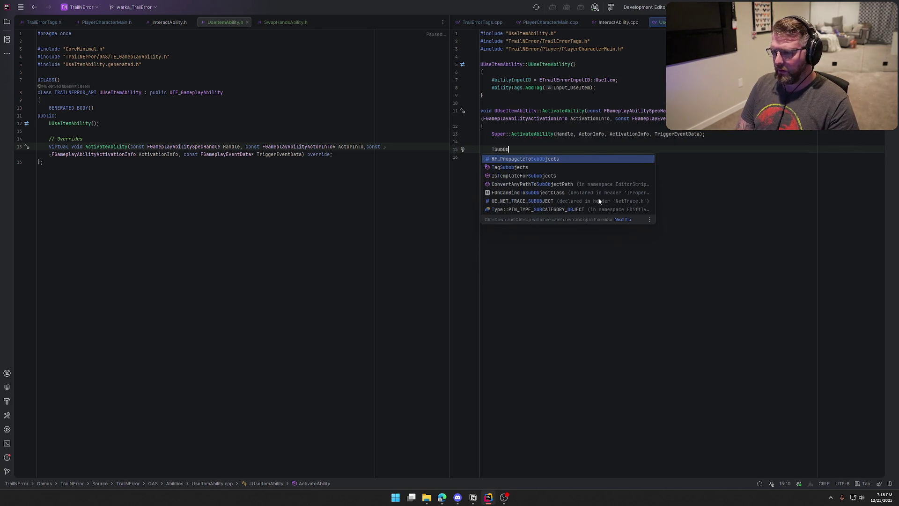
key("BackSpace")
key("BackSpace")
key("BackSpace")
type("ObjectP")
key("Return")
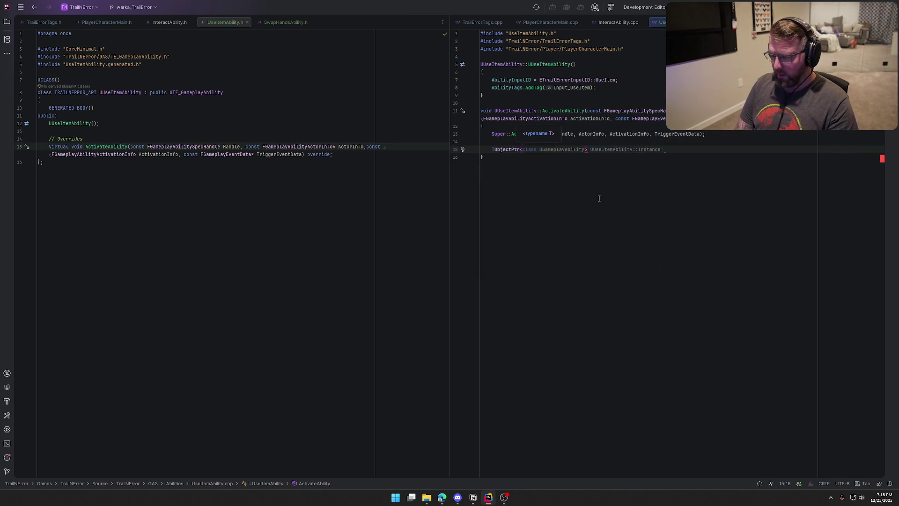
type("APla")
key("Return")
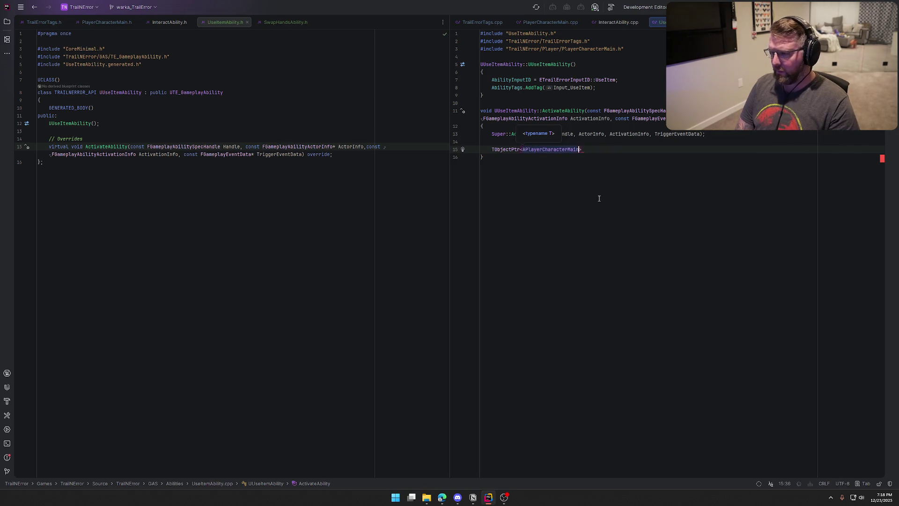
type(">")
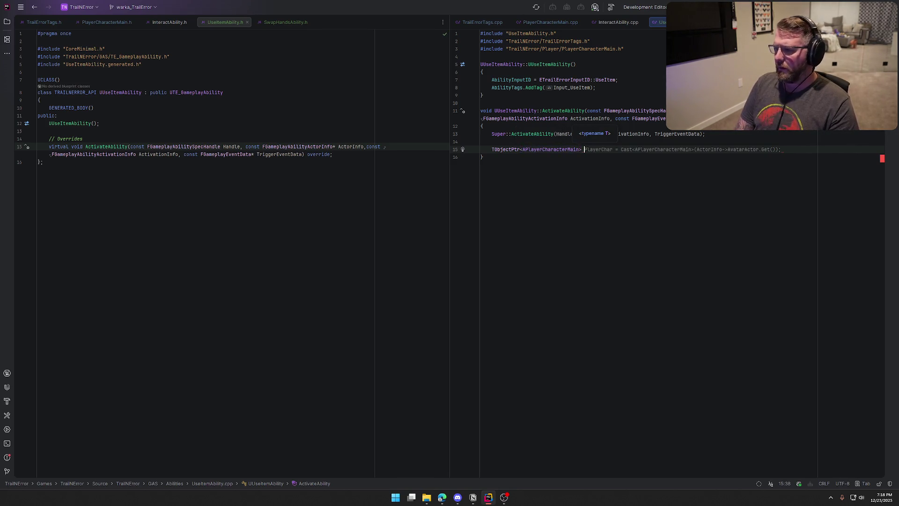
key("Tab")
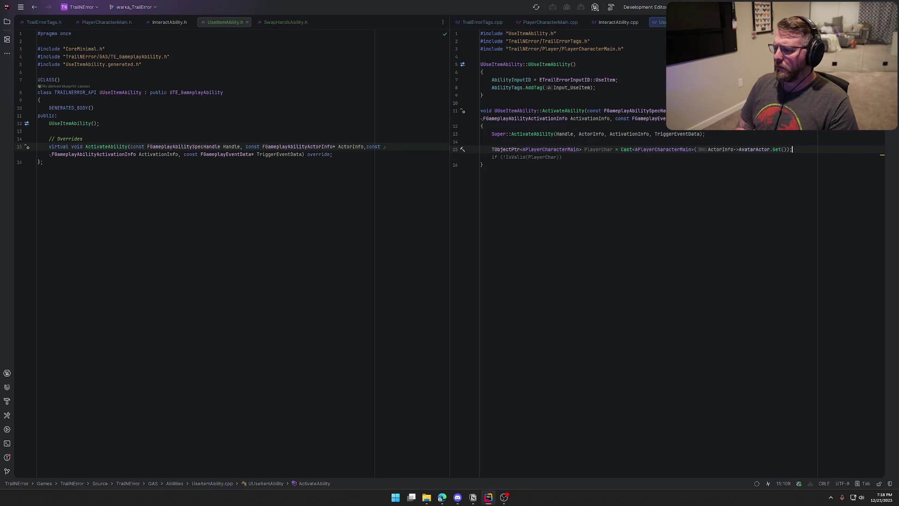
key("Return")
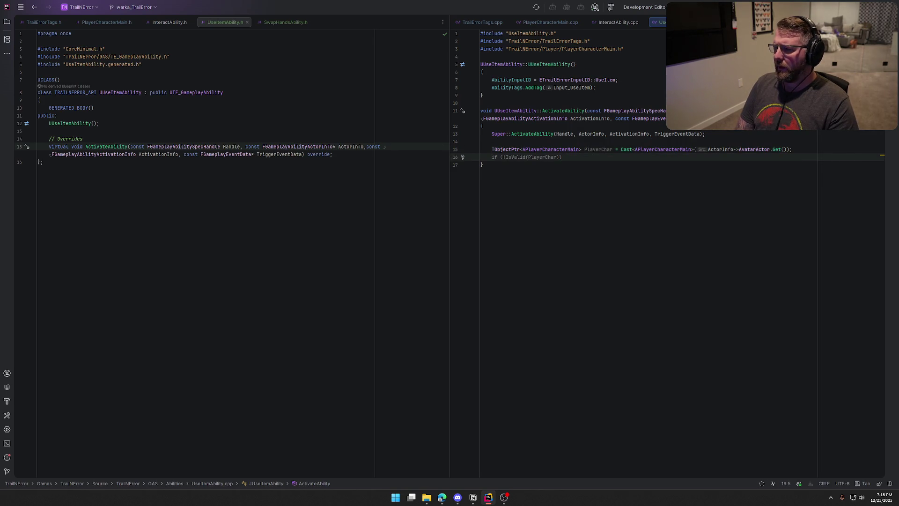
- Add an IsValid check on PlayerChar that calls EndAbility and returns early
key("Tab")
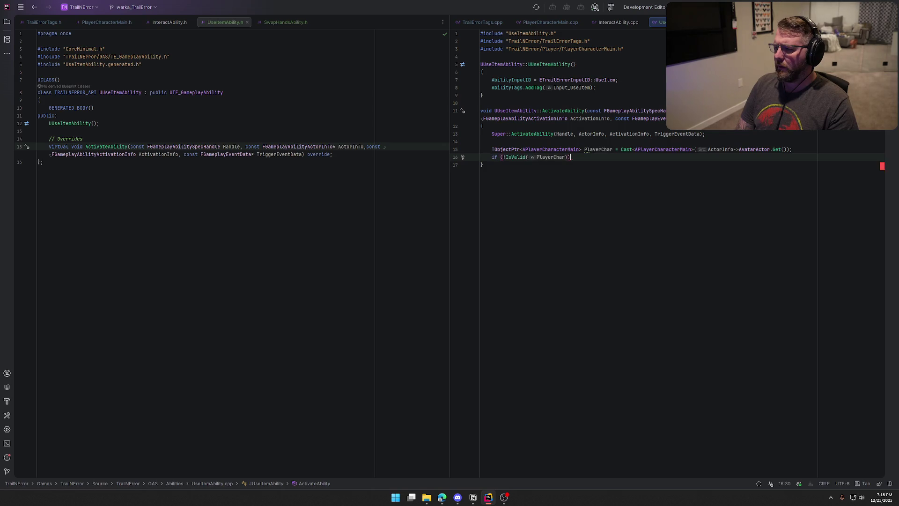
key("Return")
type("{")
key("Tab")
key("Tab")
key("Return")
type("}")
key("Return")
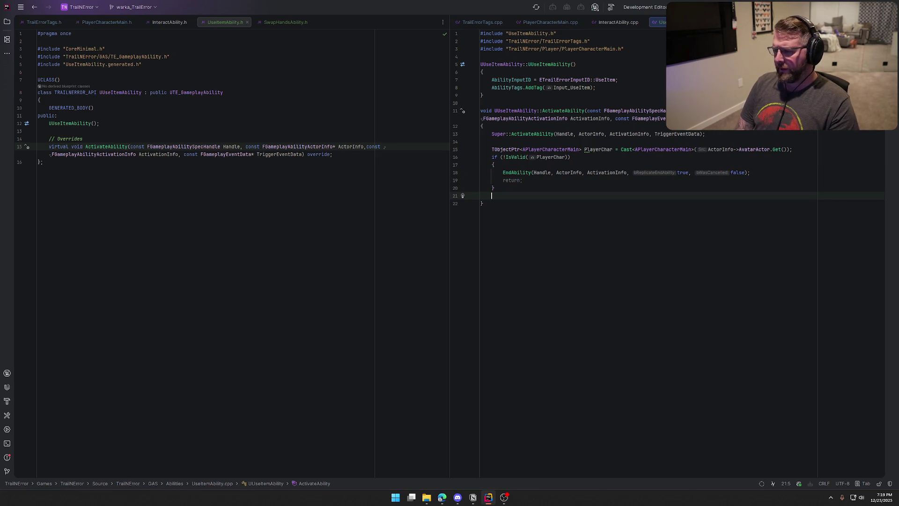
key("Return")
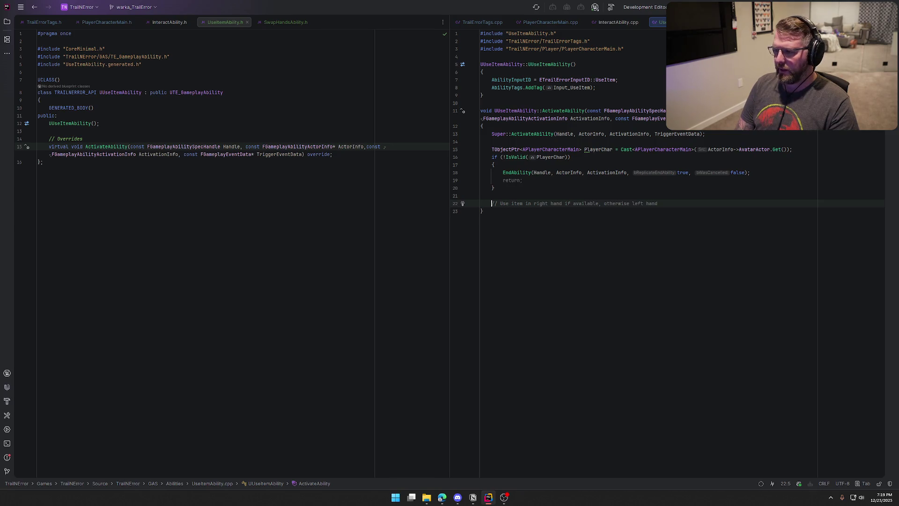
- Add an if (PlayerChar->RightHandItem) block calling UseItem, deleting the else-if left-hand lines
type("if (Play")
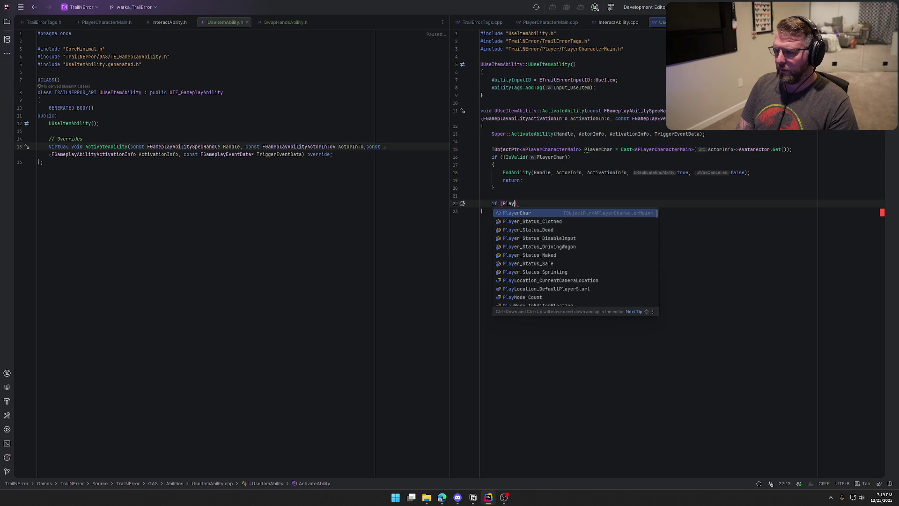
key("Return")
type("-")
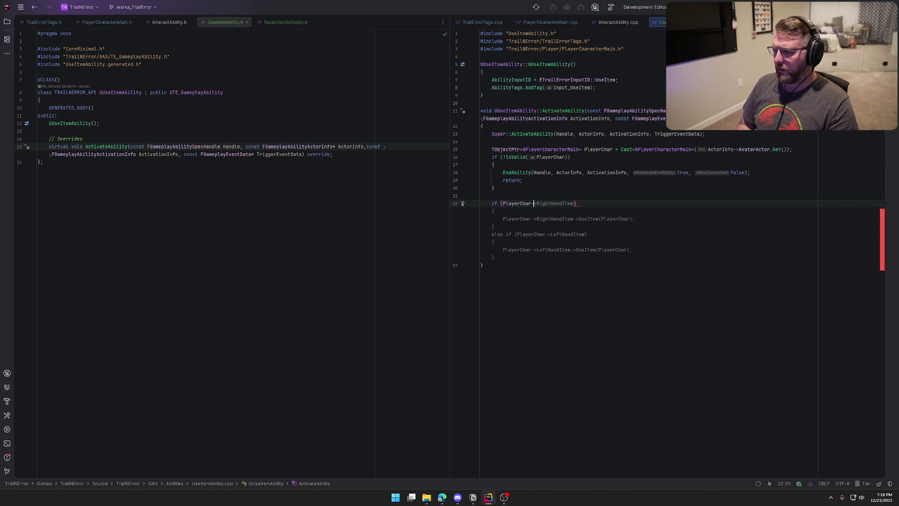
key("Tab")
key("Return")
key("ctrl+Right")
key("ctrl+Right")
key("ctrl+Right")
key("ctrl+Right")
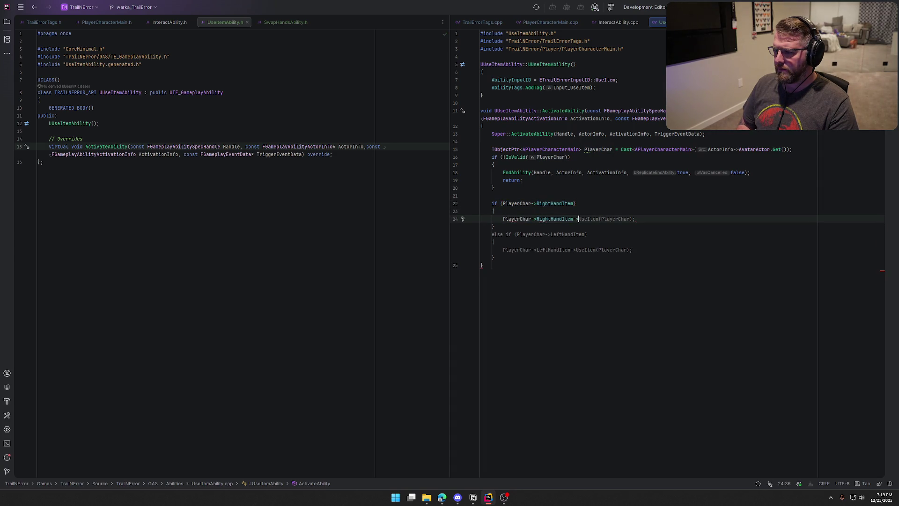
key("Tab")
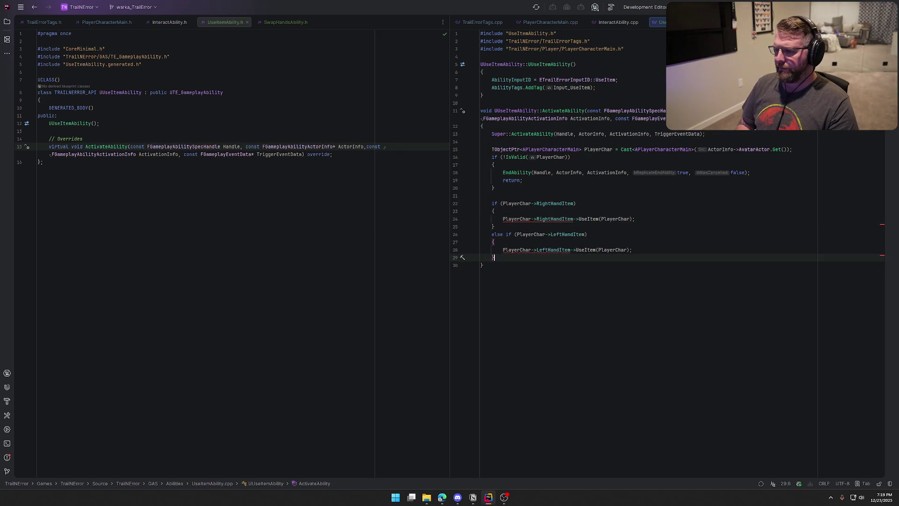
left_click_drag(502, 249, 495, 234)
key("BackSpace")
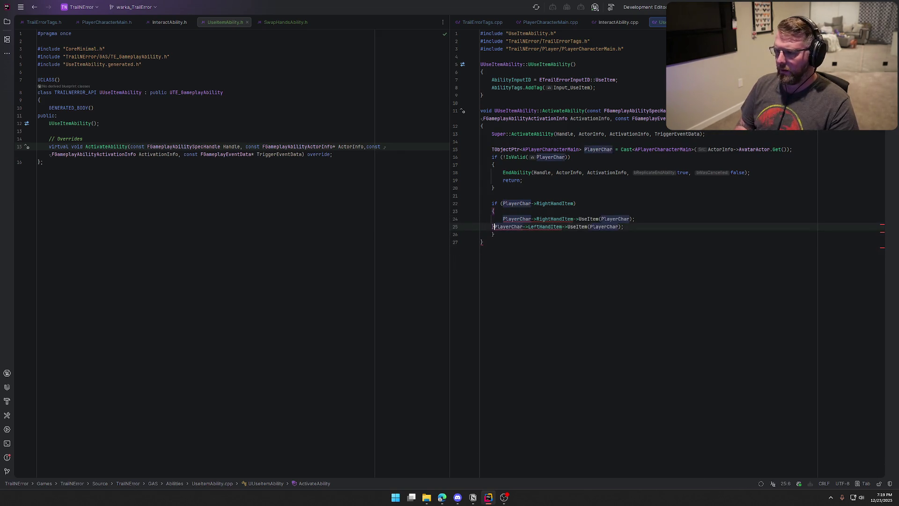
key("shift+Down")
key("BackSpace")
key("Up")
- Include the PickupActor header and remove the PlayerChar argument from RightHandItem->UseItem()
left_click(556, 219)
key("alt+Return")
key("Return")
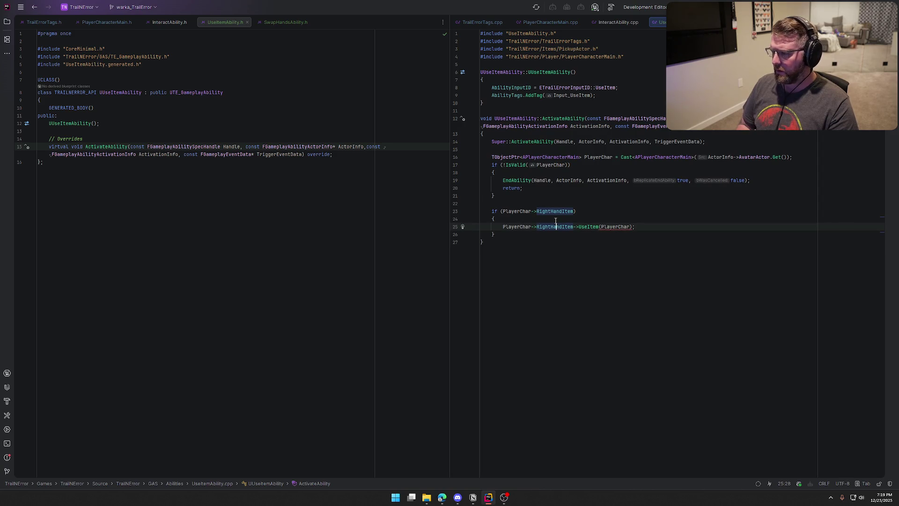
key("ctrl+Right")
key("ctrl+Right")
key("ctrl+Right")
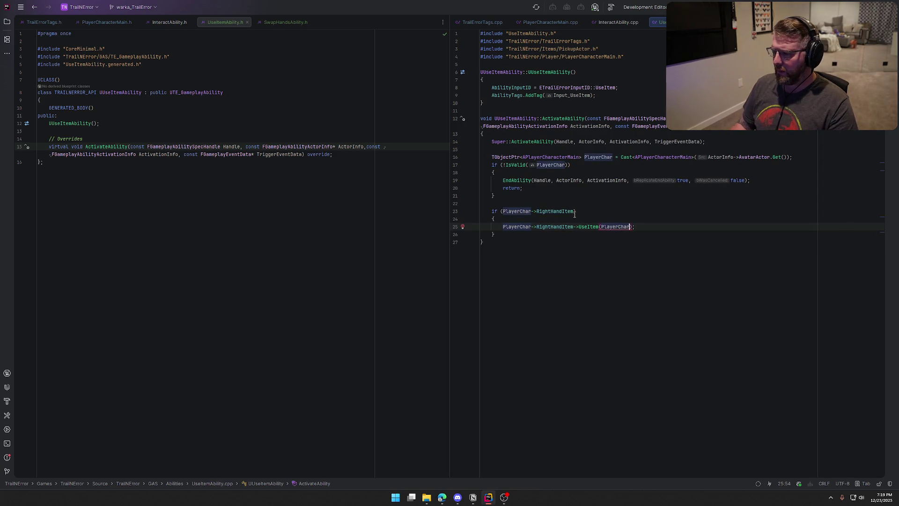
double_click(612, 228)
key("BackSpace")
key("End")
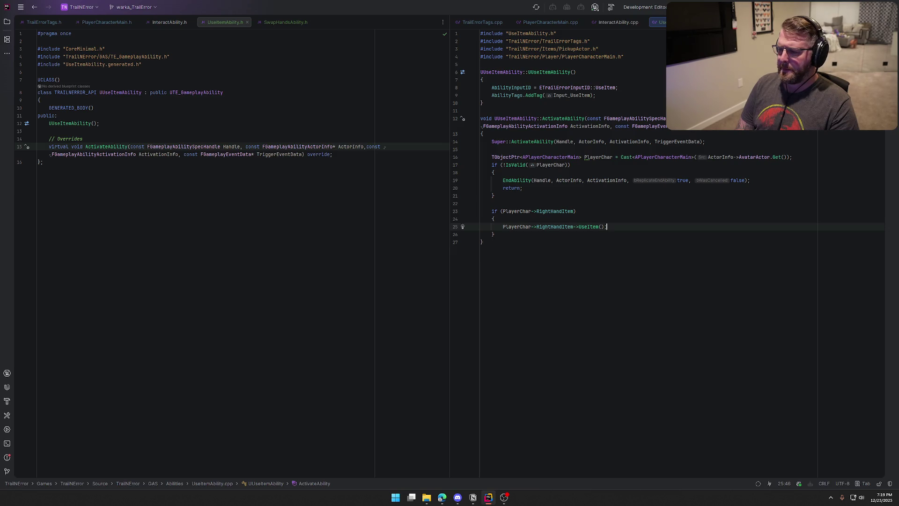
- Append an EndAbility call after the if block with the replicate-end argument set to true
key("Down")
key("Return")
key("Return")
key("Tab")
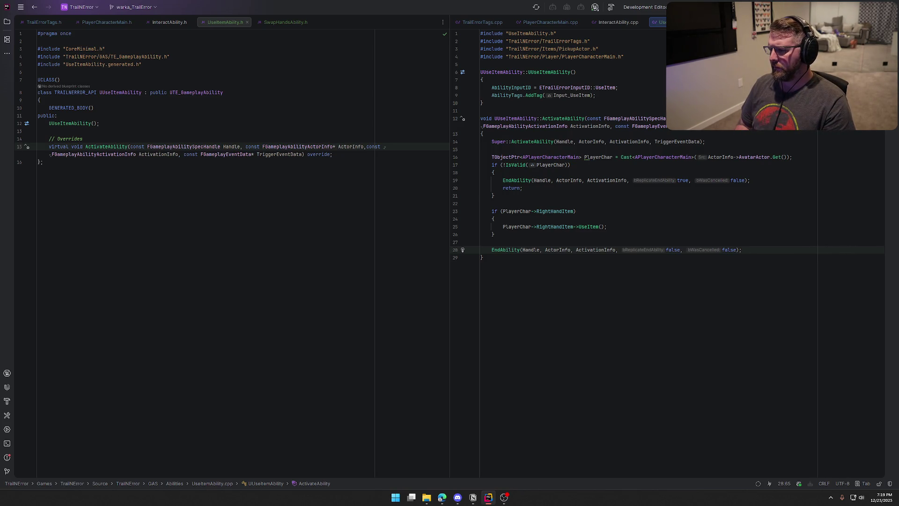
key("Left")
key("Left")
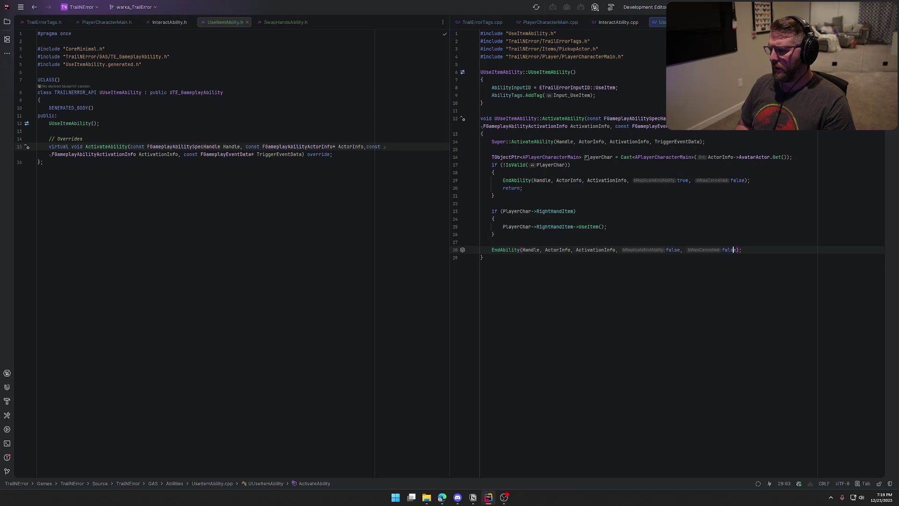
key("Left")
key("Left")
key("Left")
key("Left")
key("BackSpace")
key("BackSpace")
key("BackSpace")
type("true,")
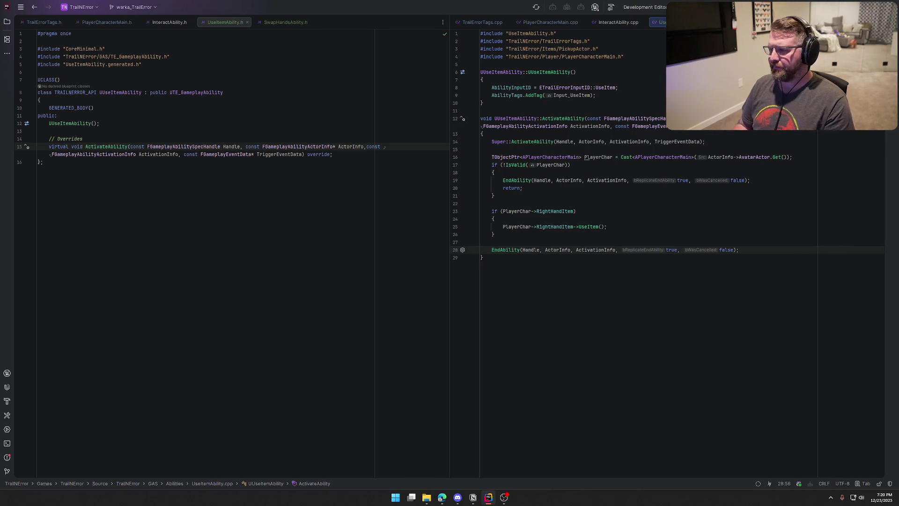
left_click(267, 19)
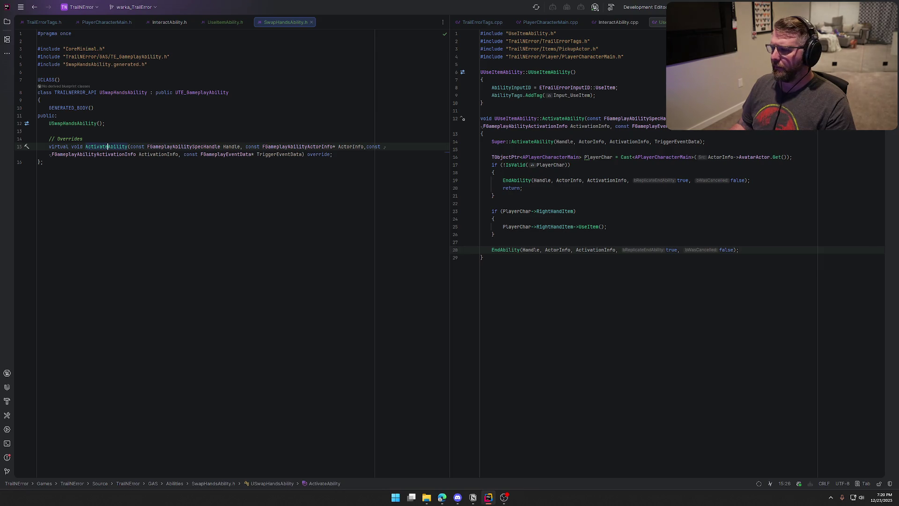
- Copy the PlayerChar cast and validity check into SwapHandsAbility's ActivateAbility and include PlayerCharacterMain
key("F12")
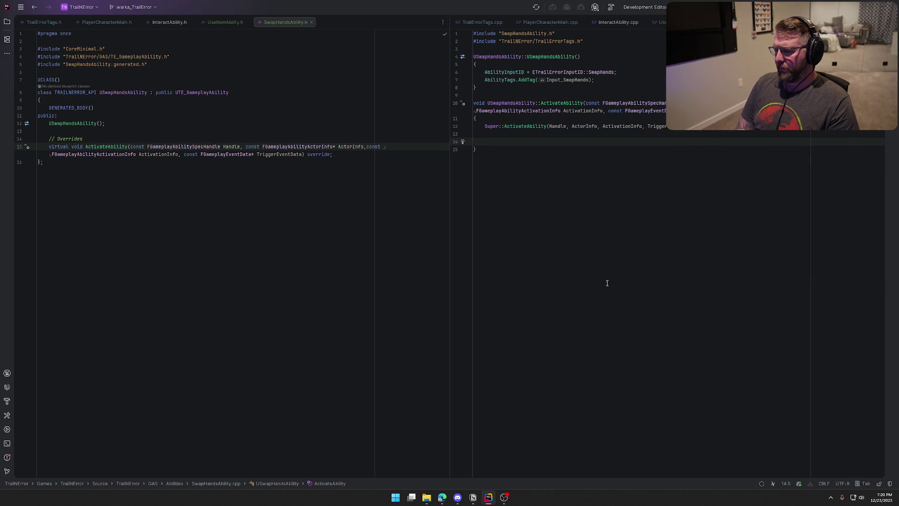
type("TObj")
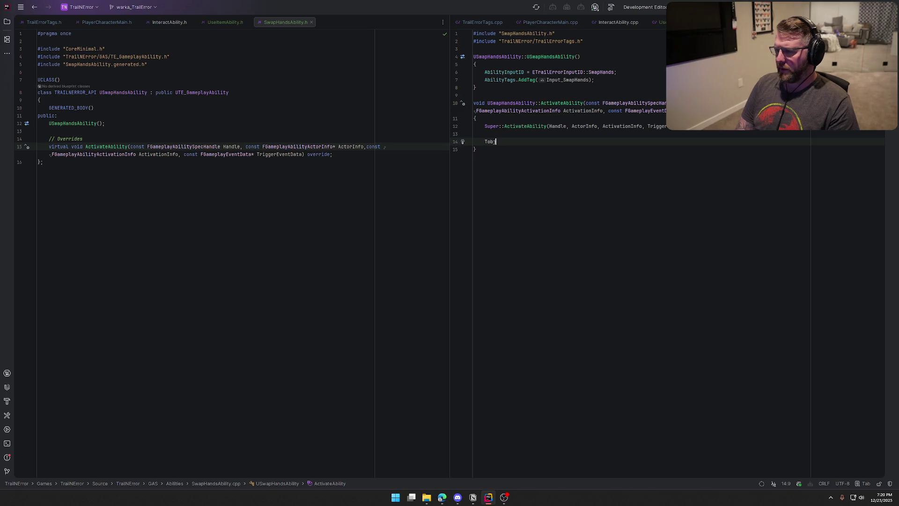
key("BackSpace")
key("BackSpace")
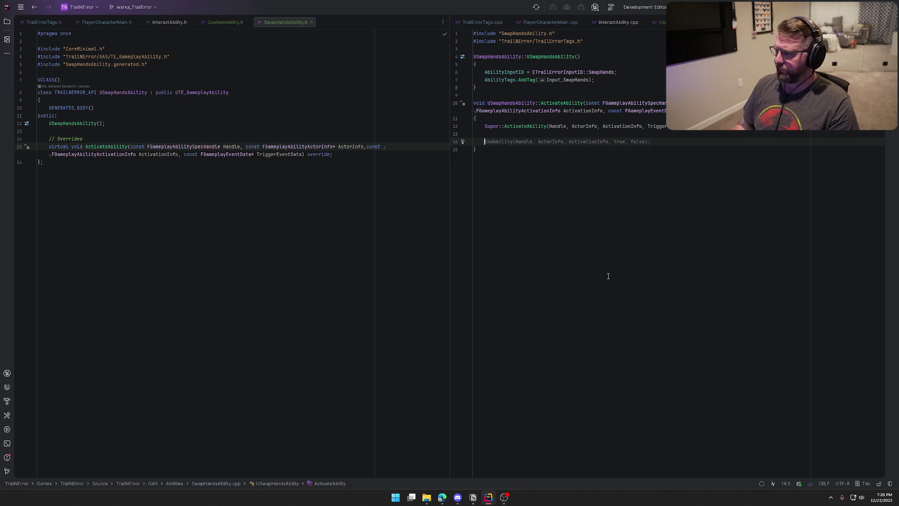
left_click(660, 22)
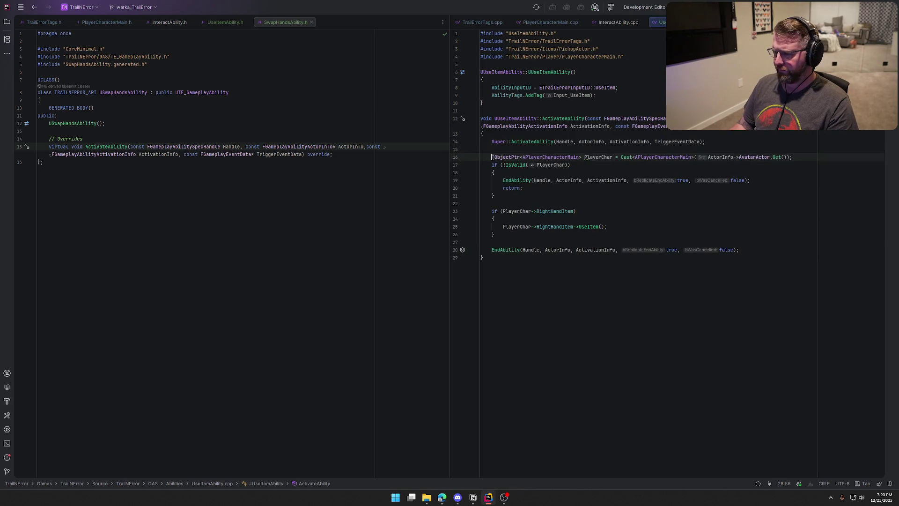
left_click_drag(491, 157, 494, 196)
key("ctrl+c")
key("ctrl+Tab")
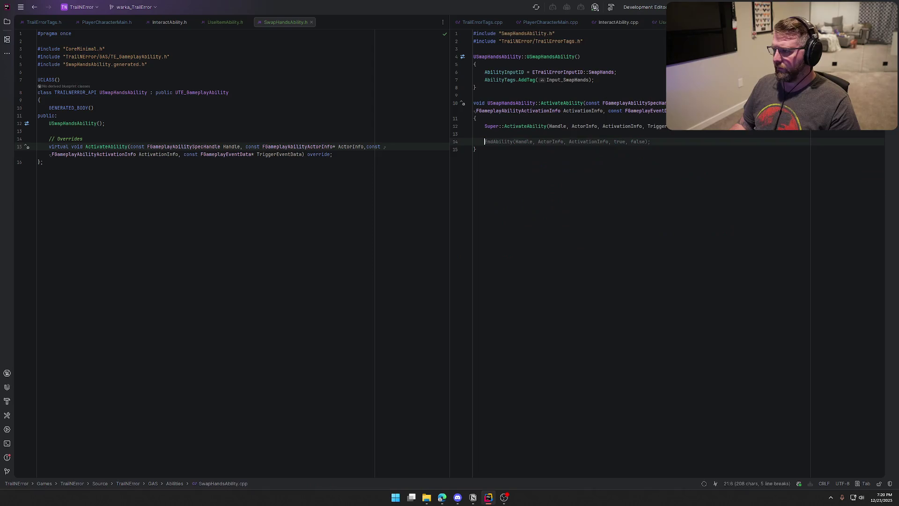
key("ctrl+v")
left_click(653, 144)
key("alt+Return")
key("Return")
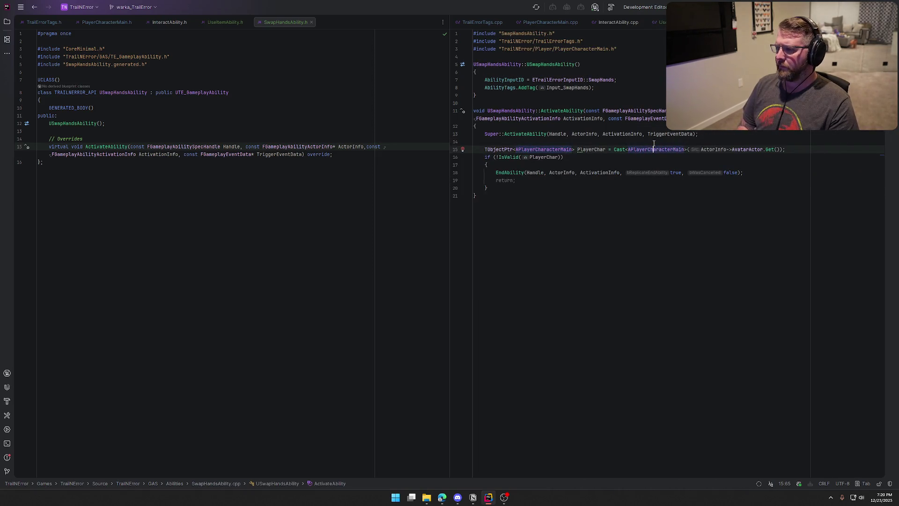
- Swap the hands via TempItem: right item to TempItem, left to right, TempItem to left
key("Down")
key("Down")
key("Down")
key("Return")
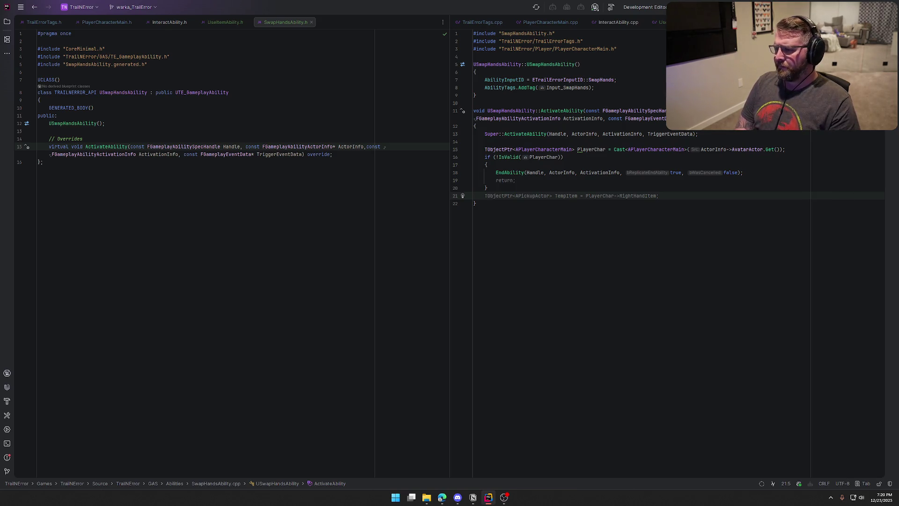
key("Tab")
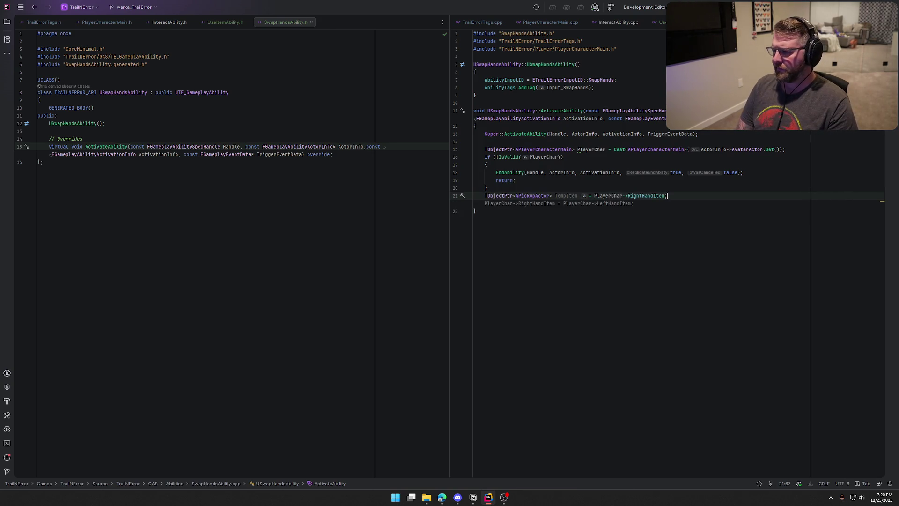
key("Tab")
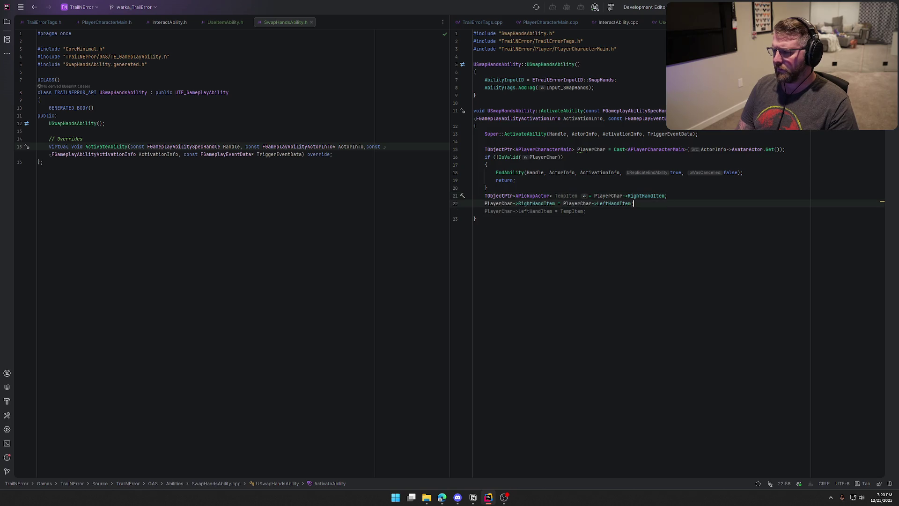
key("Tab")
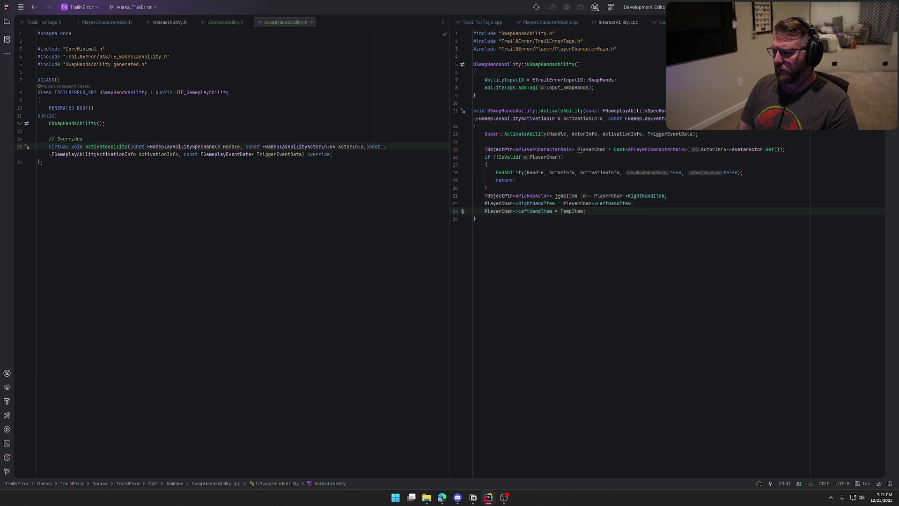
left_click(658, 22)
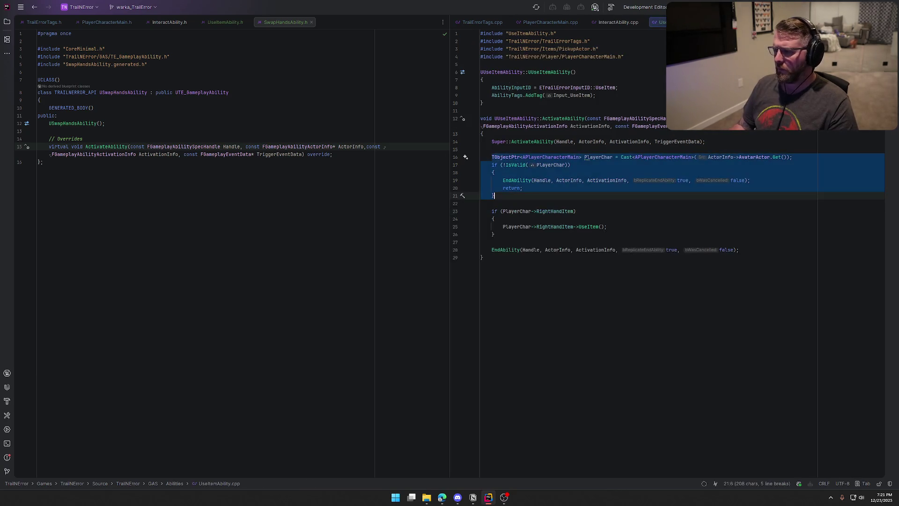
left_click(631, 225)
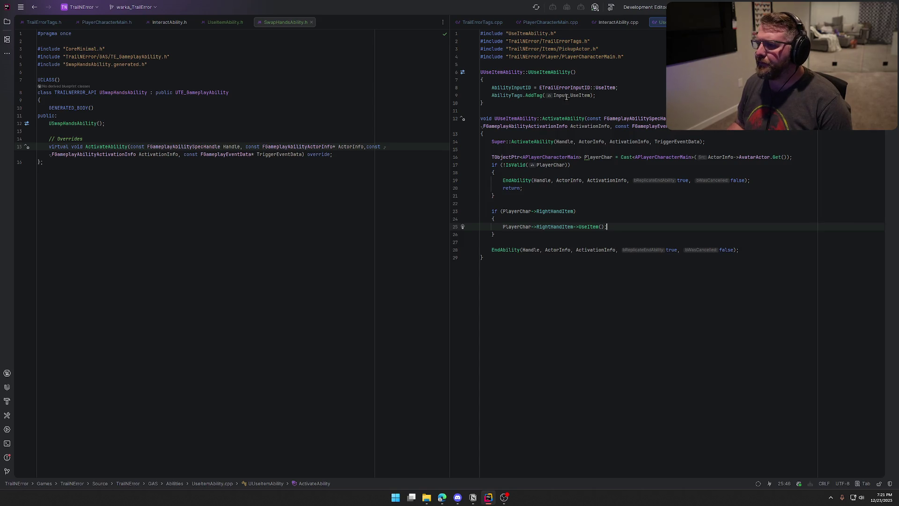
left_click(7, 21)
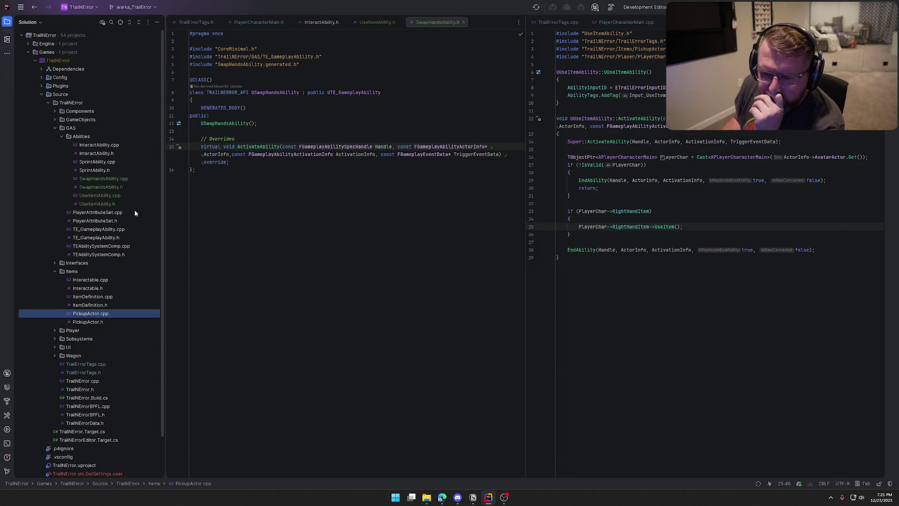
- Open PickupActor.cpp and review the AttachToComponent call inside PickupTo
double_click(102, 314)
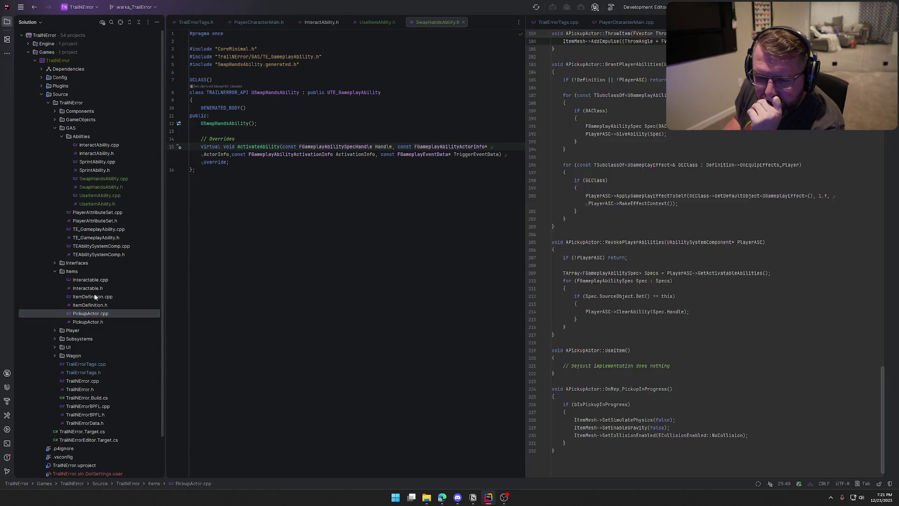
left_click(7, 22)
scroll(749, 403, "down", 1)
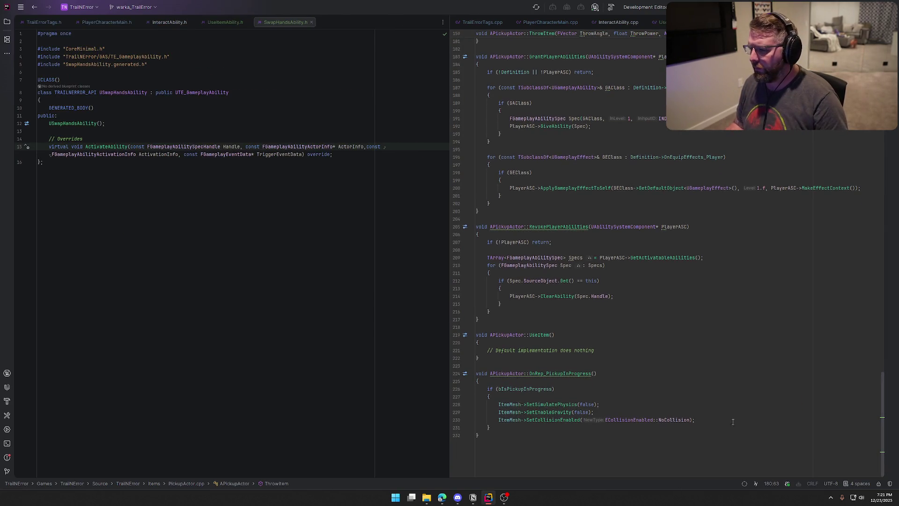
scroll(714, 412, "up", 10)
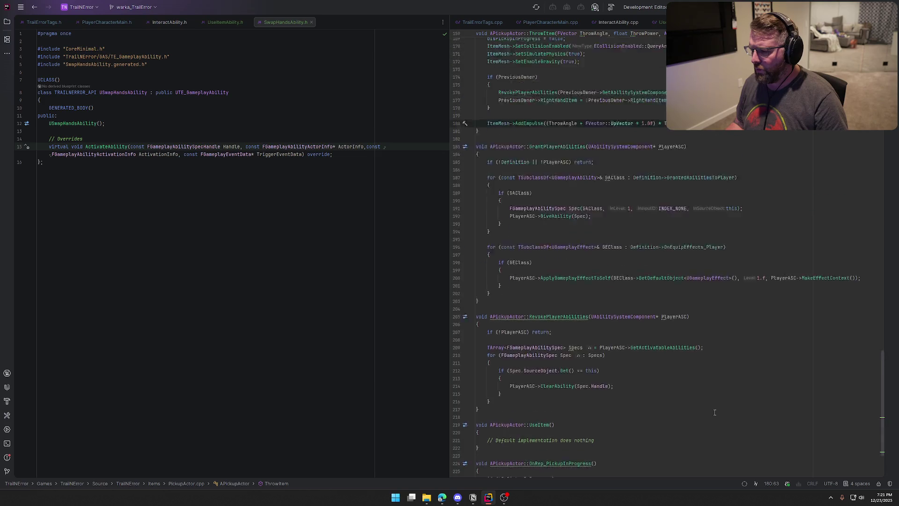
scroll(715, 412, "down", 3)
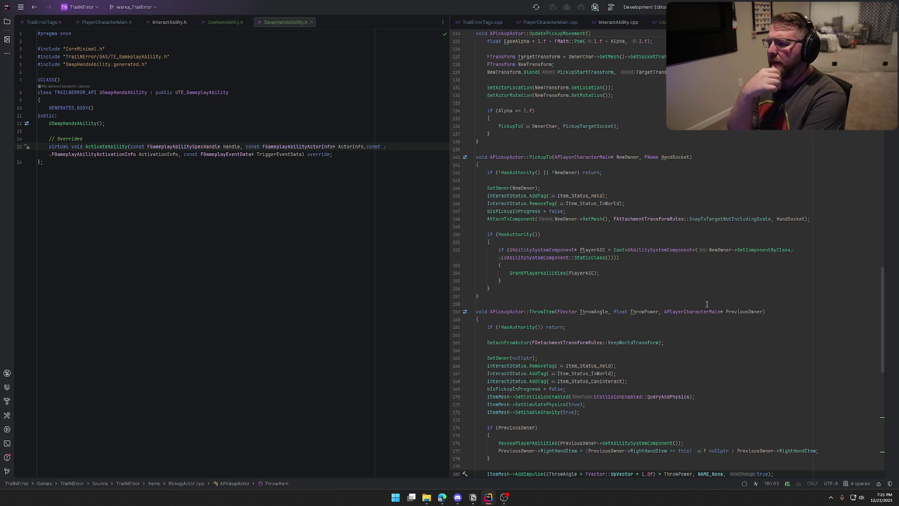
left_click(491, 220)
left_click(517, 228)
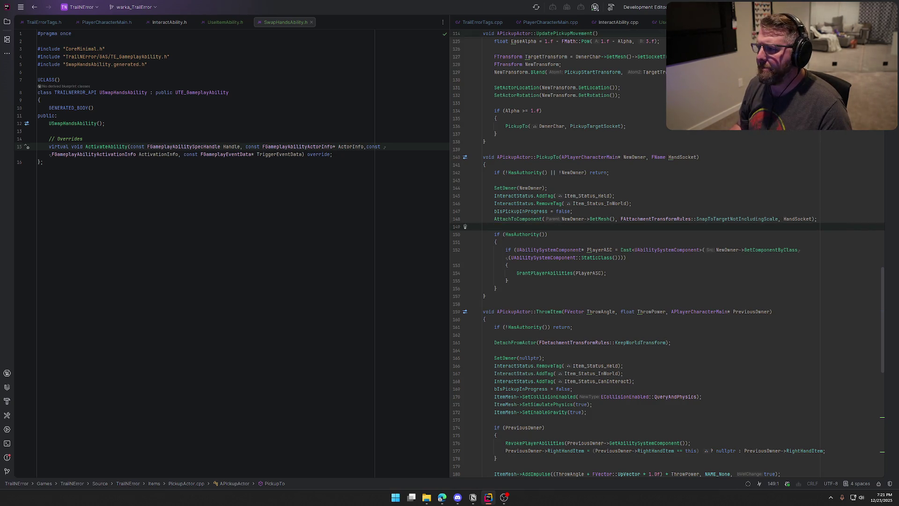
- Go via UseItemAbility.cpp to SwapHandsAbility.cpp and start a new line after the hand swap
left_click(660, 22)
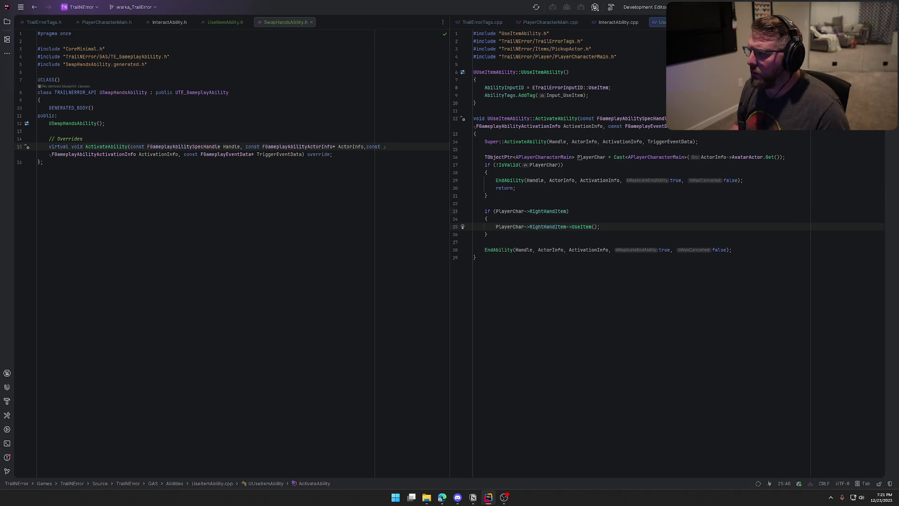
left_click(693, 22)
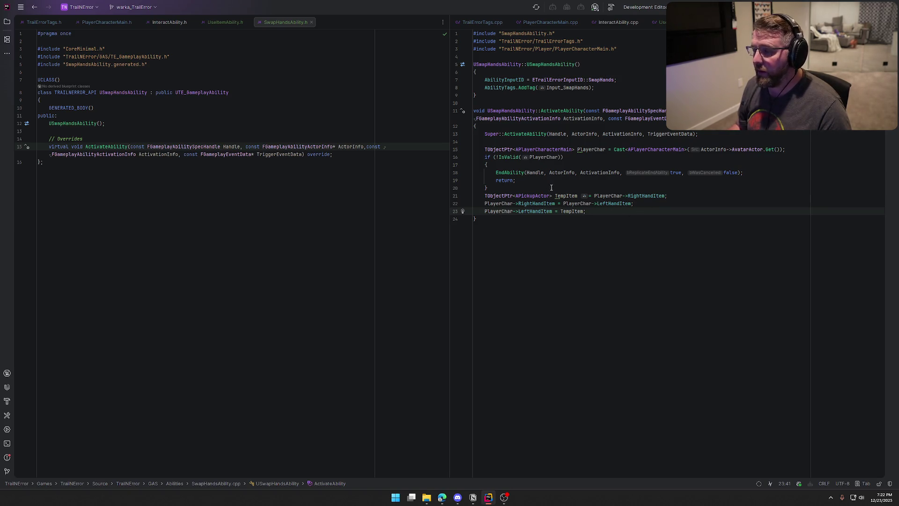
key("Return")
key("Return")
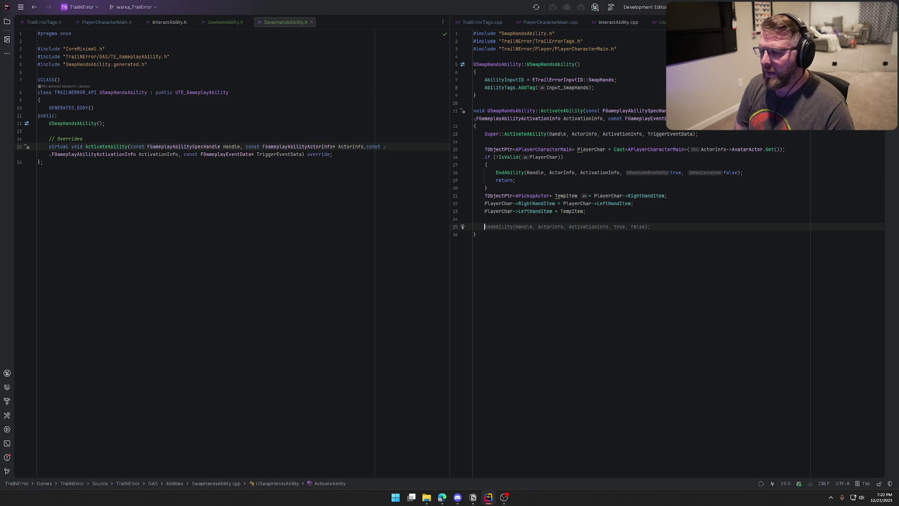
- Add an empty PlayerChar->RightHandItem->AttachToComponent() call using autocomplete
type("RightHandItem->A")
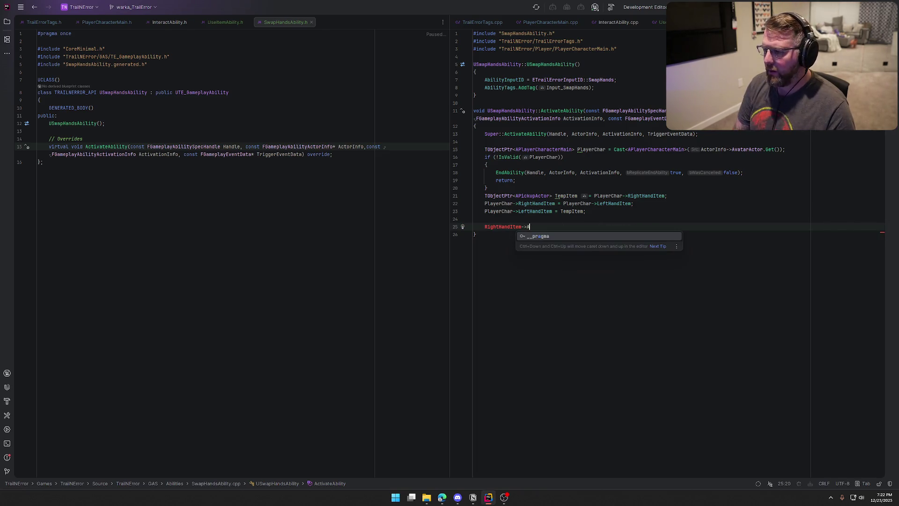
key("BackSpace")
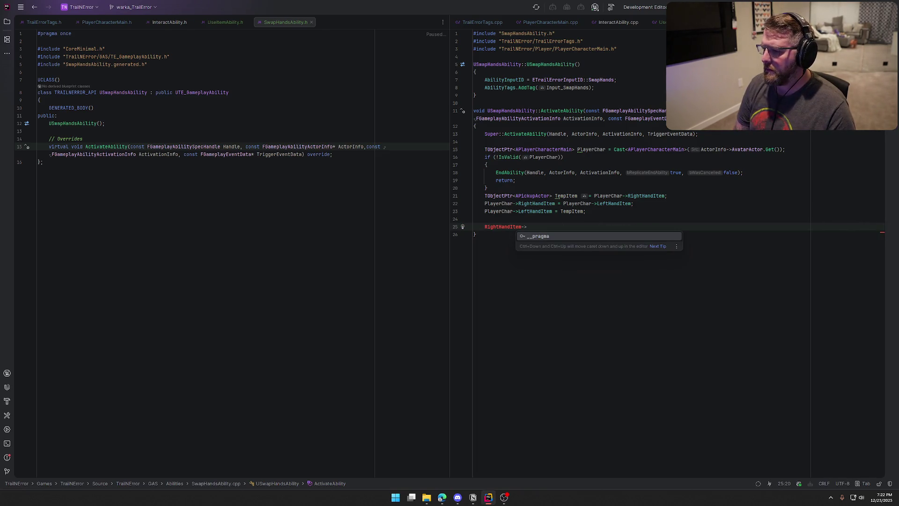
key("BackSpace")
key("BackSpace")
key("BackSpace")
type("Pla")
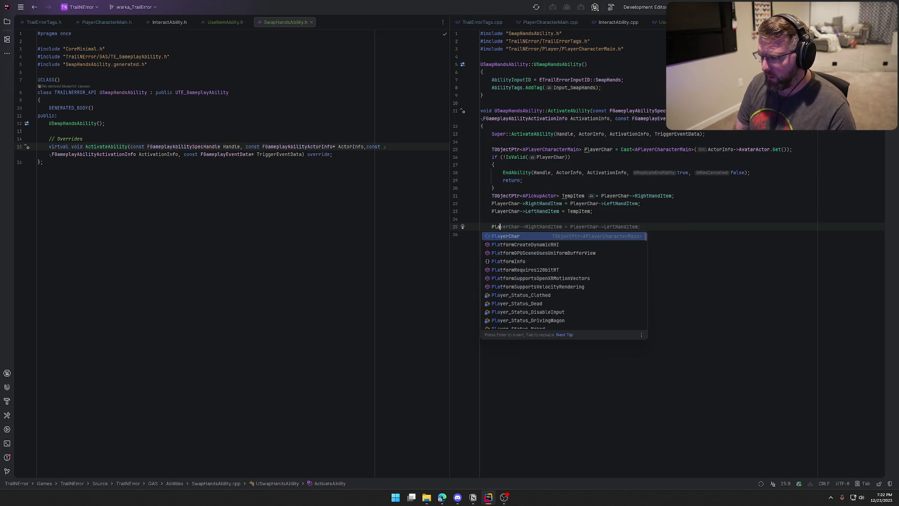
key("Return")
key("ctrl+Right")
key("ctrl+Right")
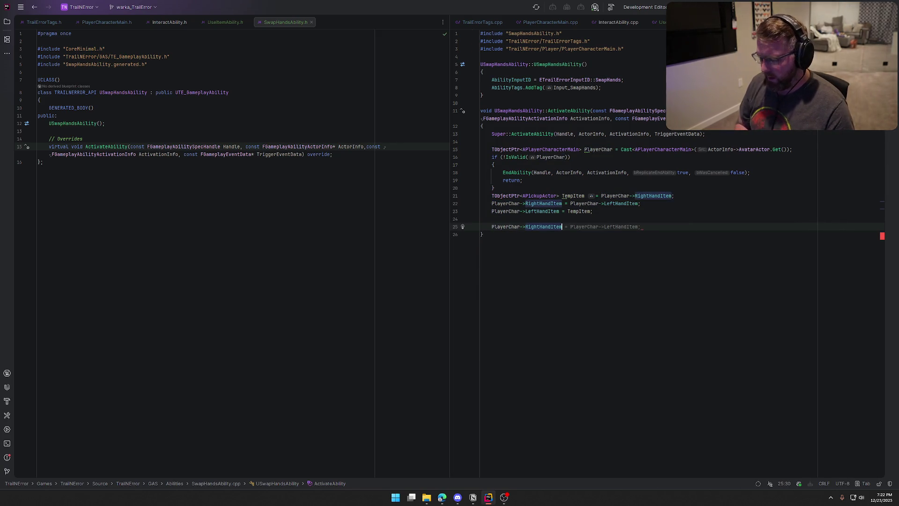
type("->AttachTo")
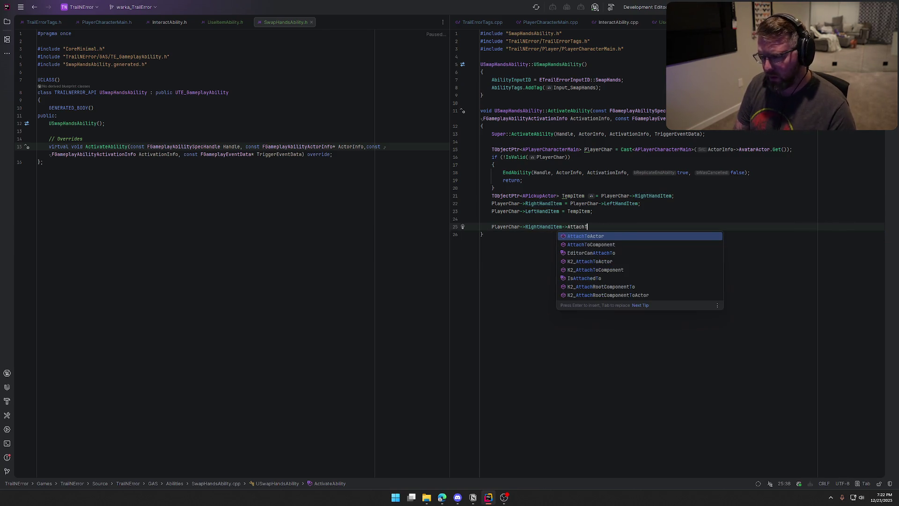
key("Down")
key("Return")
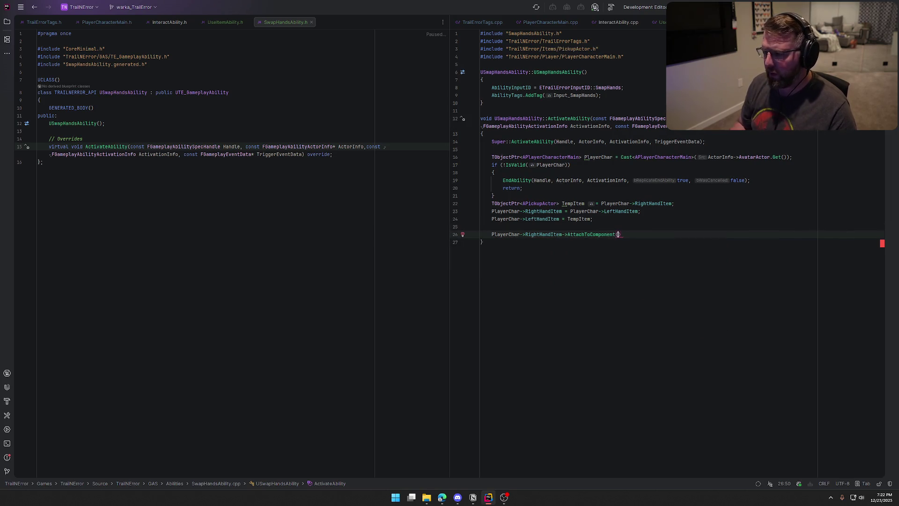
- Glance at UseItemAbility.cpp, return to SwapHandsAbility.cpp, and show the project file tree
key("ctrl+Tab")
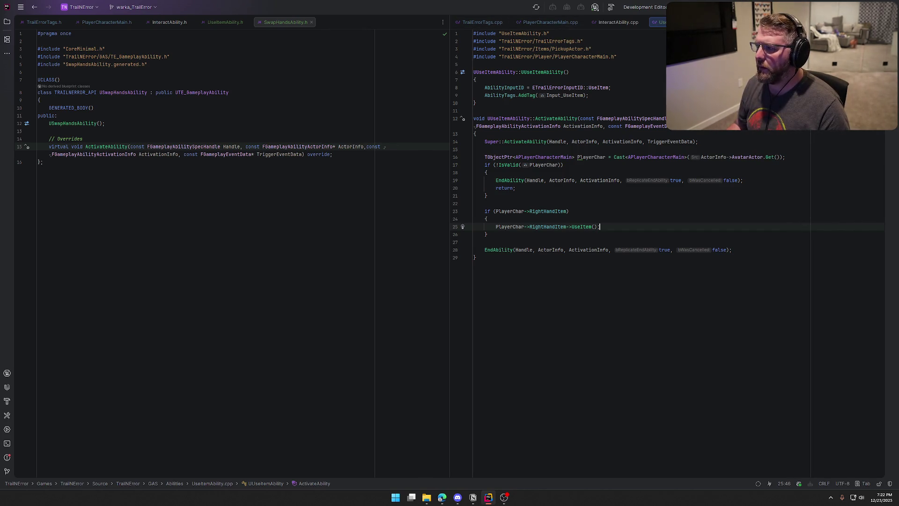
key("ctrl+Tab")
left_click(7, 21)
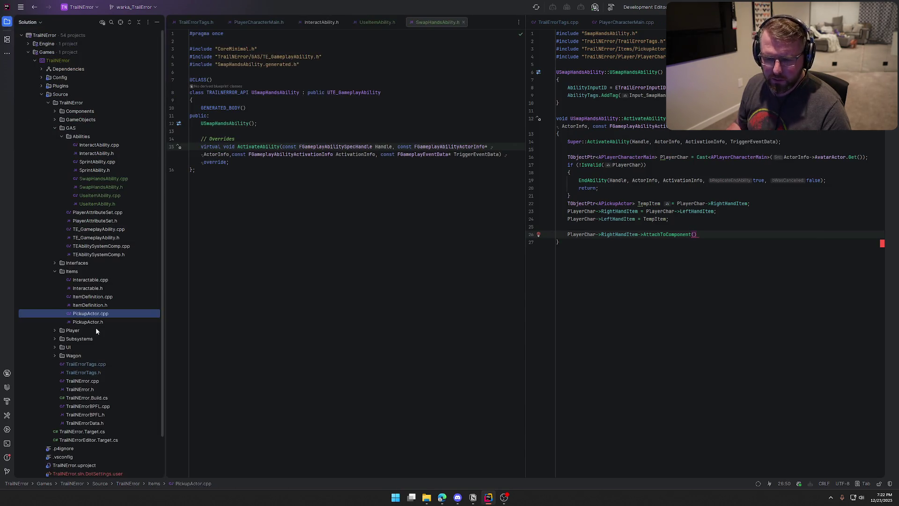
- Copy PickupTo's AttachToComponent line from PickupActor.cpp and return to SwapHandsAbility.cpp's empty line 25
double_click(91, 314)
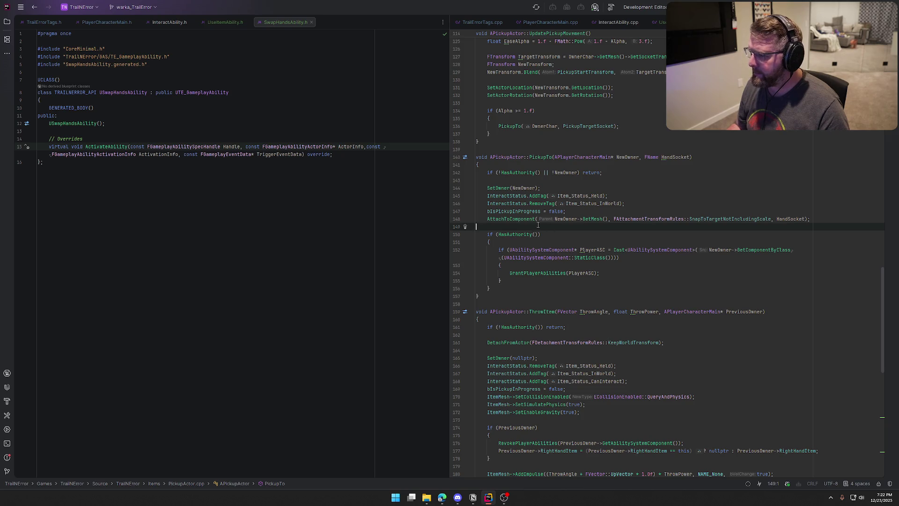
left_click(488, 219)
left_click(820, 219, "shift")
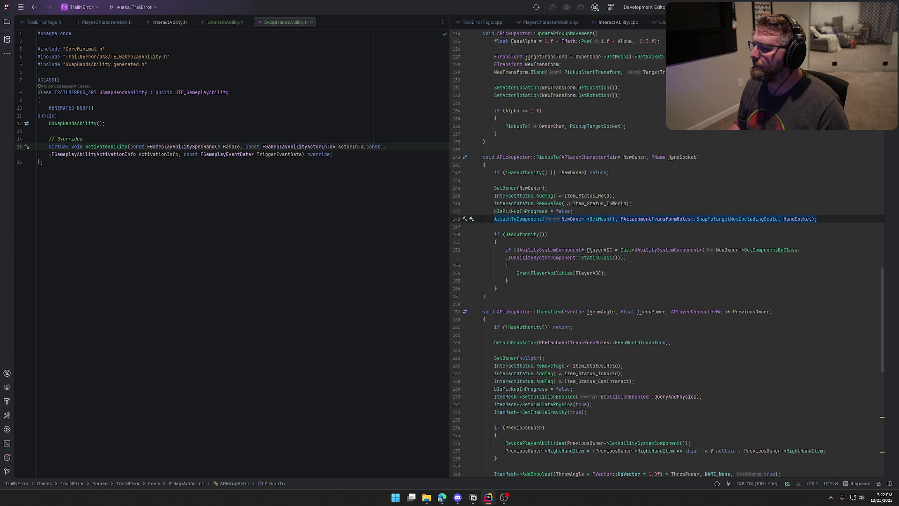
key("ctrl+Tab")
left_click(599, 228)
- Fill the call with PlayerChar->GetMesh(), SnapToTargetNotIncludingScale and FName("RightHandSocket"), ending with a semicolon
key("Down")
type(";")
key("Left")
key("Left")
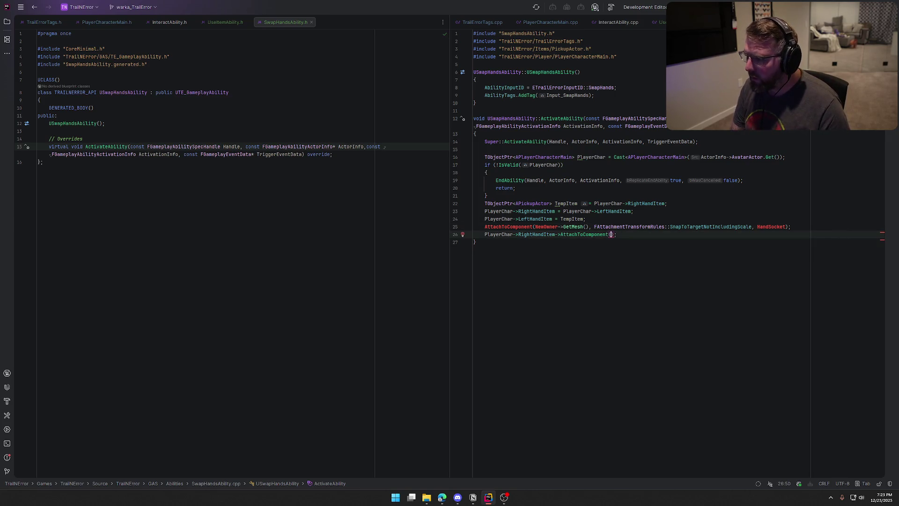
type("PlayerChar->")
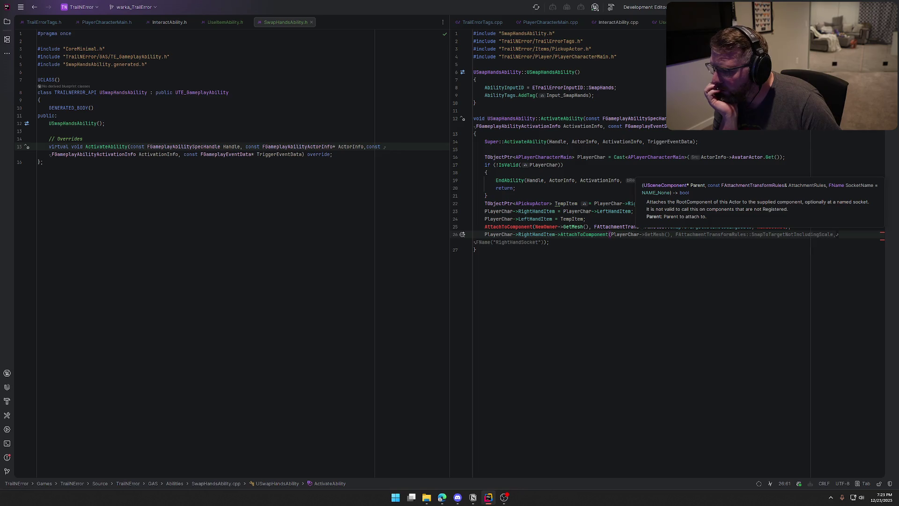
key("Tab")
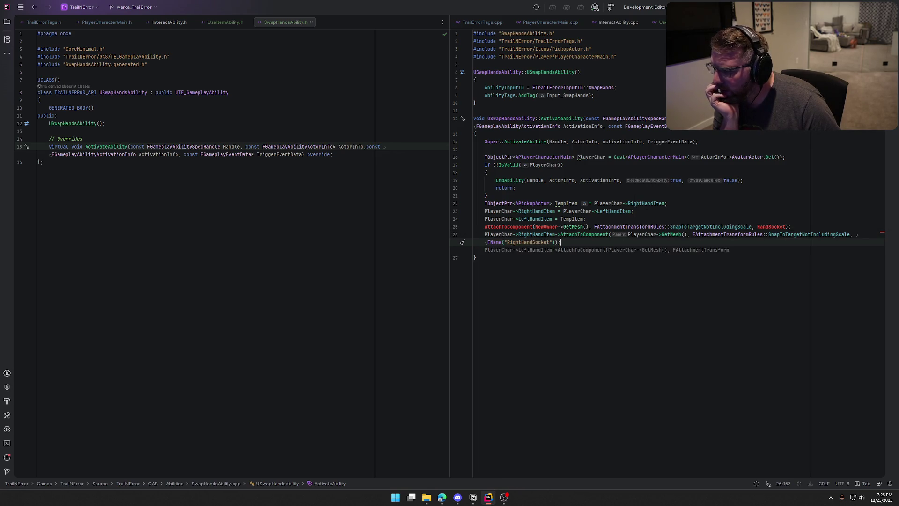
- Delete the pasted reference line and dismiss the unwanted AI suggestion
key("Up")
key("Up")
key("Home")
key("shift+End")
key("BackSpace")
left_click(650, 285)
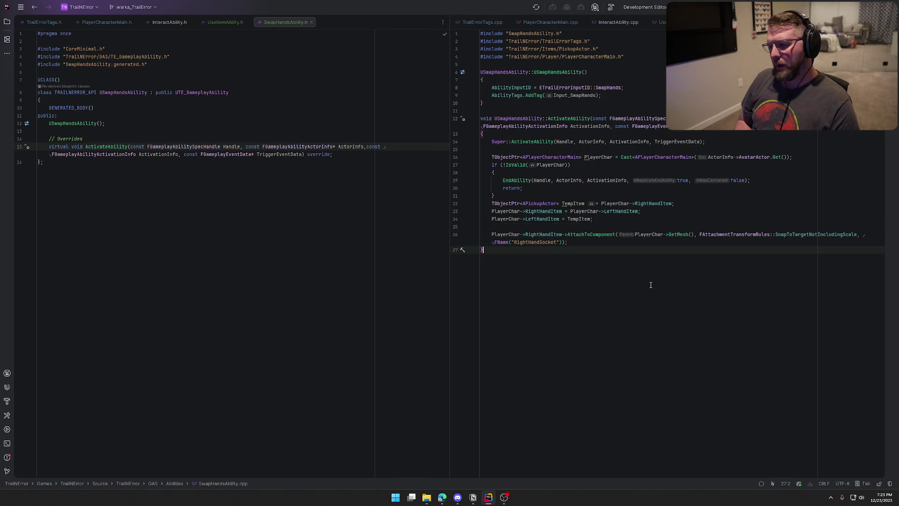
key("Up")
key("Up")
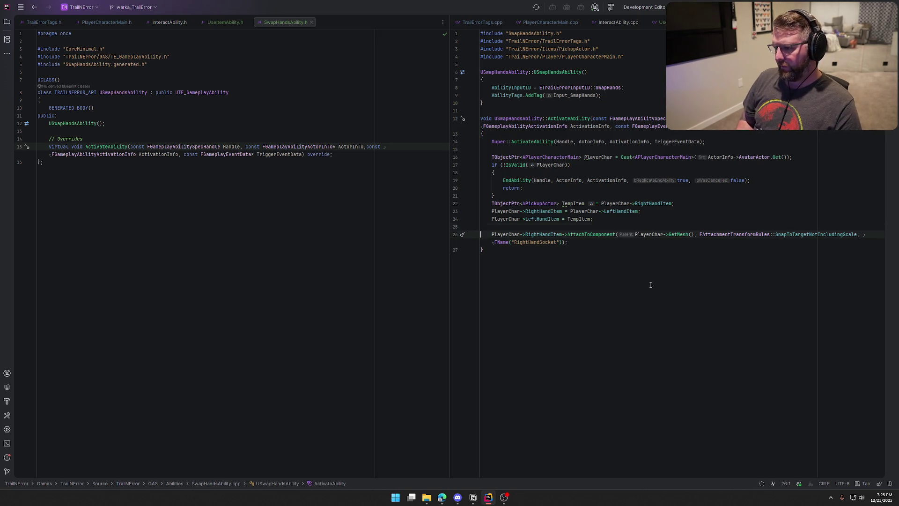
- Wrap the right-hand attach call in an if (PlayerChar->RightHandItem) block
key("Return")
type("if (PlayerChar->LeftHandItem")
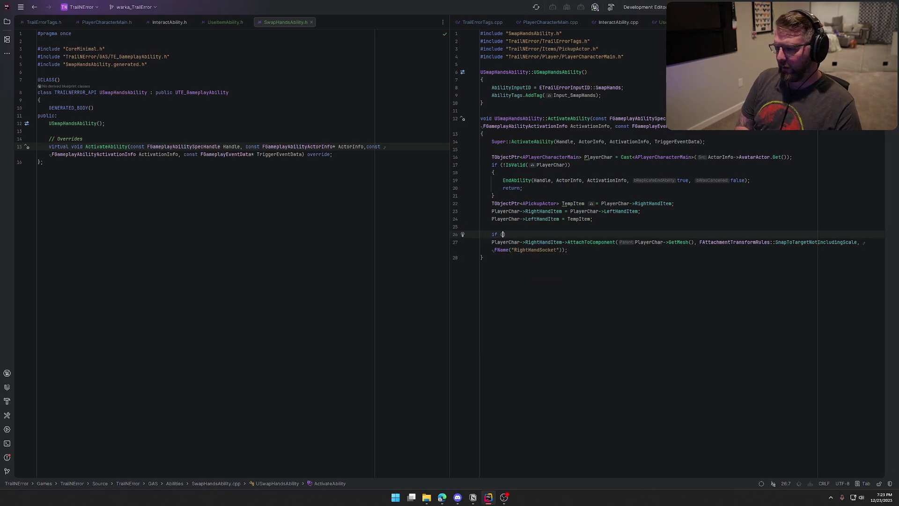
key("BackSpace")
key("BackSpace")
key("BackSpace")
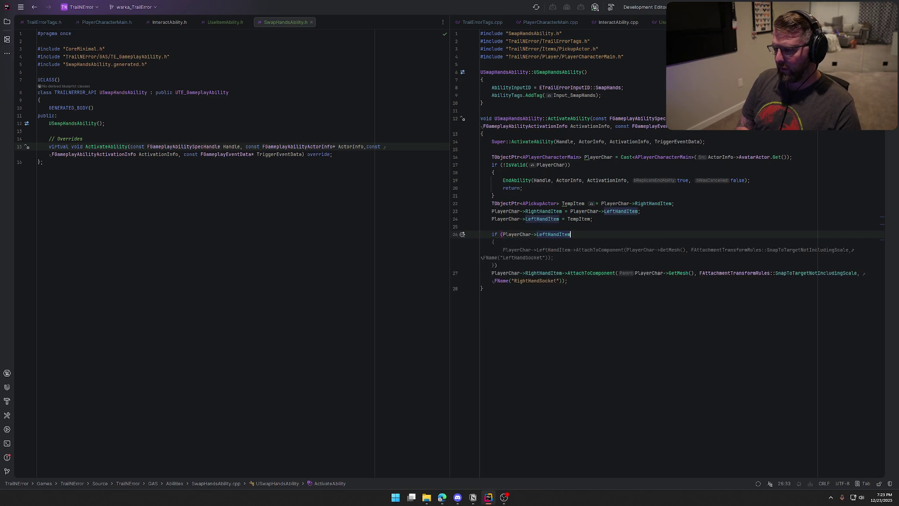
type("Ri")
key("Return")
key("End")
key("Return")
type("{")
key("Return")
left_click(491, 265)
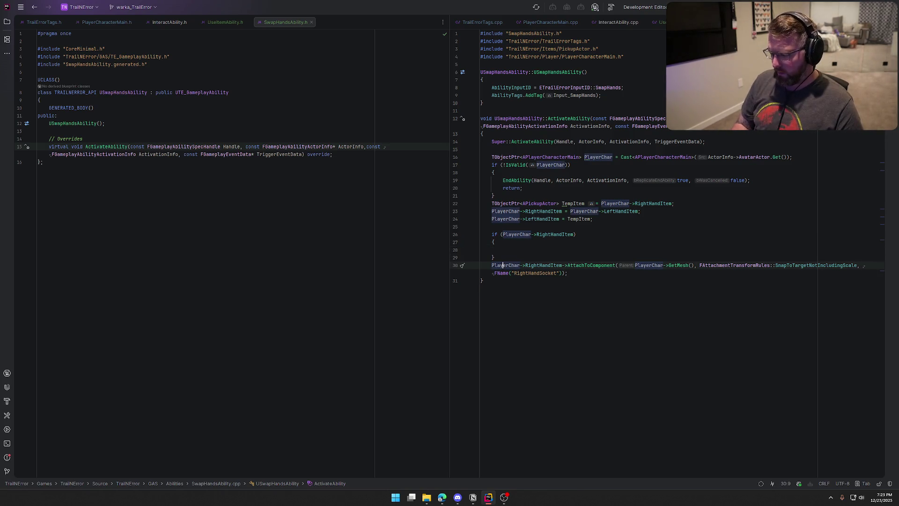
key("ctrl+shift+Up")
key("ctrl+shift+Up")
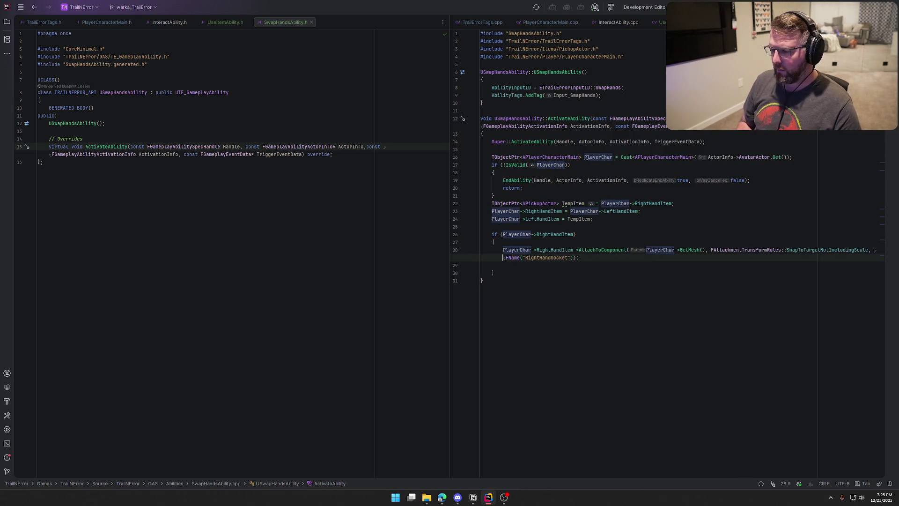
key("Down")
key("BackSpace")
- Add an if (PlayerChar->LeftHandItem) block attaching the left-hand item at LeftHandSocket
key("Down")
key("End")
key("Return")
key("Return")
type("If (Pl")
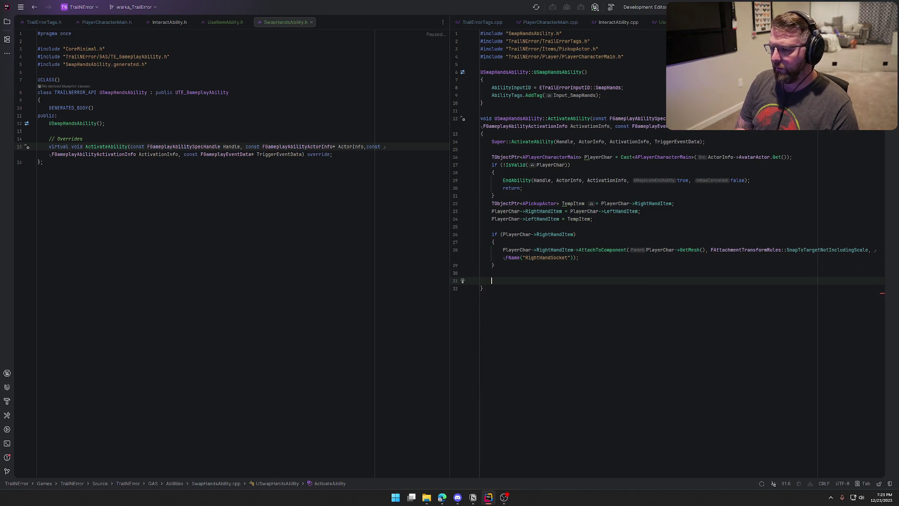
type("a")
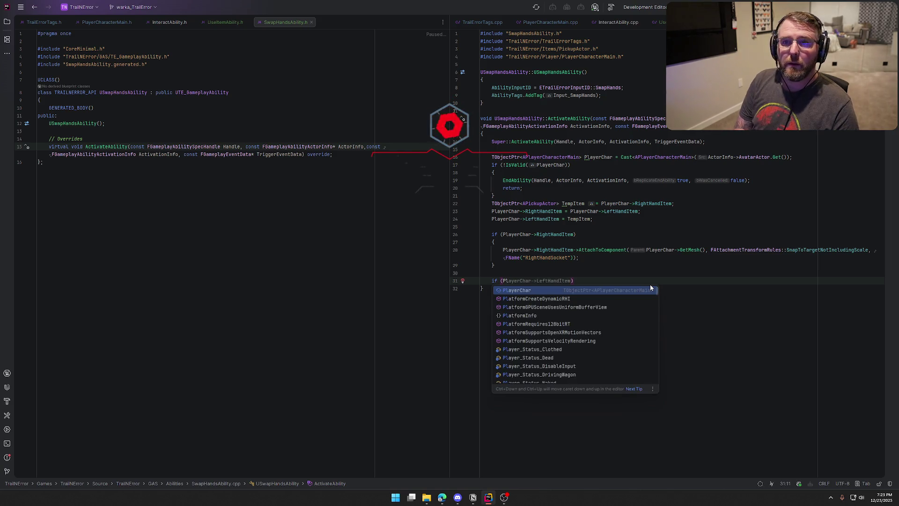
key("Tab")
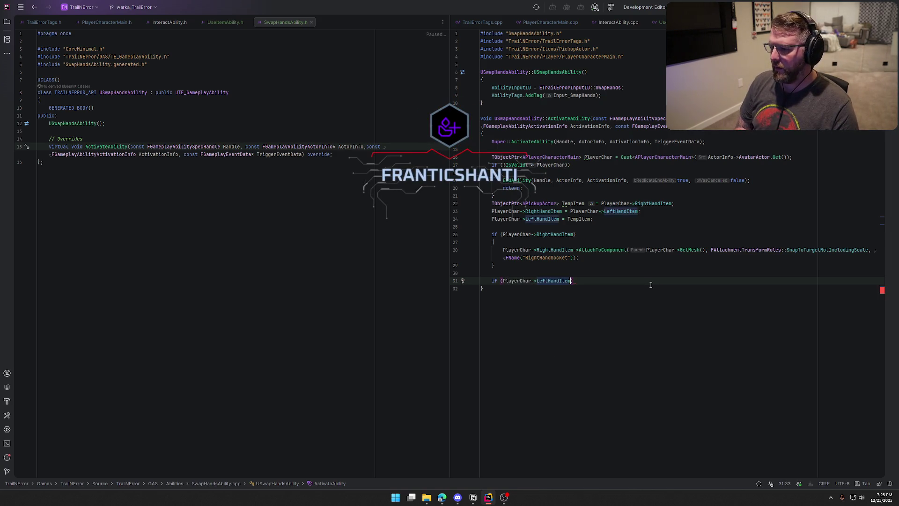
type("{")
key("Return")
type("Pl")
key("Tab")
type("-")
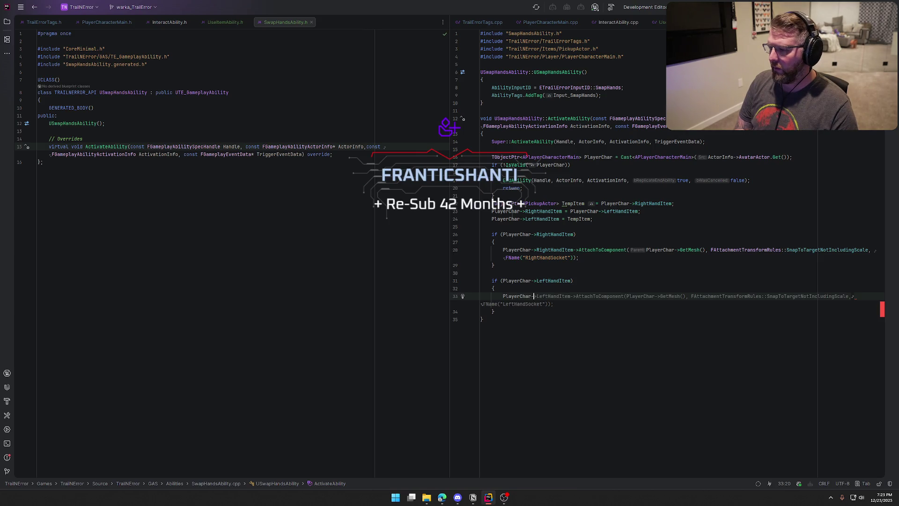
key("Tab")
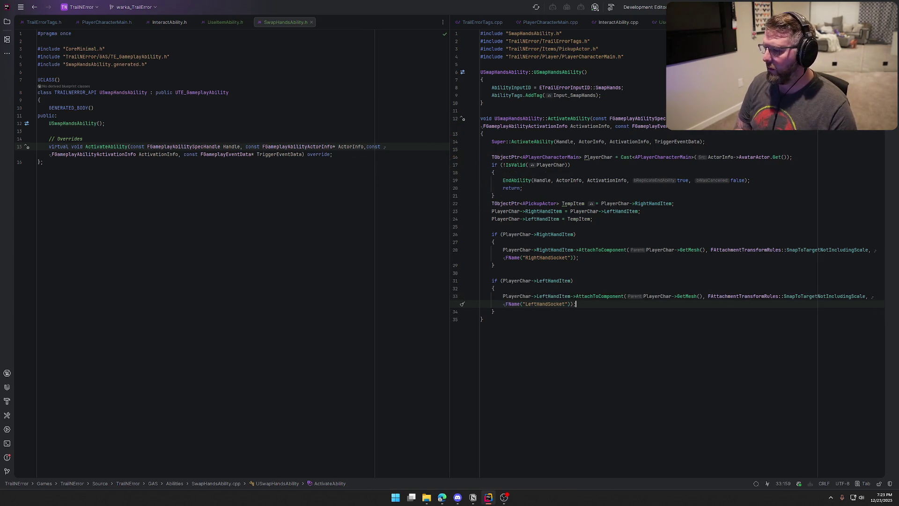
- Call EndAbility at the end of ActivateAbility
key("Down")
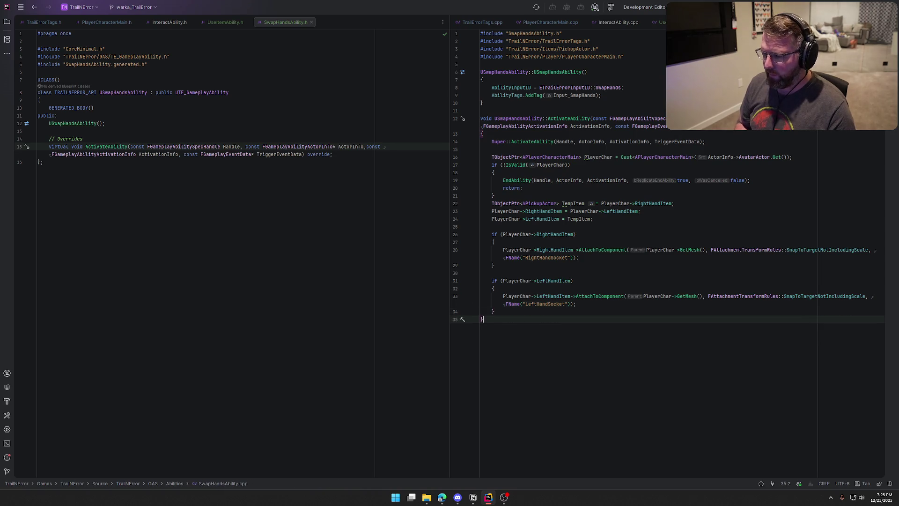
key("Return")
key("Return")
key("Tab")
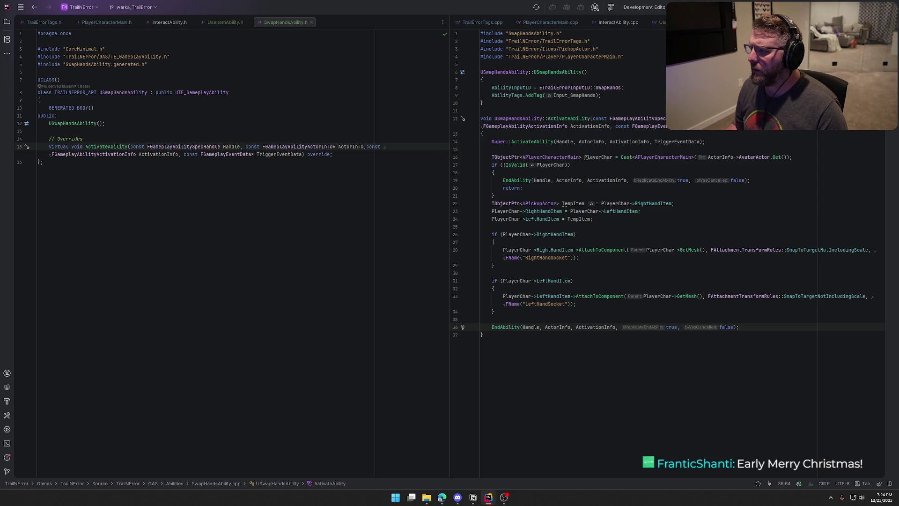
scroll(715, 221, "up", 5)
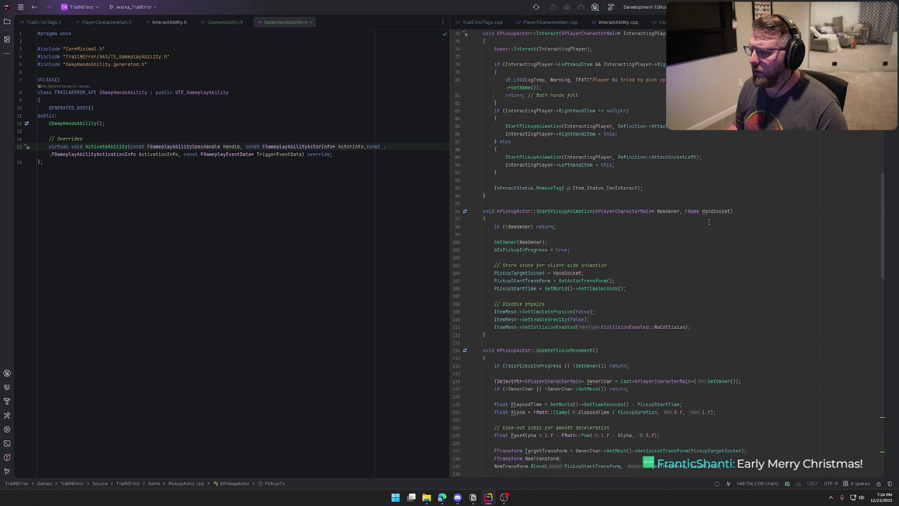
scroll(708, 222, "up", 5)
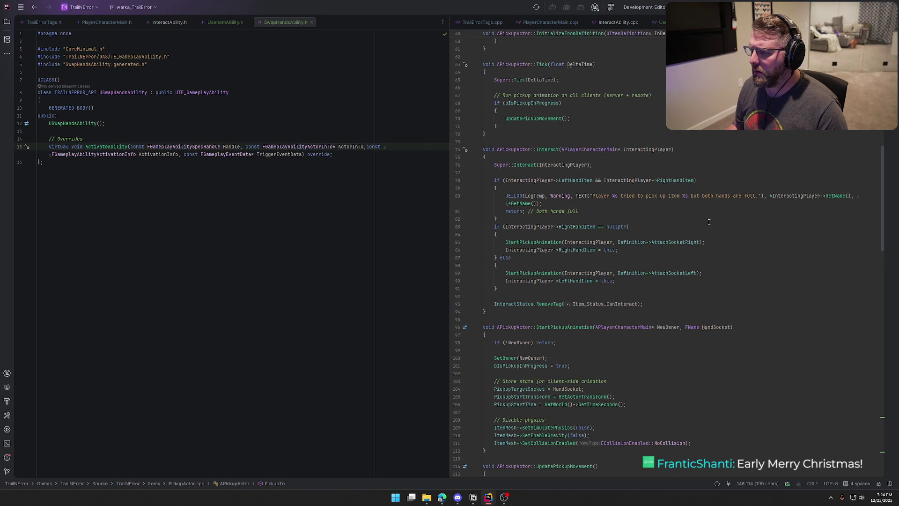
scroll(709, 222, "down", 2)
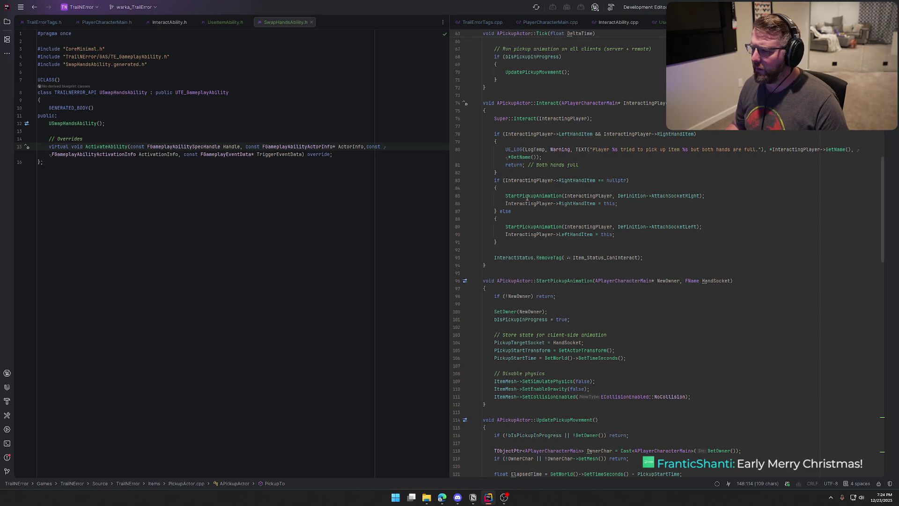
left_click(674, 196)
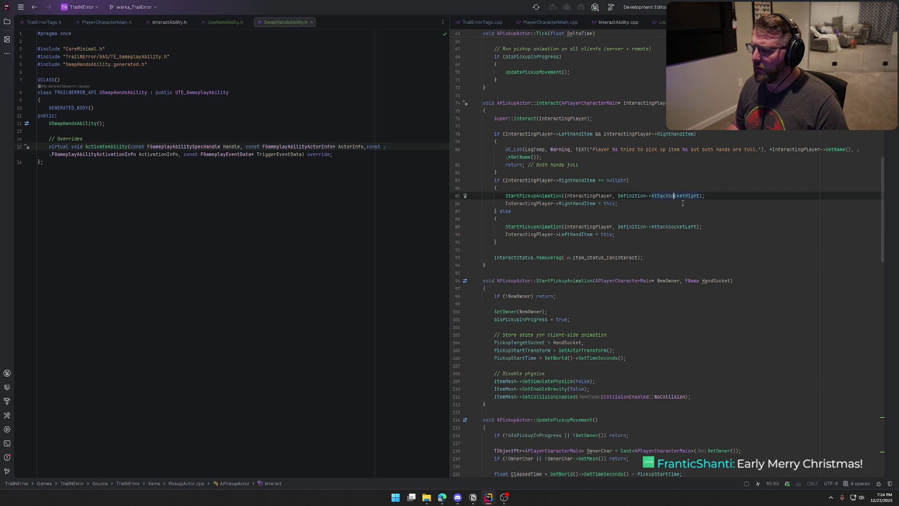
key("ctrl+w")
key("ctrl+w")
key("ctrl+w")
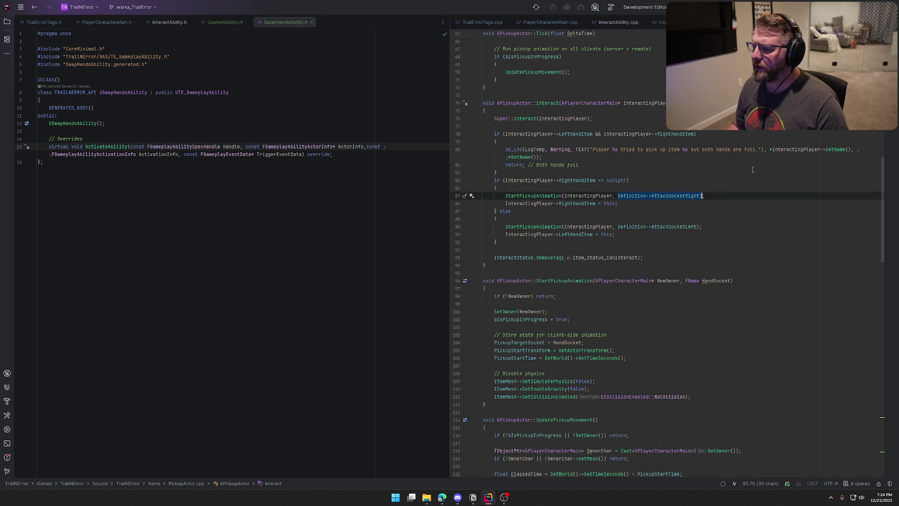
left_click(697, 22)
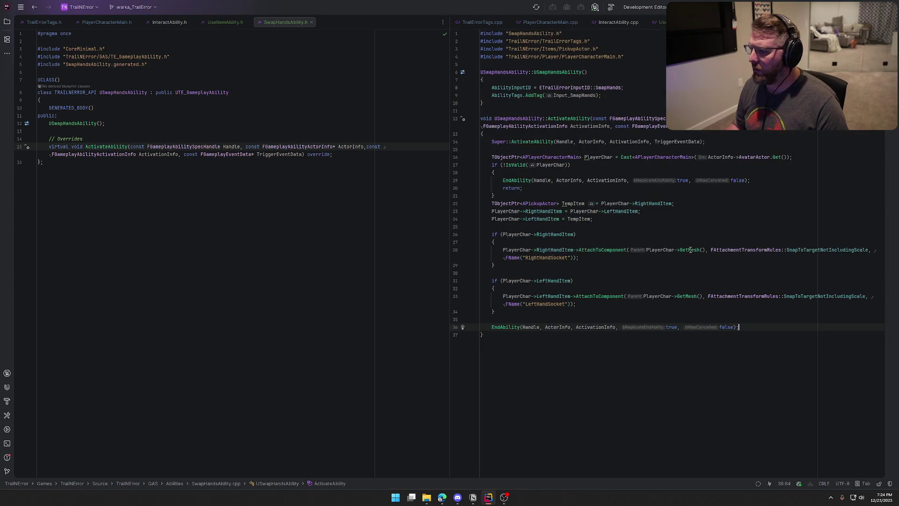
- Replace FName("RightHandSocket") with PlayerChar->RightHandItem->Definition->AttachSocketRight
left_click(572, 257)
left_click(506, 257, "shift")
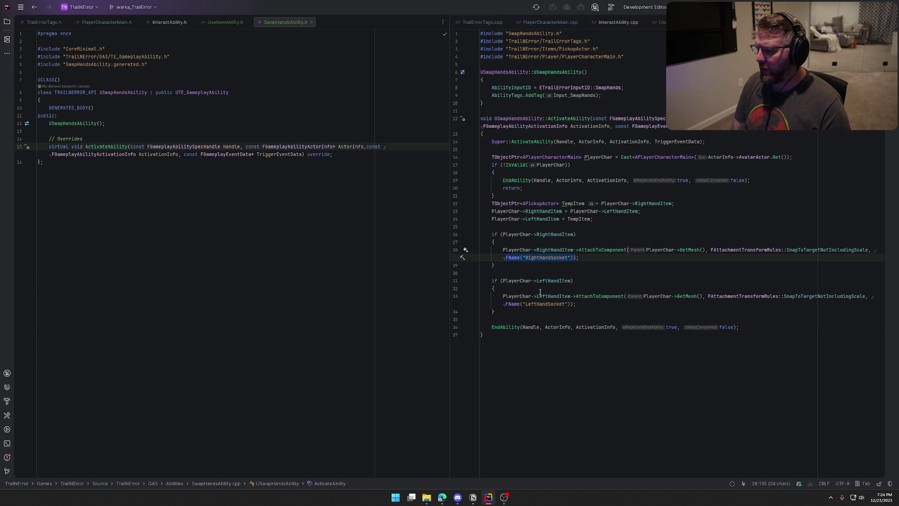
type("PlayerChar->Righ")
key("Return")
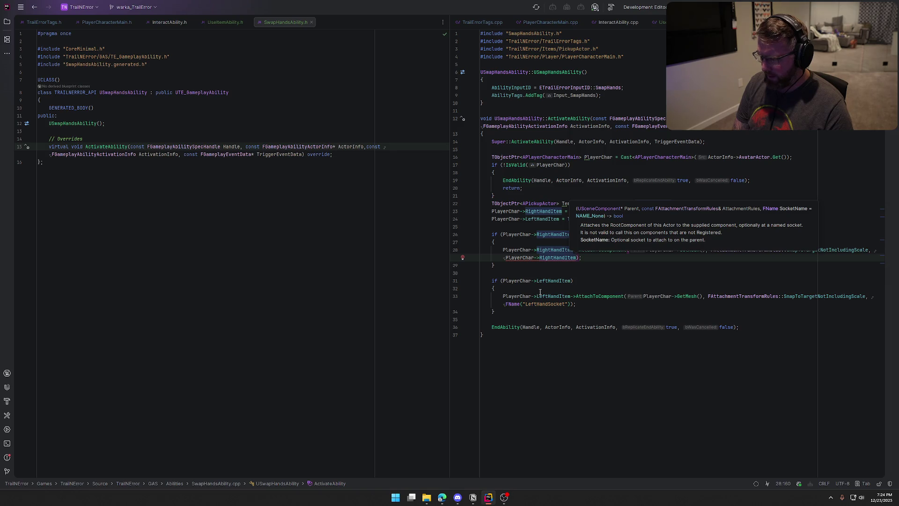
type("->")
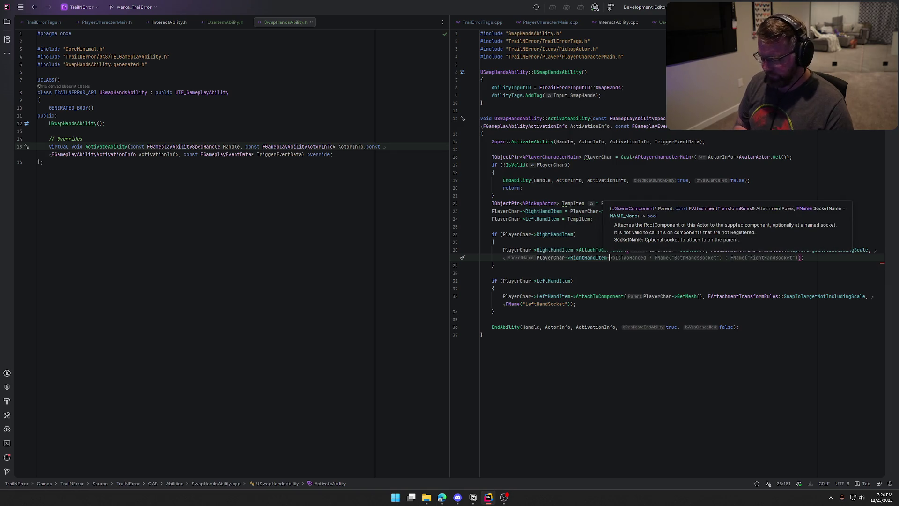
type("De")
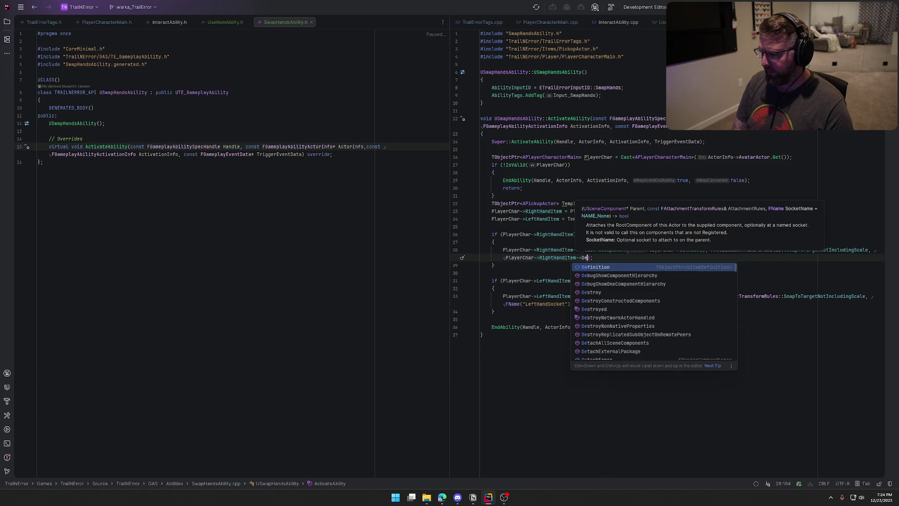
key("Return")
type("->Ri")
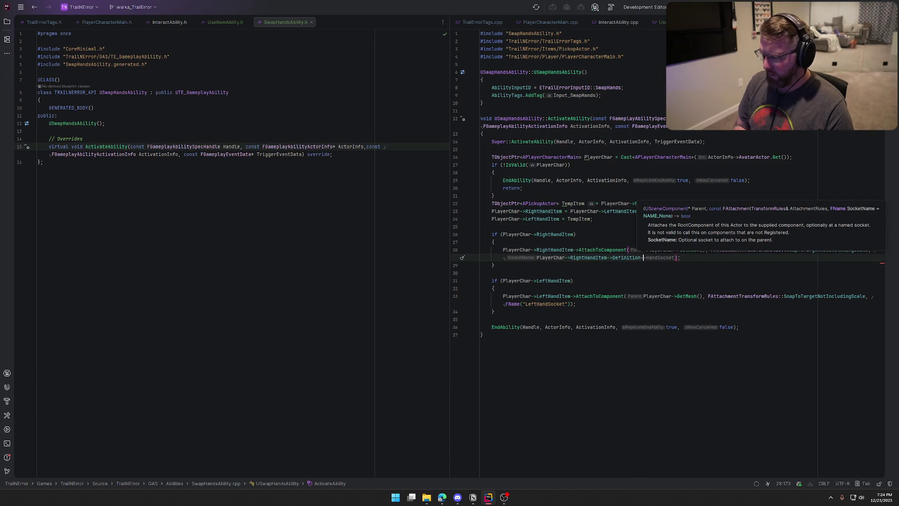
type("gh")
key("Return")
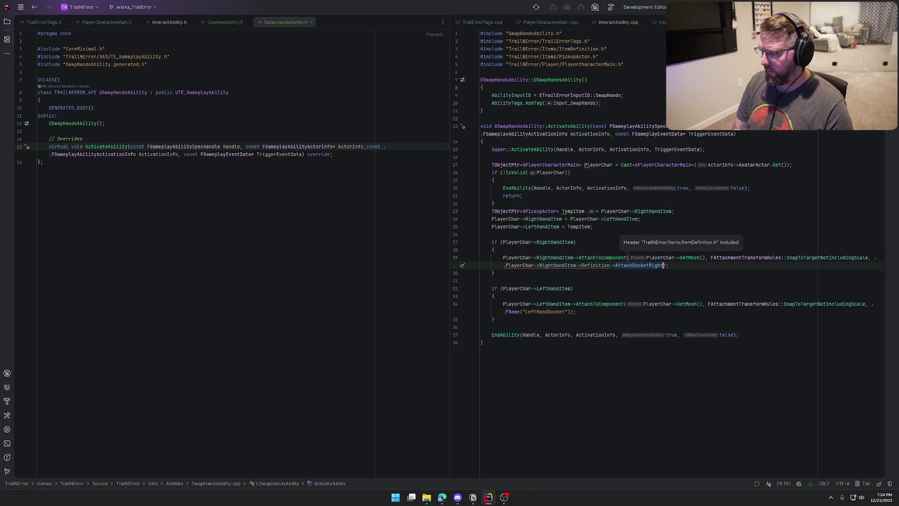
- Replace the LeftHandSocket name with the left item's Definition->AttachSocketLeft, then revisit PickupActor.cpp
key("Down")
key("Down")
key("Down")
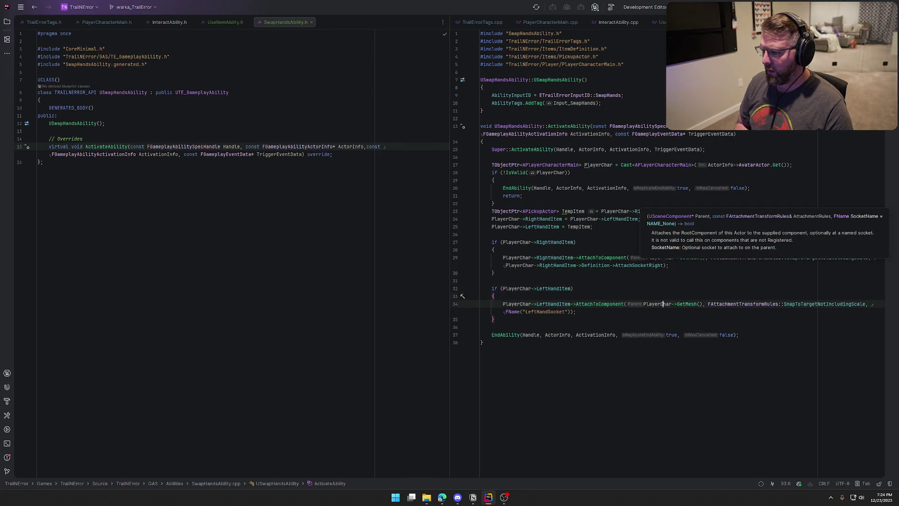
key("Left")
key("Left")
key("BackSpace")
key("BackSpace")
key("BackSpace")
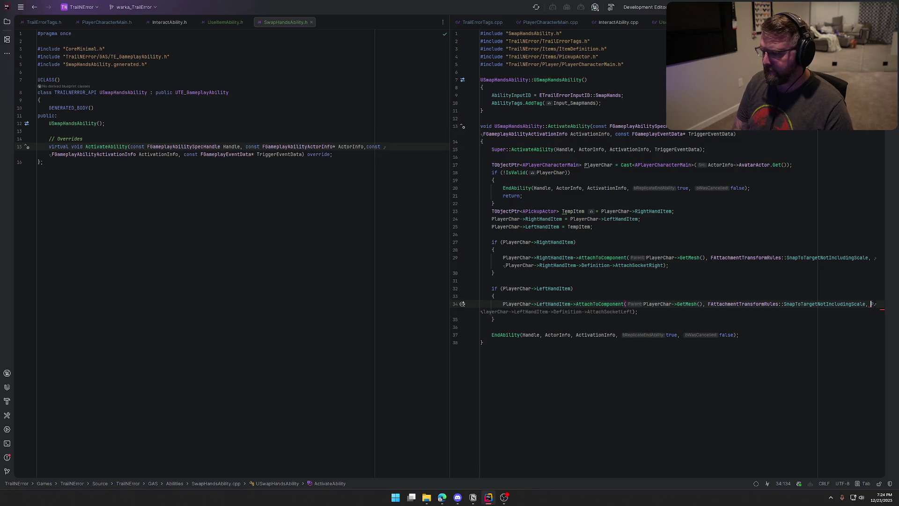
key("Tab")
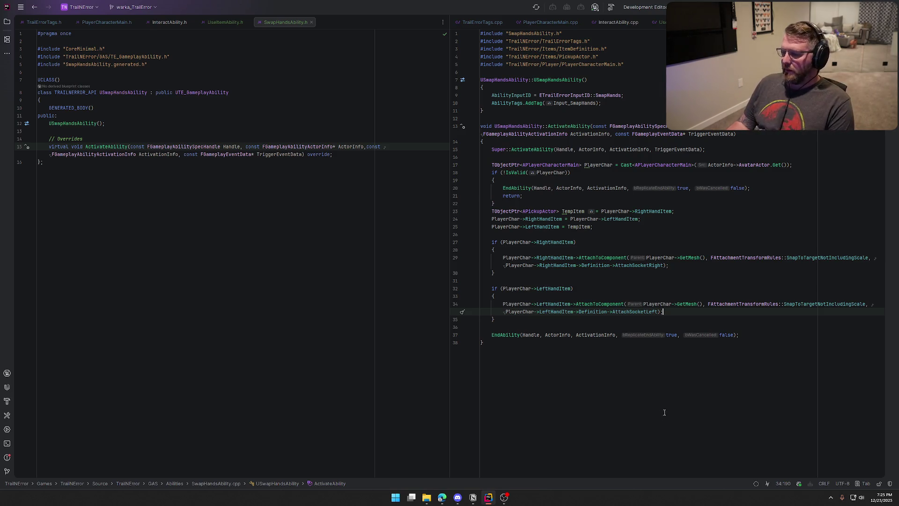
left_click(565, 382)
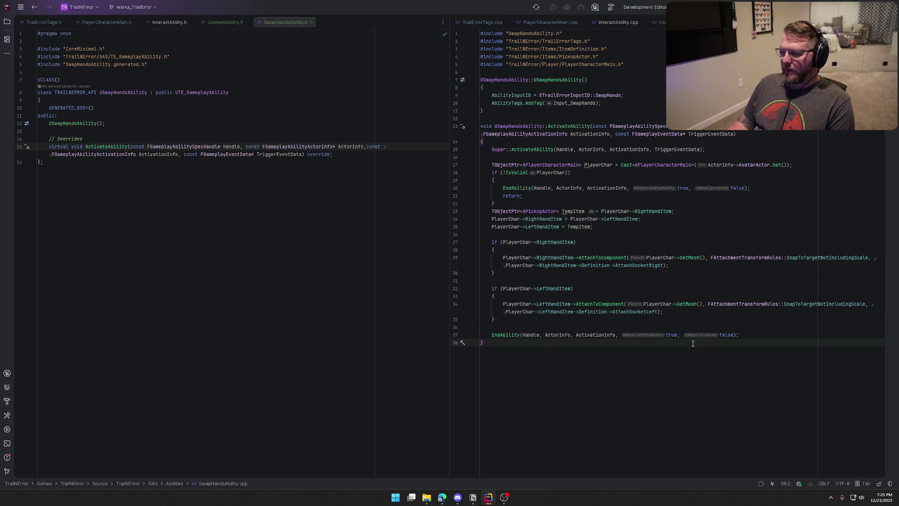
left_click(691, 311)
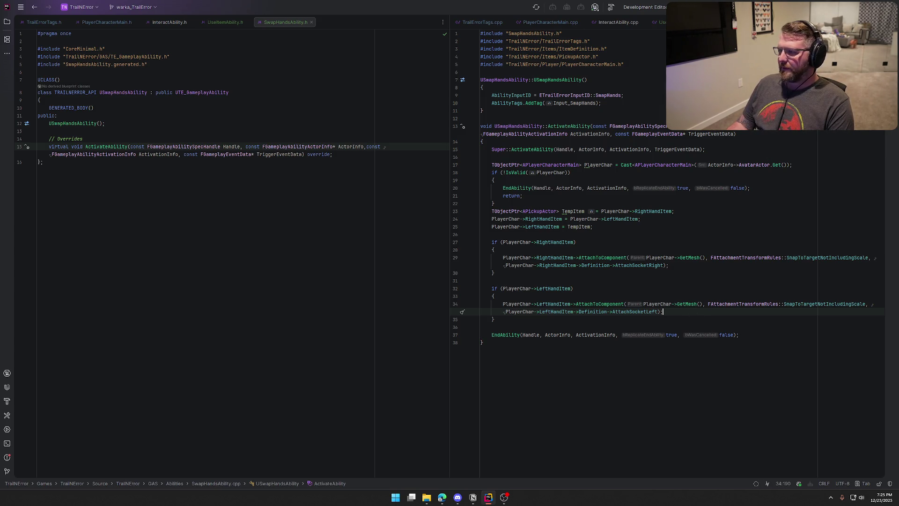
key("ctrl+minus")
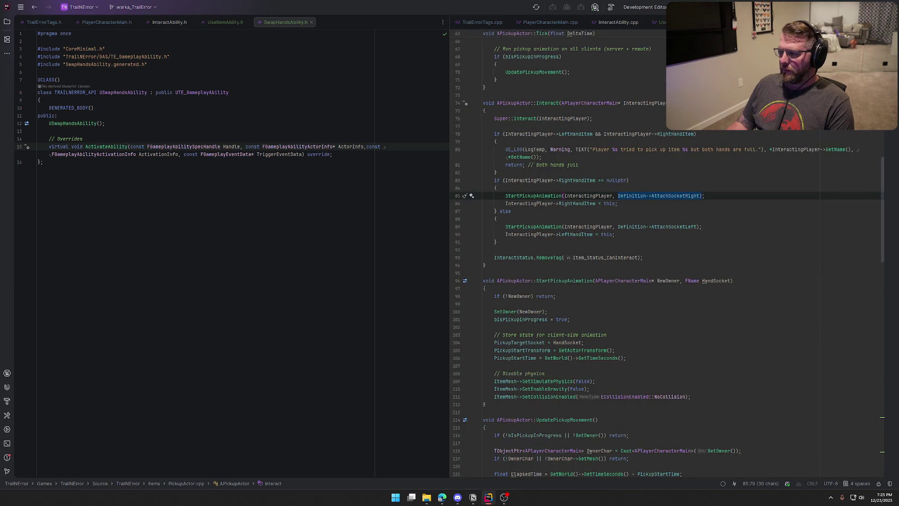
key("ctrl+minus")
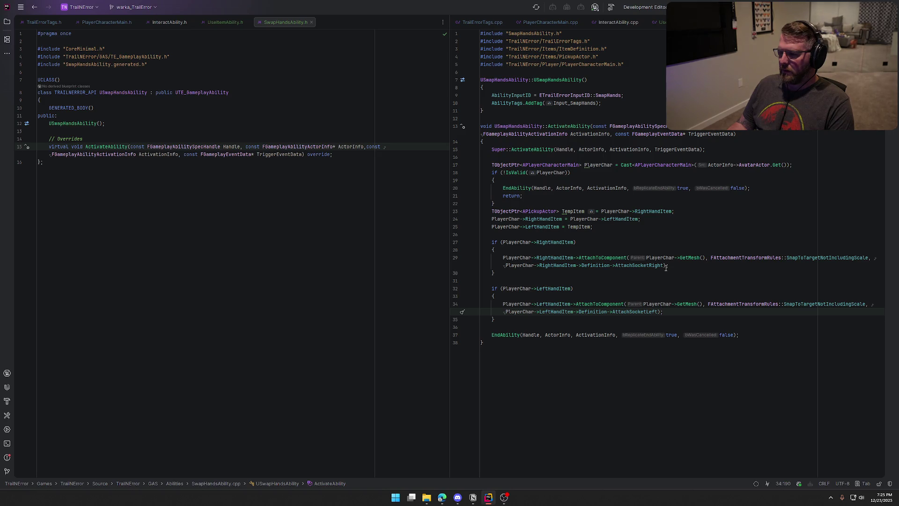
key("ctrl+minus")
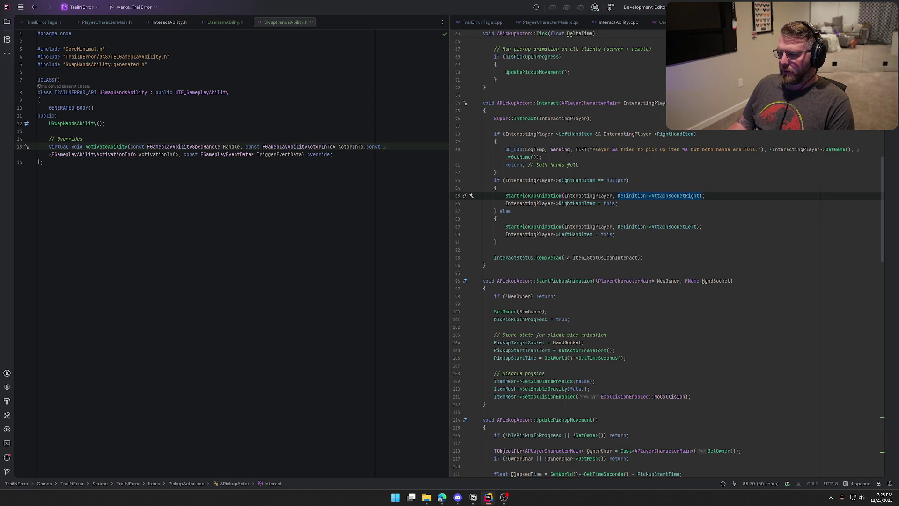
key("ctrl+minus")
left_click(513, 367)
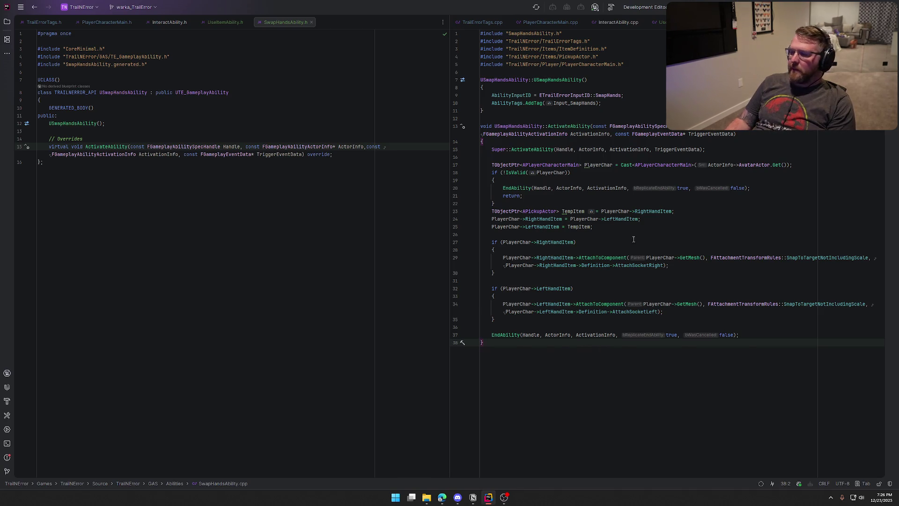
- Build the project with Ctrl+Shift+B until it succeeds with warnings, then hide the log
key("ctrl+shift+b")
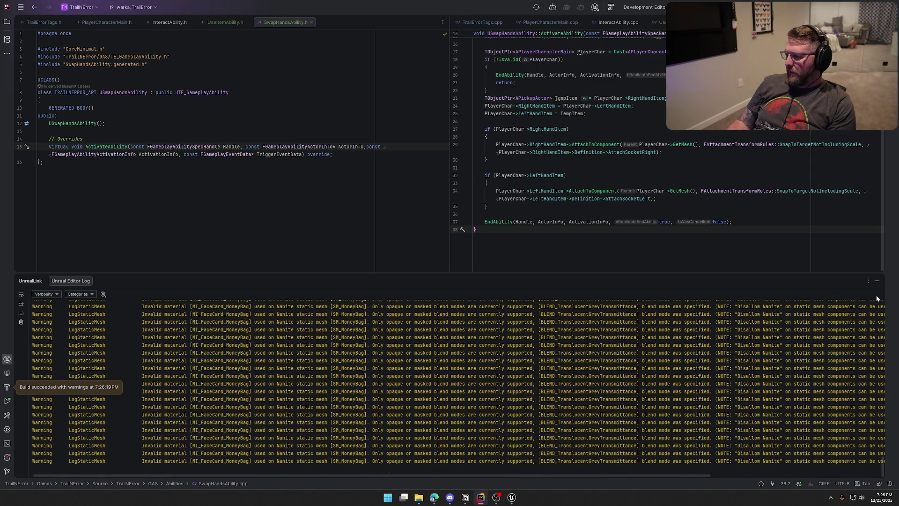
left_click(877, 281)
- Switch to Unreal Editor and open bp_Player from Content/Logic/Player via the Content Drawer
left_click(510, 498)
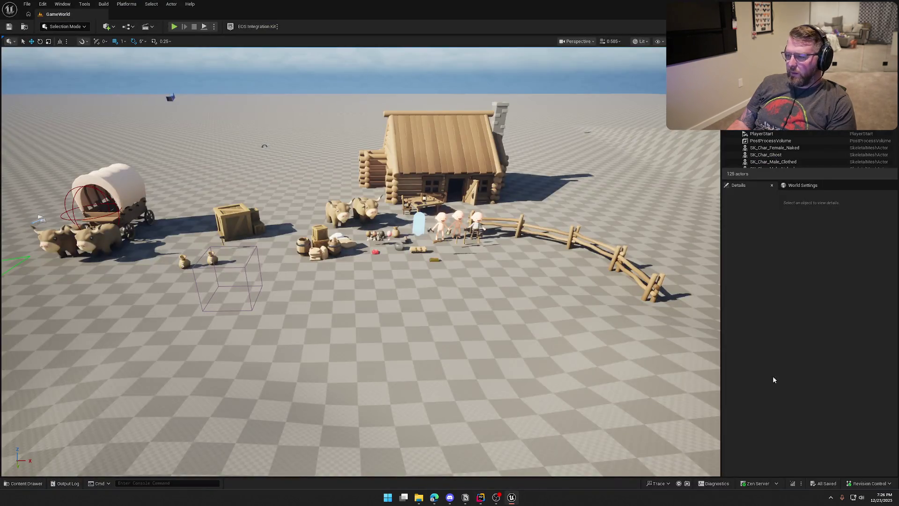
key("ctrl+space")
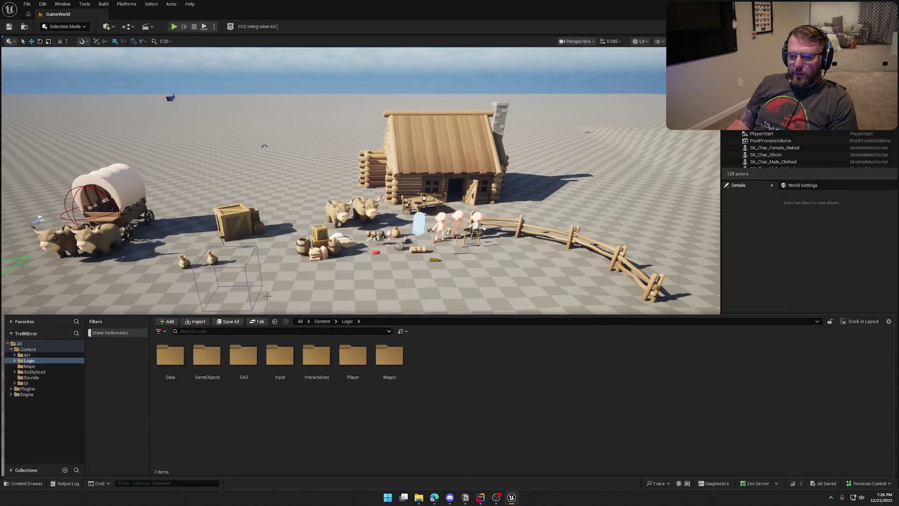
left_click(350, 363)
double_click(349, 363)
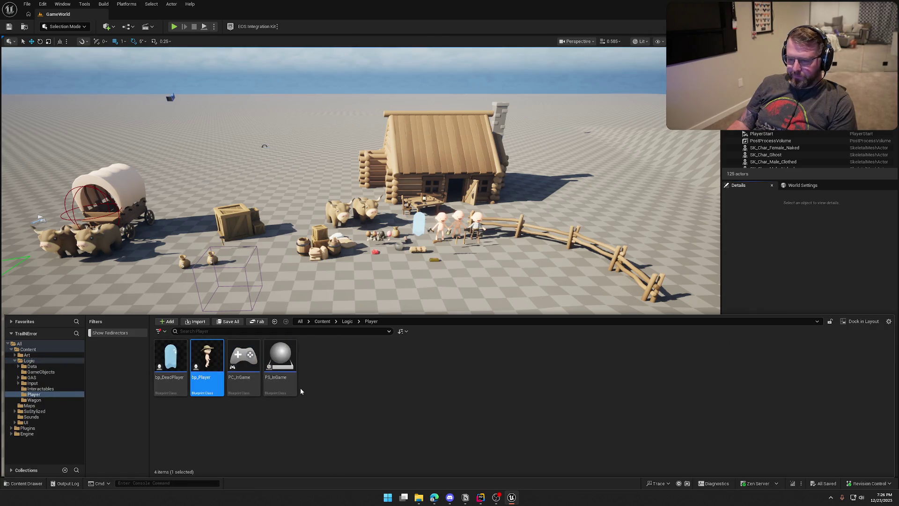
key("Return")
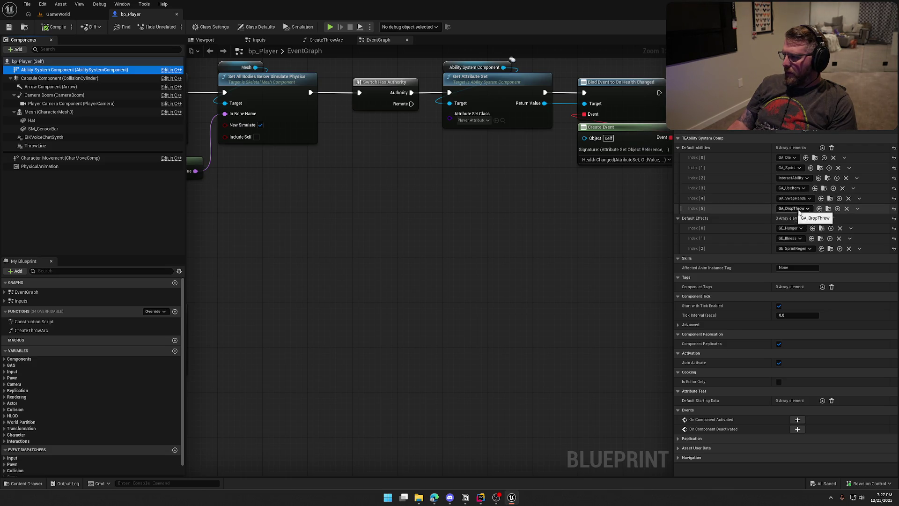
- Set Default Abilities Index 3 to UseItemAbility and Index 4 to SwapHandsAbility
left_click(799, 188)
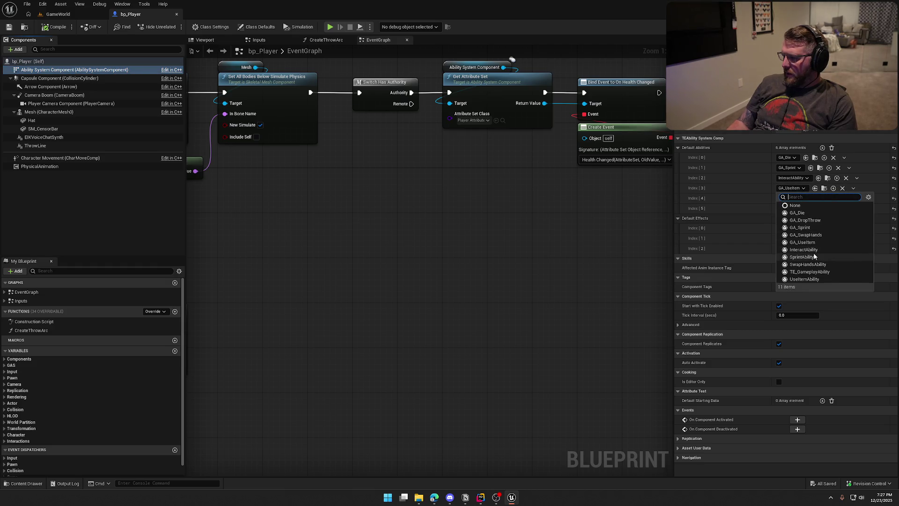
left_click(810, 279)
left_click(794, 198)
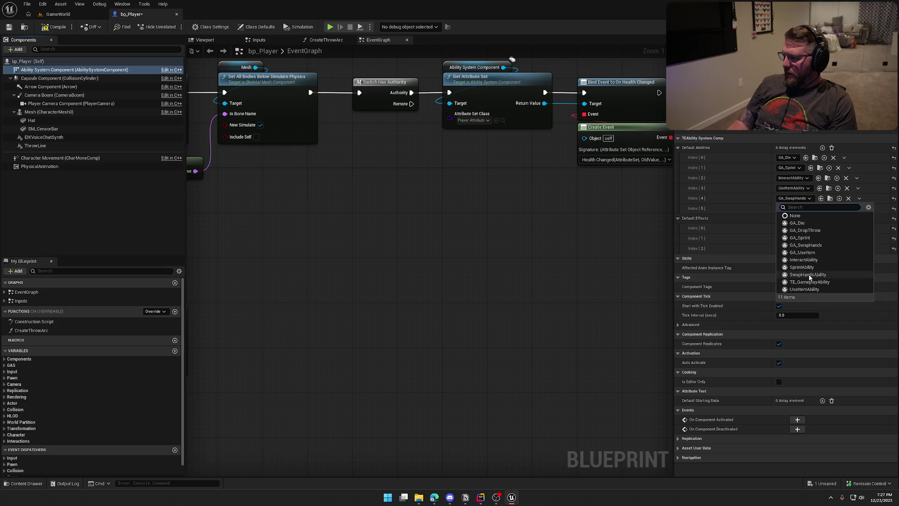
left_click(804, 275)
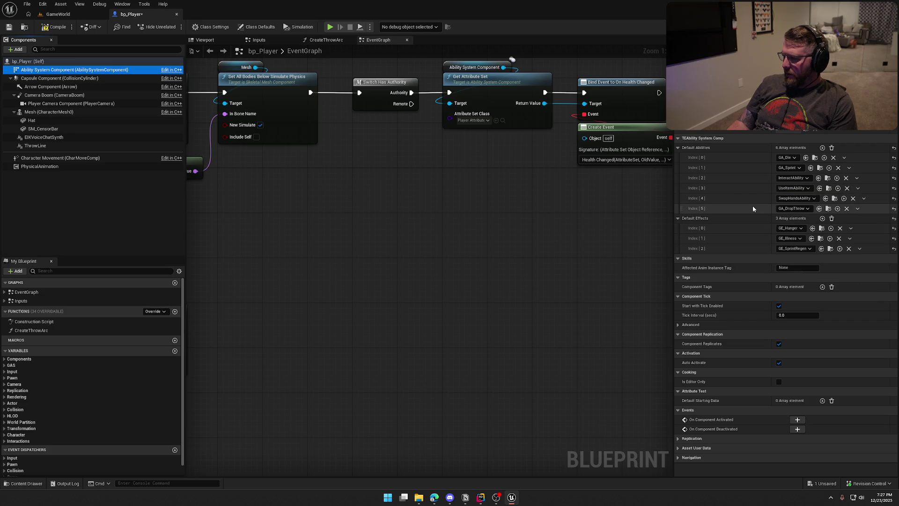
- Open the GA_SwapHands ability Blueprint from the Abilities folder
left_click(828, 208)
double_click(285, 359)
key("ctrl+space")
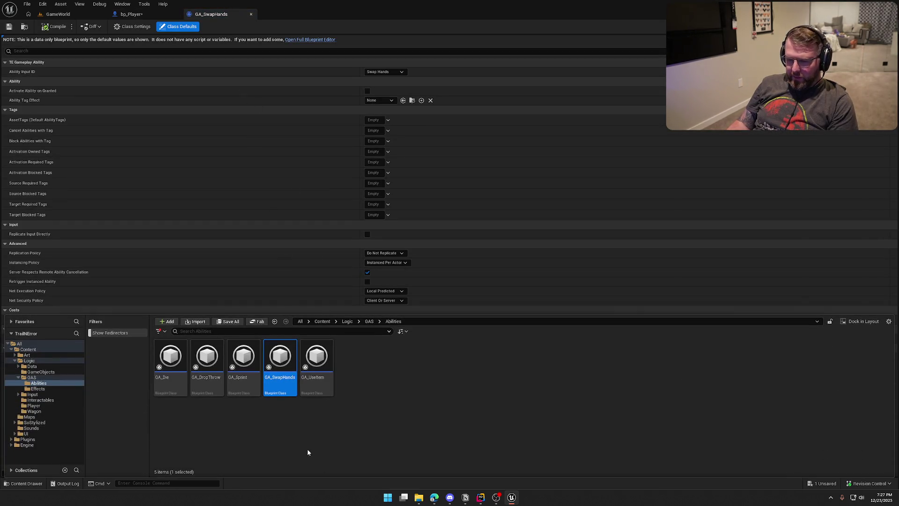
- Inspect the GA_UseItem graph, then go back to bp_Player
left_click(308, 365)
double_click(308, 365)
left_click_drag(487, 308, 377, 320)
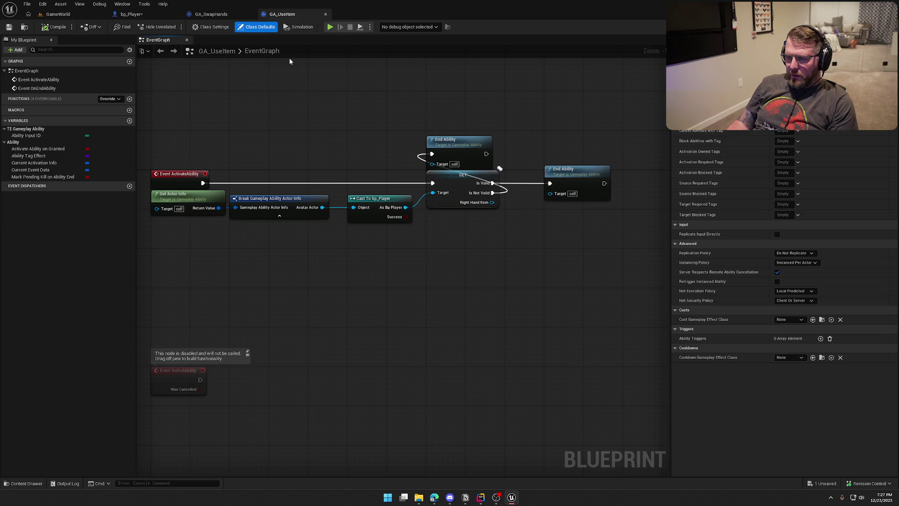
left_click(232, 14)
left_click(131, 14)
- Try deleting GA_SwapHands and GA_UseItem, cancelling since bp_Player still references them
key("ctrl+space")
left_click(286, 375)
left_click(317, 375, "ctrl")
key("Delete")
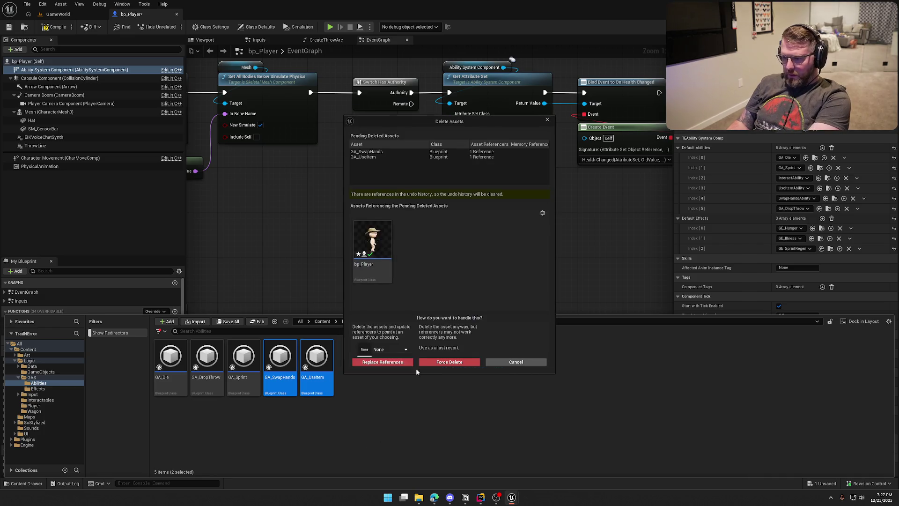
left_click(506, 365)
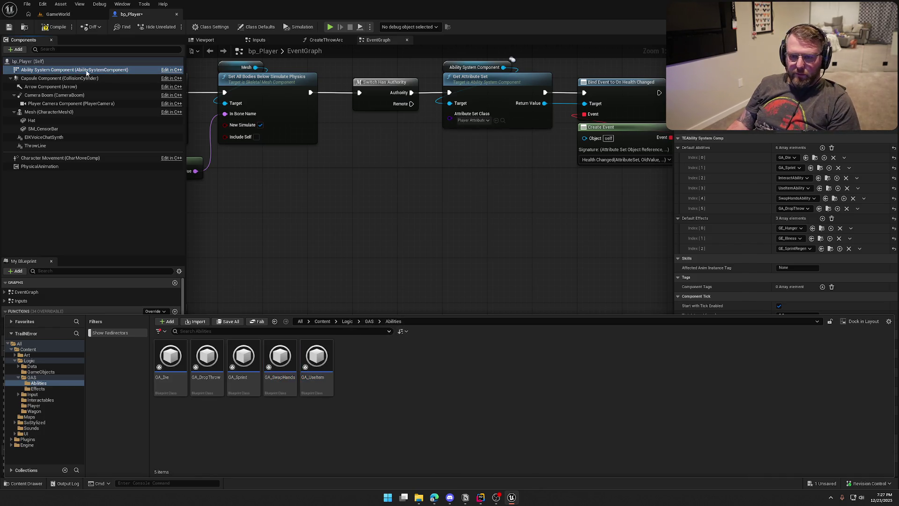
- Compile and save bp_Player, then delete GA_SwapHands and GA_UseItem for good
left_click(51, 28)
key("ctrl+space")
left_click(295, 356)
left_click(317, 365, "ctrl")
key("Delete")
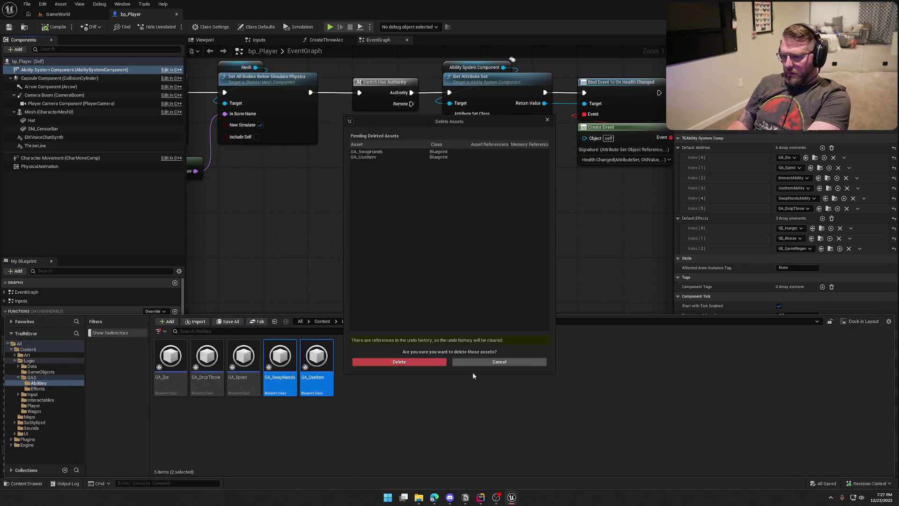
left_click(416, 362)
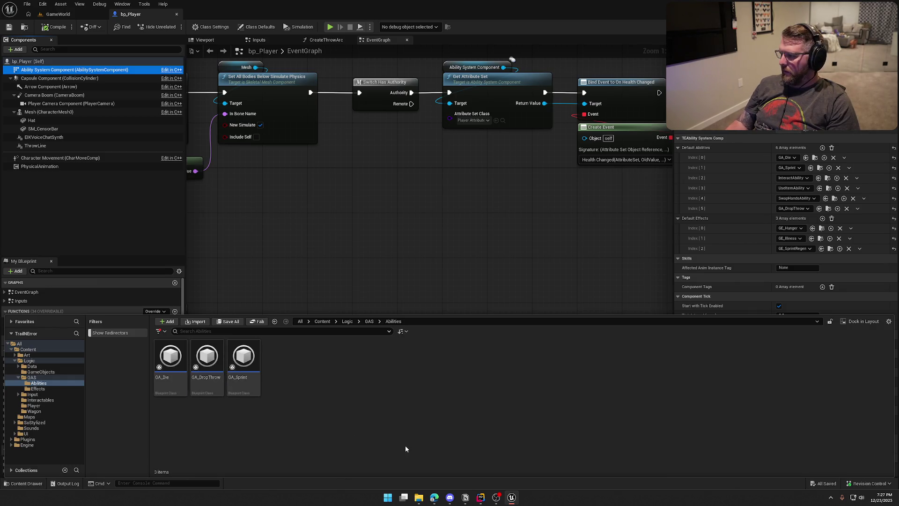
left_click(304, 251)
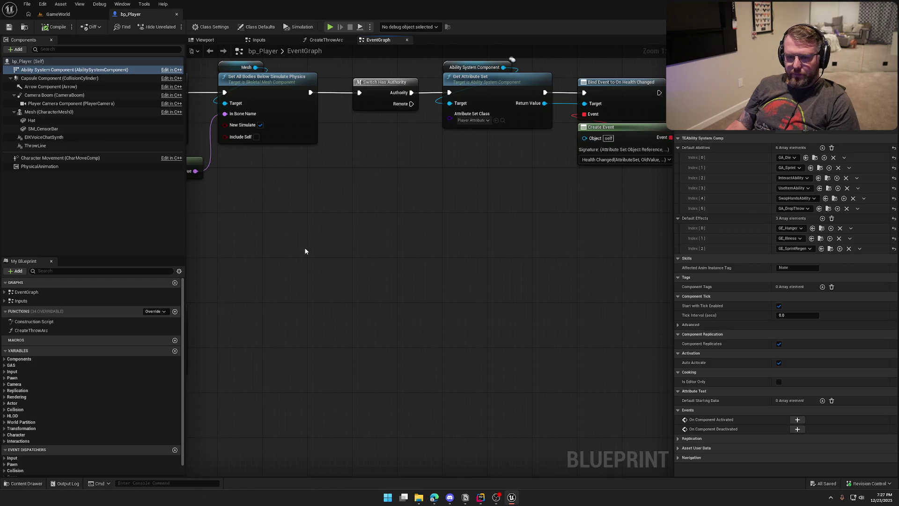
- Add a Default Effects entry at Index 3 set to GE_SafeZone, then save bp_Player
mouse_move(298, 247)
left_mouse_down()
mouse_move(415, 337)
mouse_move(660, 301)
mouse_move(615, 299)
left_mouse_up()
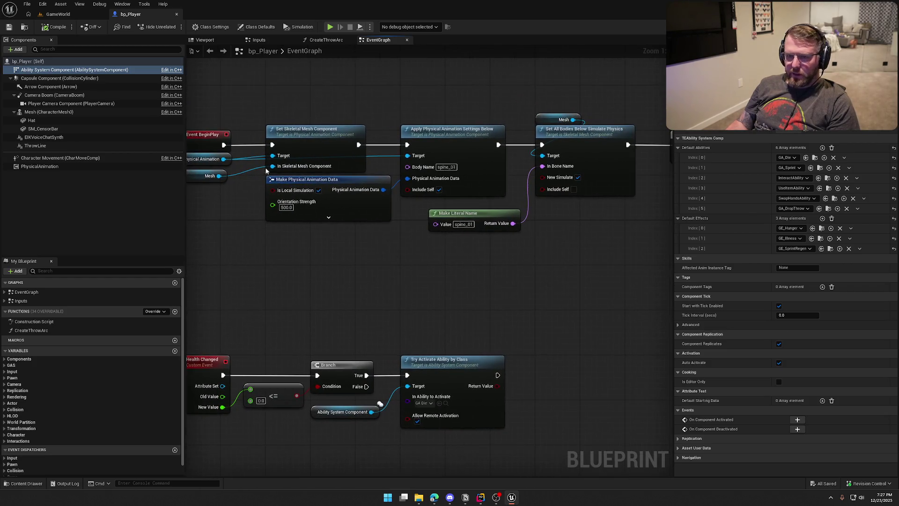
left_click(822, 218)
left_click(784, 258)
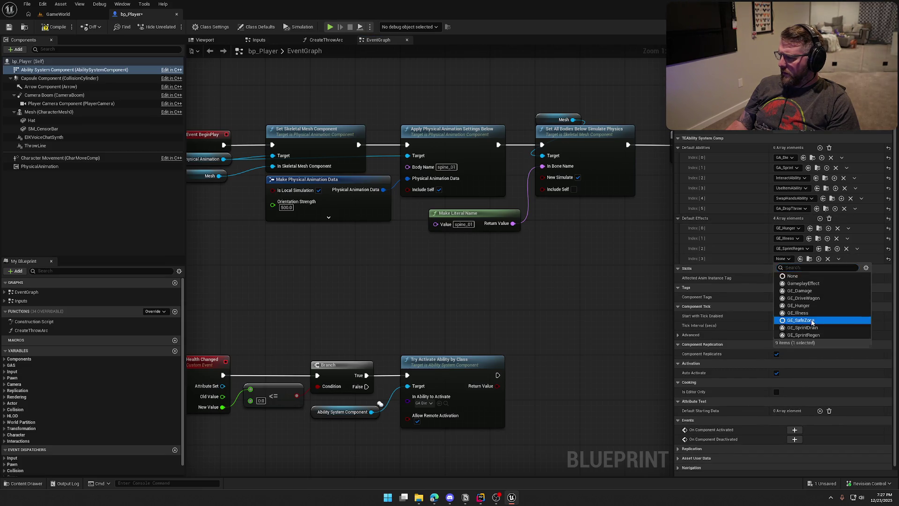
left_click(800, 322)
key("ctrl+s")
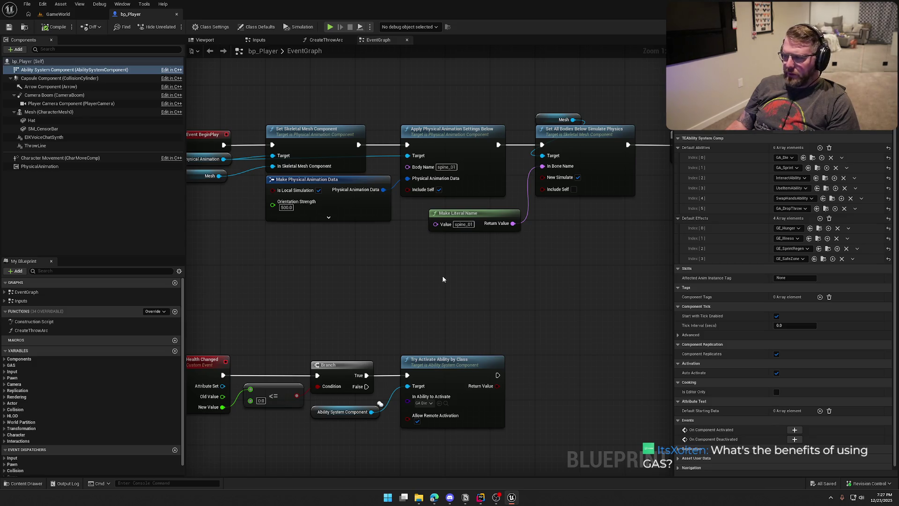
left_click(58, 14)
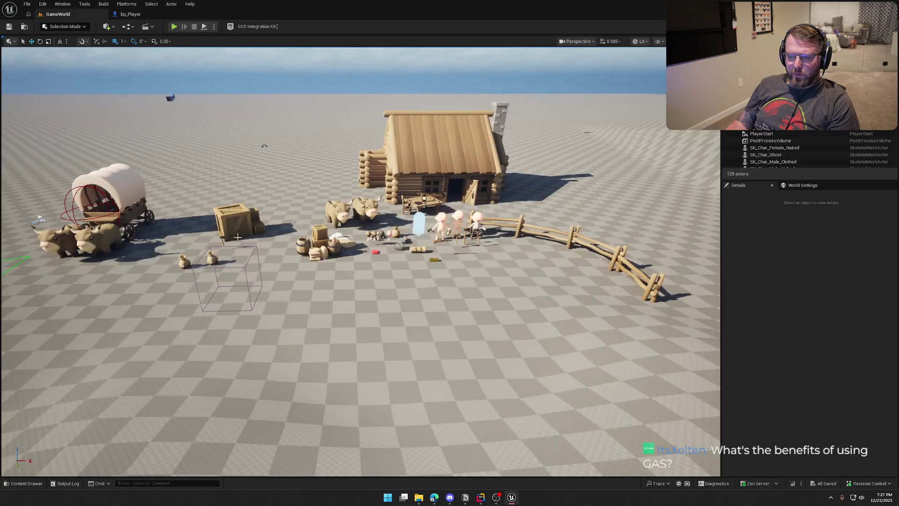
- Open IMC_Default from the Input folder to review its mappings, then return to GameWorld
left_click(24, 483)
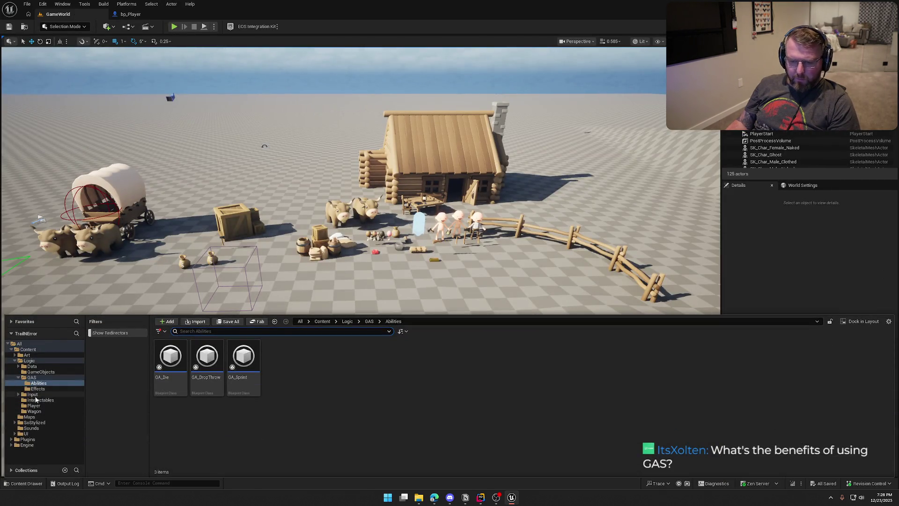
left_click(33, 394)
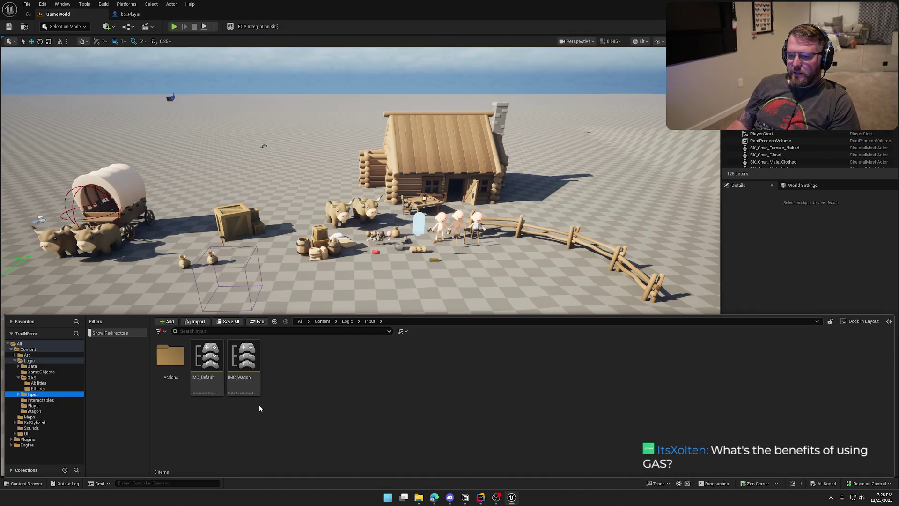
double_click(207, 358)
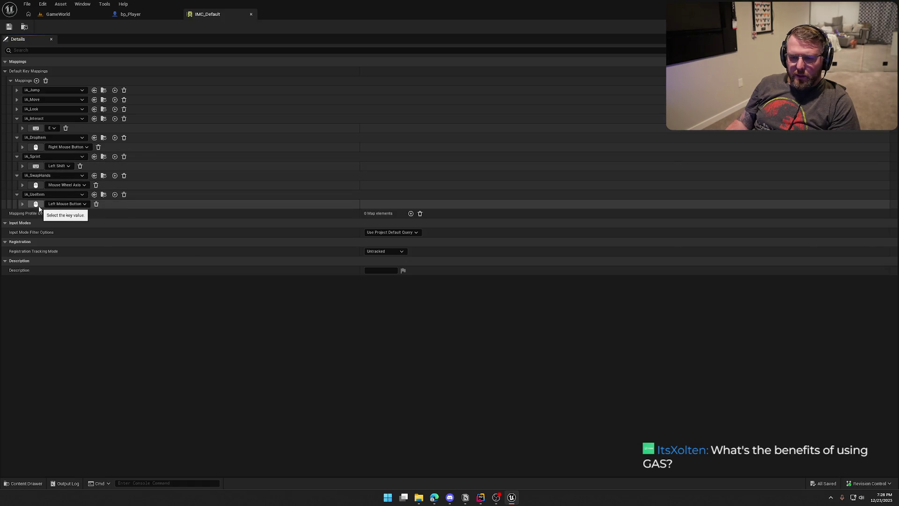
left_click(60, 15)
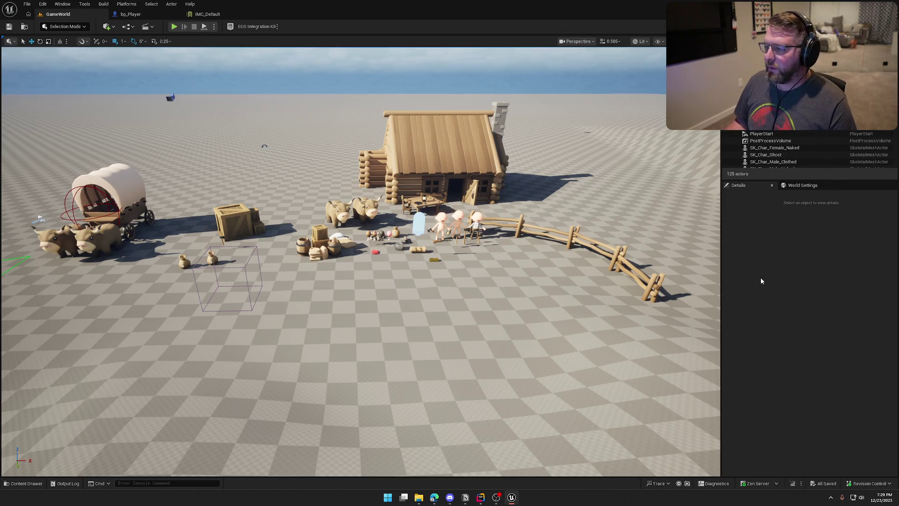
left_click(173, 26)
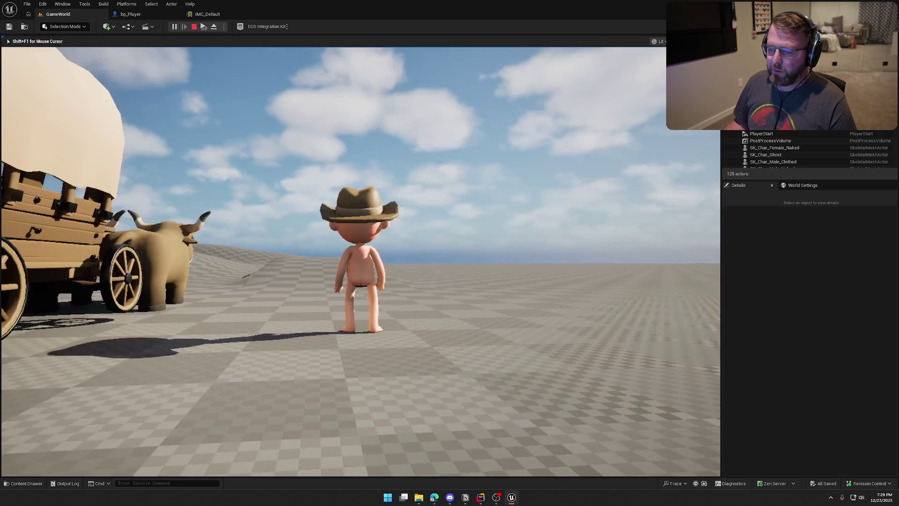
key("shift+w")
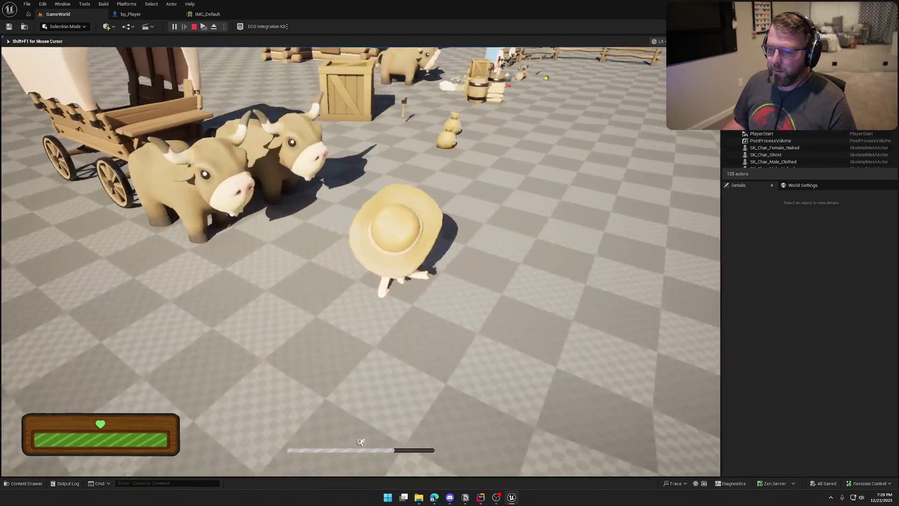
key("shift+w")
key("w")
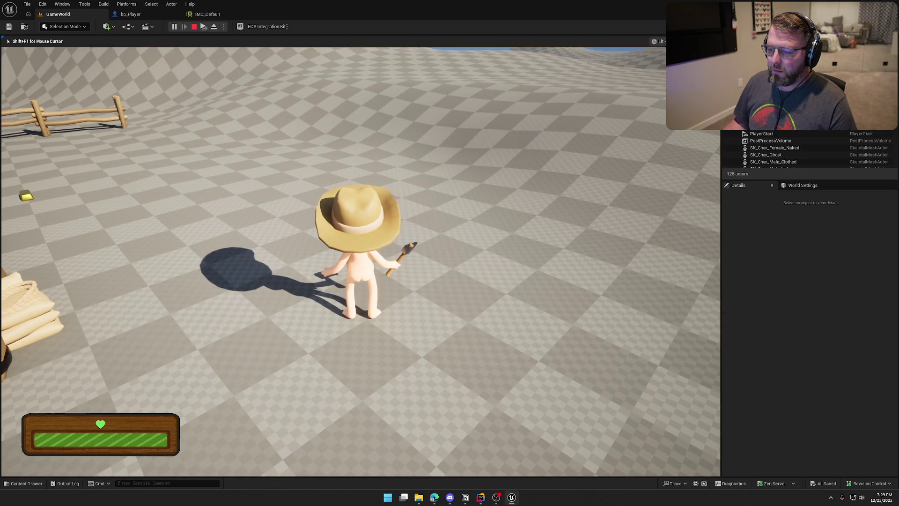
mouse_move(359, 253)
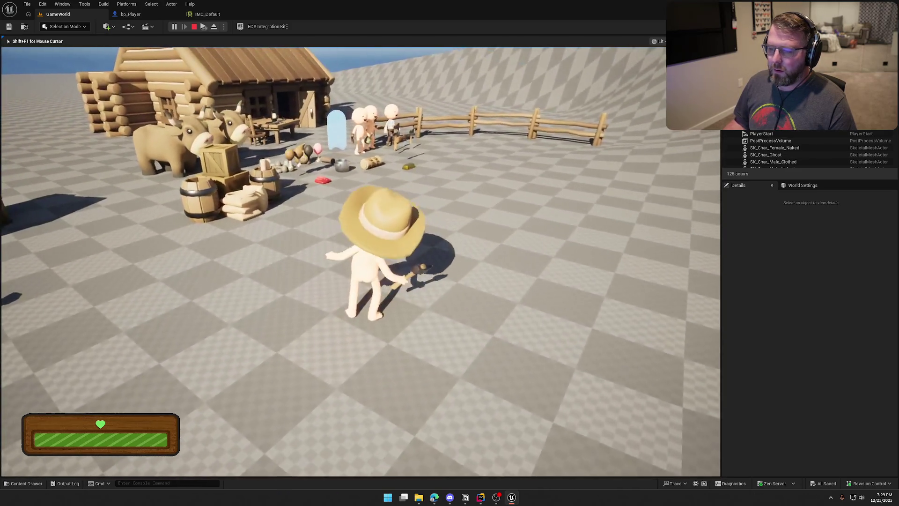
key("Escape")
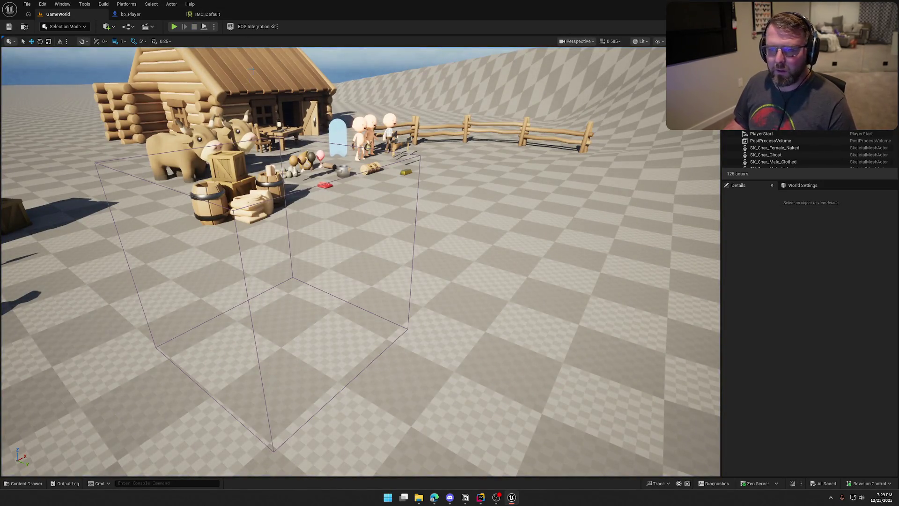
left_click(208, 14)
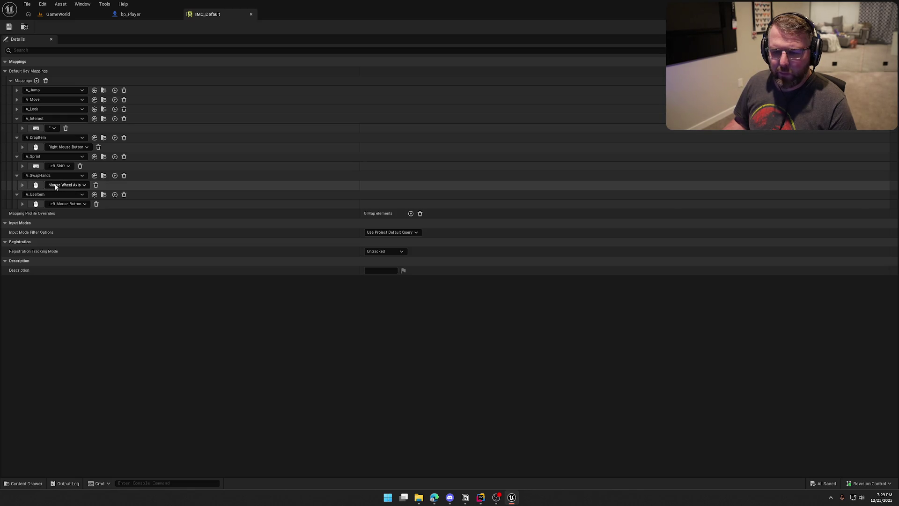
- Expand bp_Player's Input variables showing Jump, Move and Look Action, then switch to Rider
left_click(134, 17)
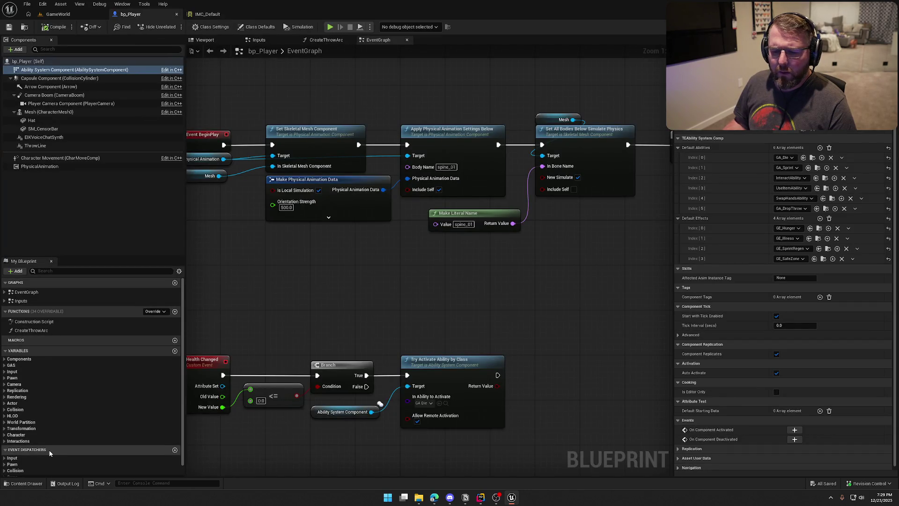
left_click(12, 371)
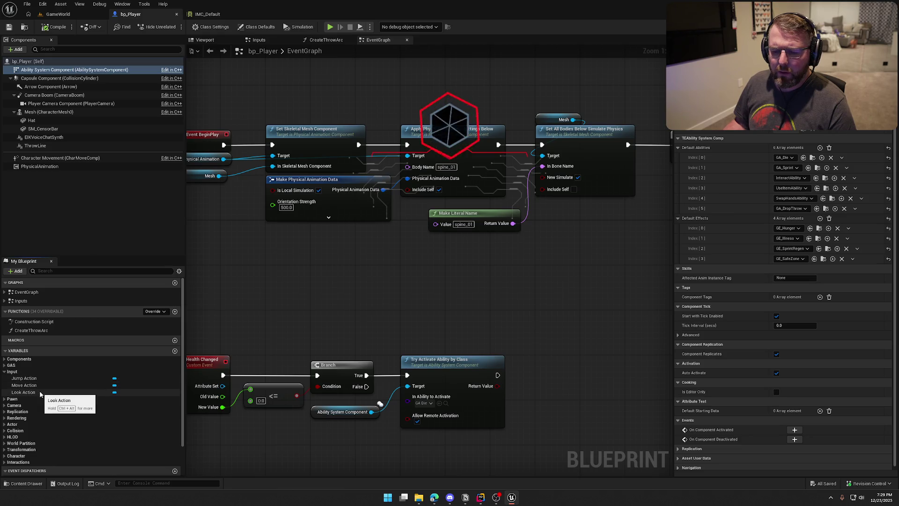
key("alt+Tab")
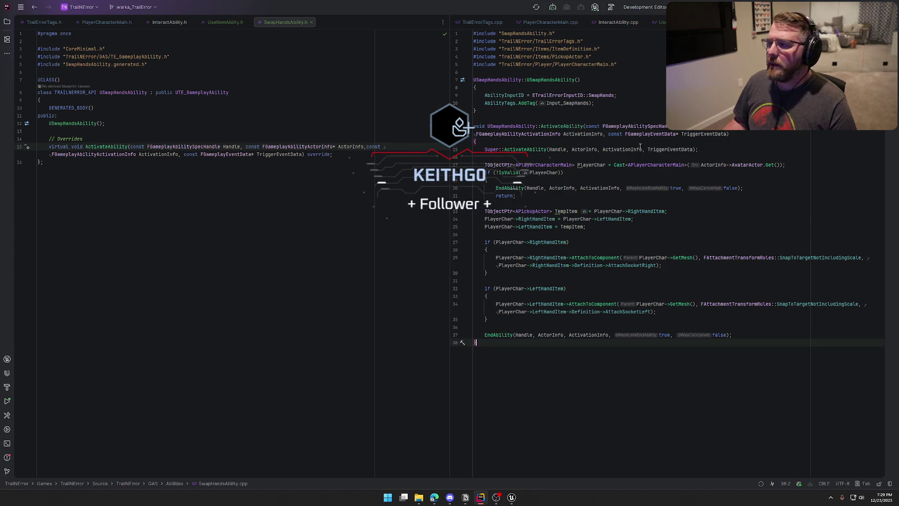
- Show PlayerCharacterMain.h beside PlayerCharacterMain.cpp and locate the existing input bindings
left_click(550, 22)
left_click(102, 23)
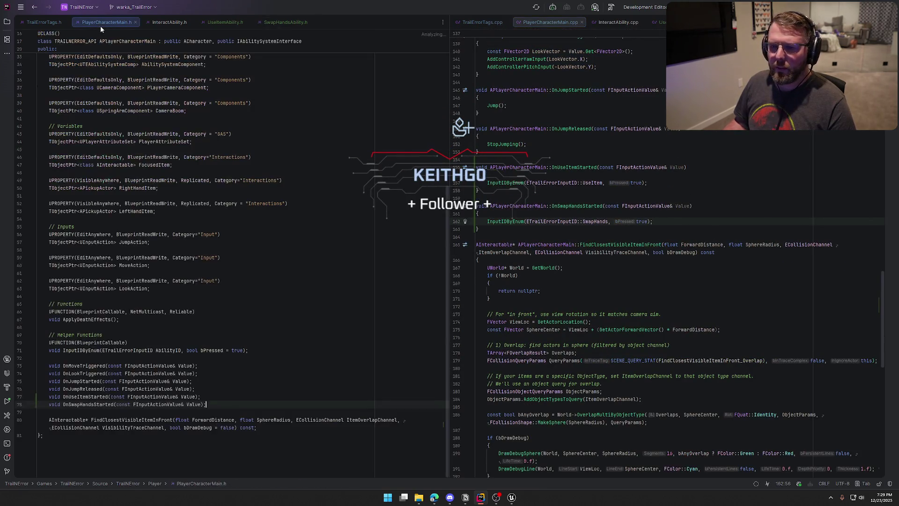
scroll(630, 339, "up", 3)
scroll(636, 339, "up", 15)
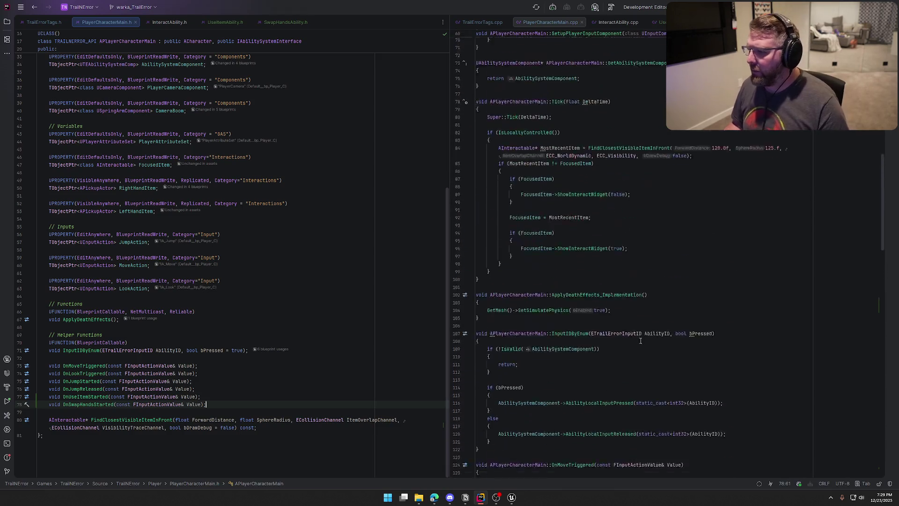
scroll(648, 335, "up", 3)
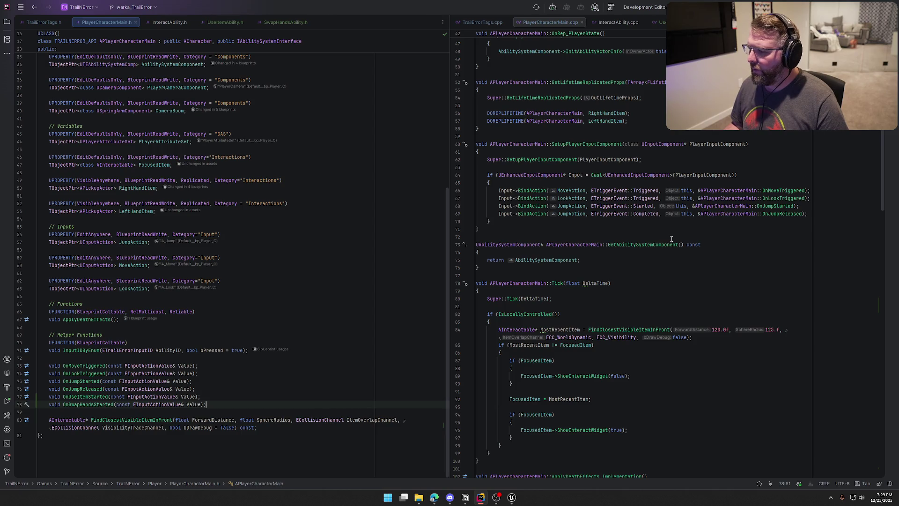
left_click(820, 213)
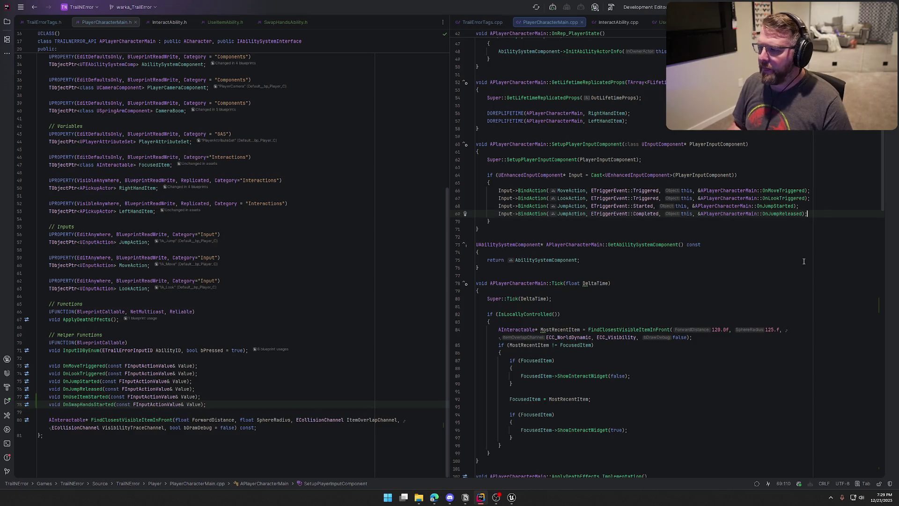
- Declare Input UPROPERTY members UseItemAction and SwapHandsAction below LookAction in the header
left_click(156, 304)
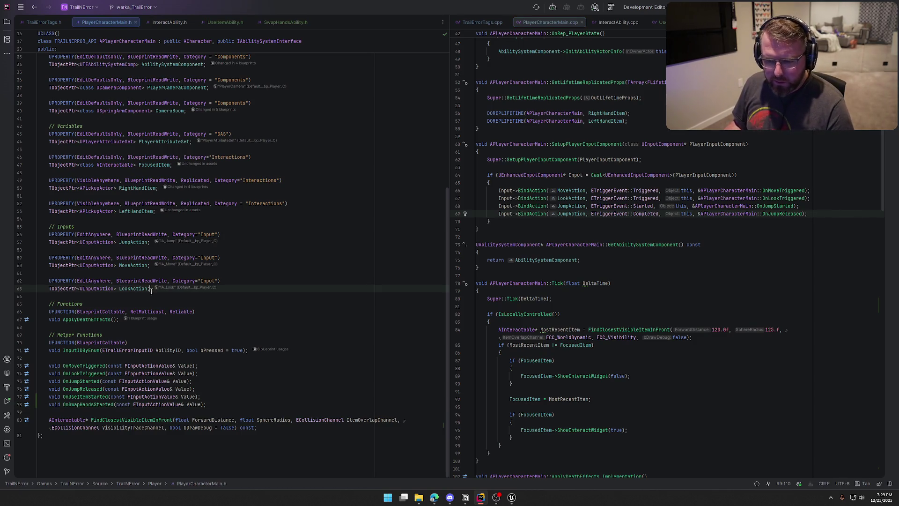
key("Return")
key("Return")
type("UPROPERTY(")
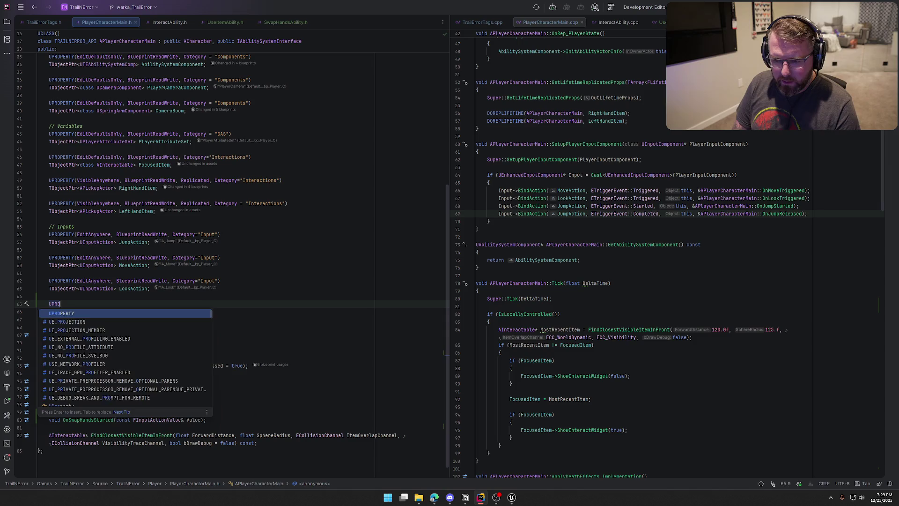
key("Return")
key("Tab")
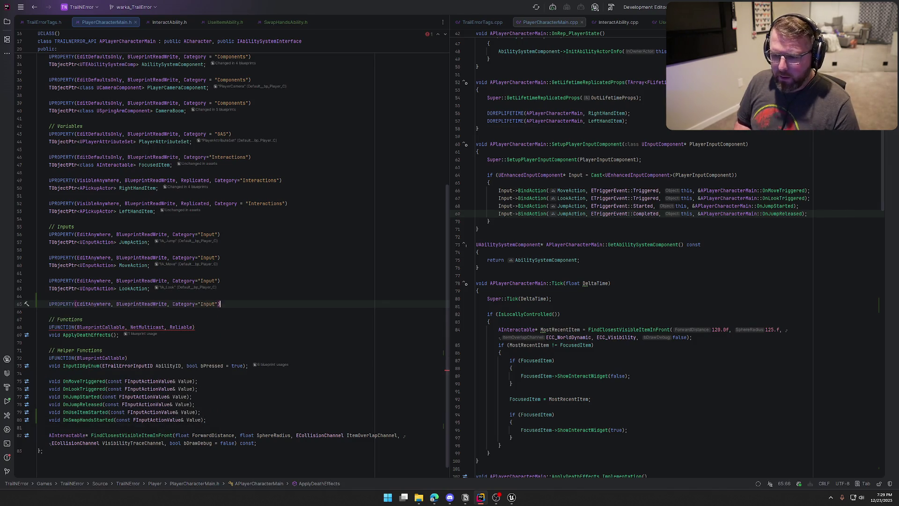
key("Return")
key("Tab")
key("Return")
key("Return")
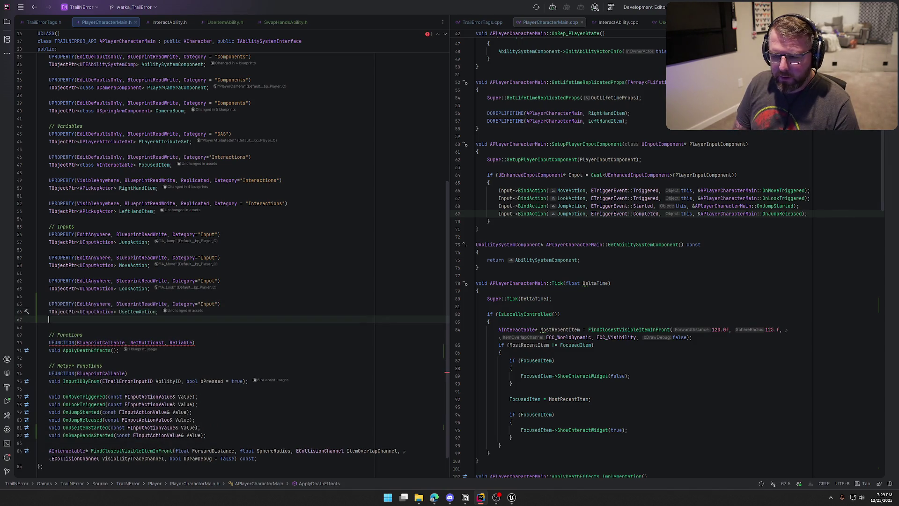
key("Tab")
key("Return")
key("Tab")
- Add a BindAction line binding UseItemAction to OnUseItemStarted after the existing bindings
left_click(807, 213)
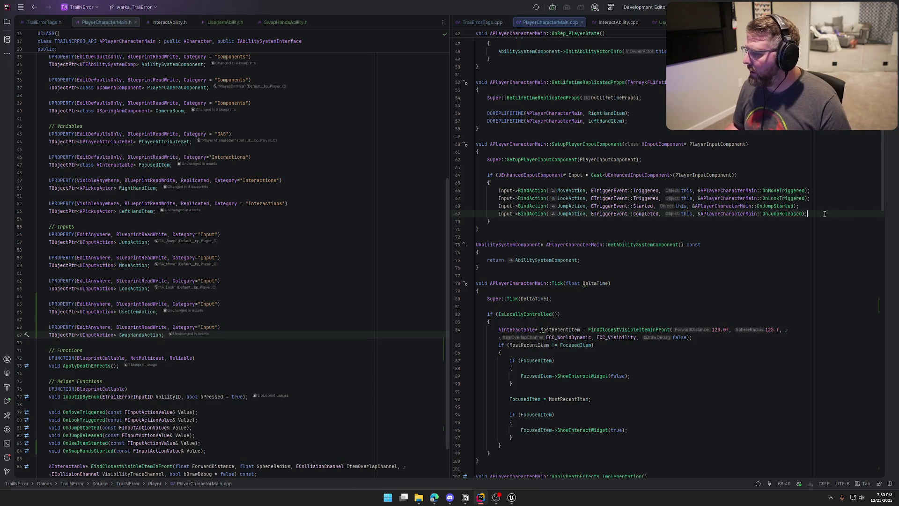
key("Return")
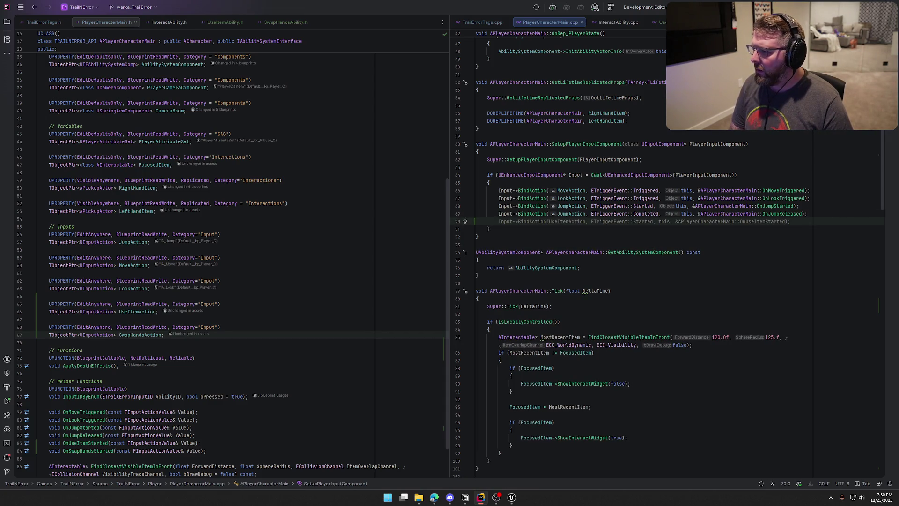
key("Tab")
key("Tab")
key("Tab")
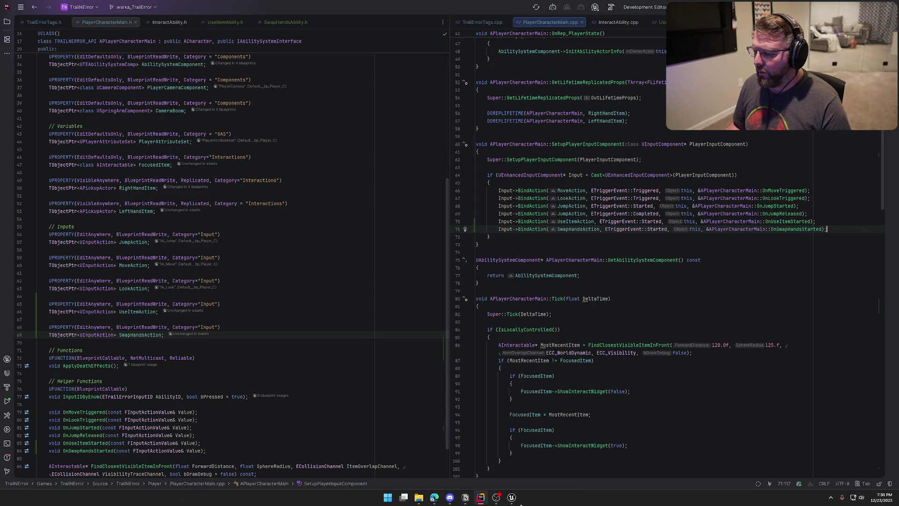
key("alt+Tab")
left_click(58, 14)
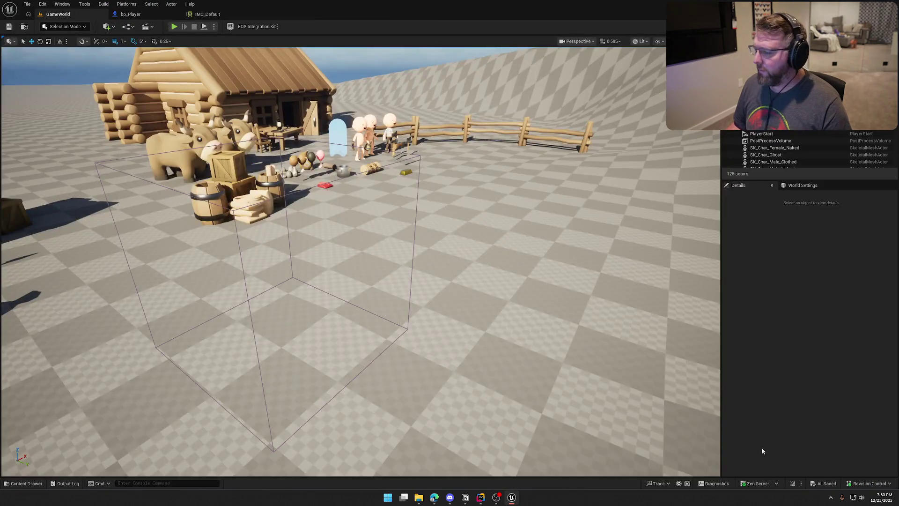
- Run a Live Coding compile of the new input properties and close the console once it succeeds
left_click(791, 483)
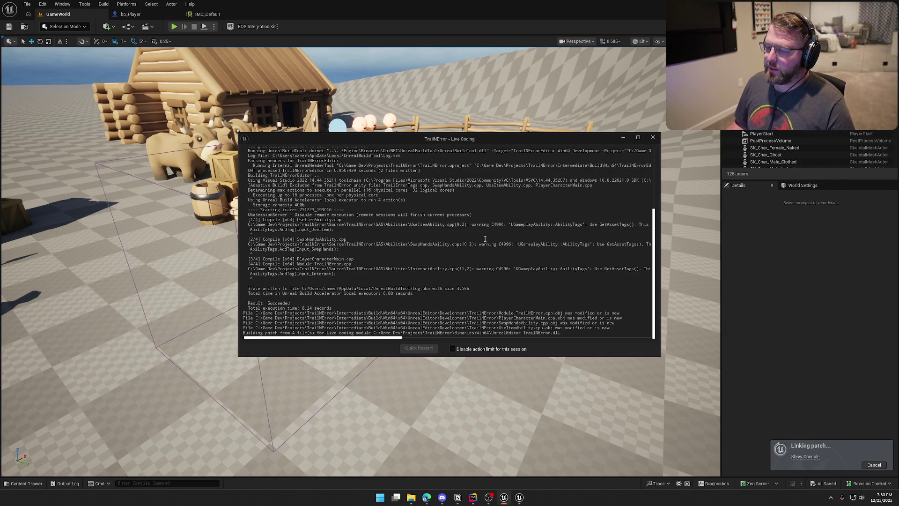
left_click(652, 137)
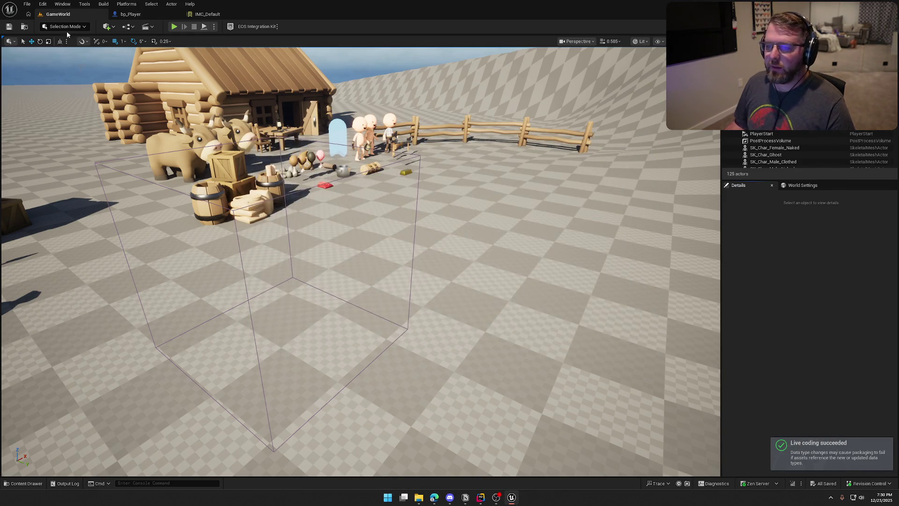
- In bp_Player, assign IA_UseItem as the Use Item Action variable's value
left_click(130, 14)
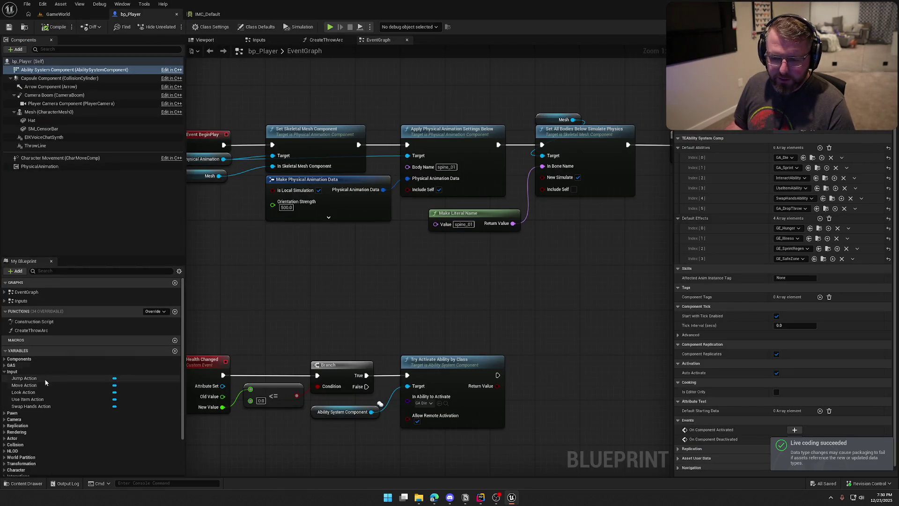
left_click(27, 399)
left_click(843, 123)
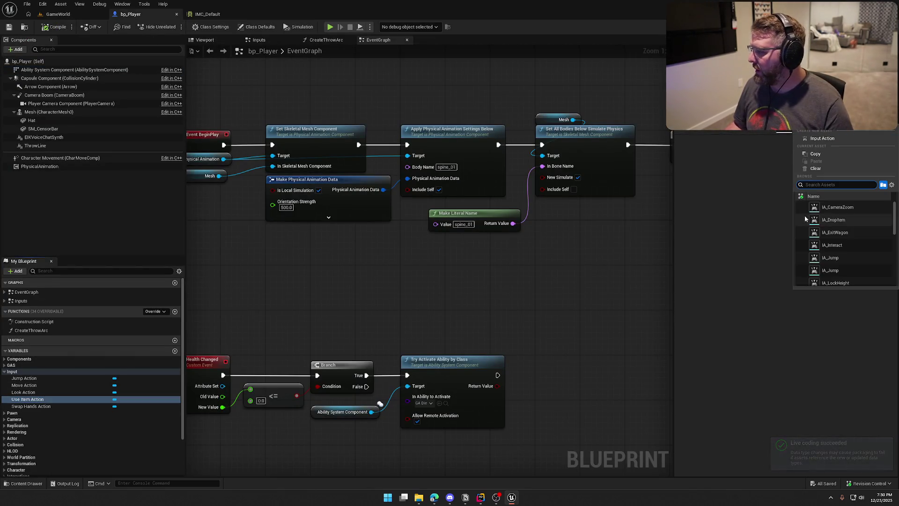
scroll(858, 264, "down", 2)
scroll(861, 265, "down", 5)
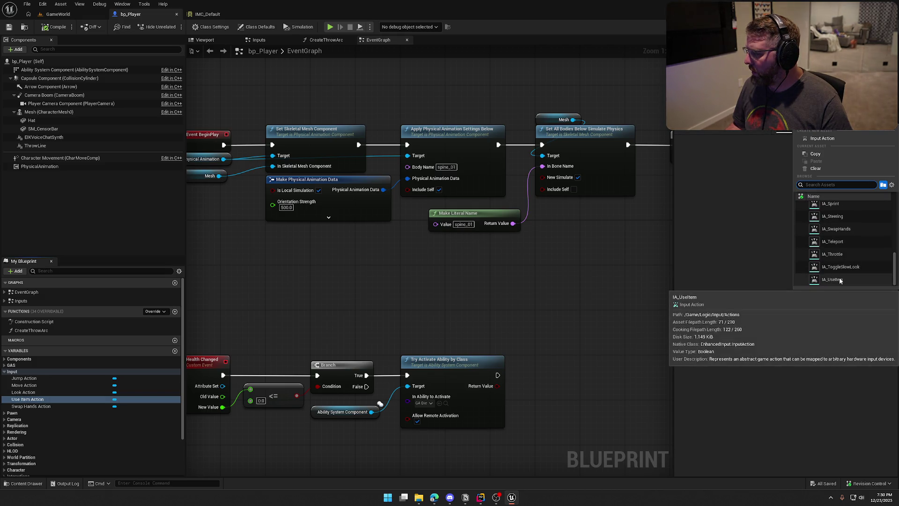
left_click(832, 280)
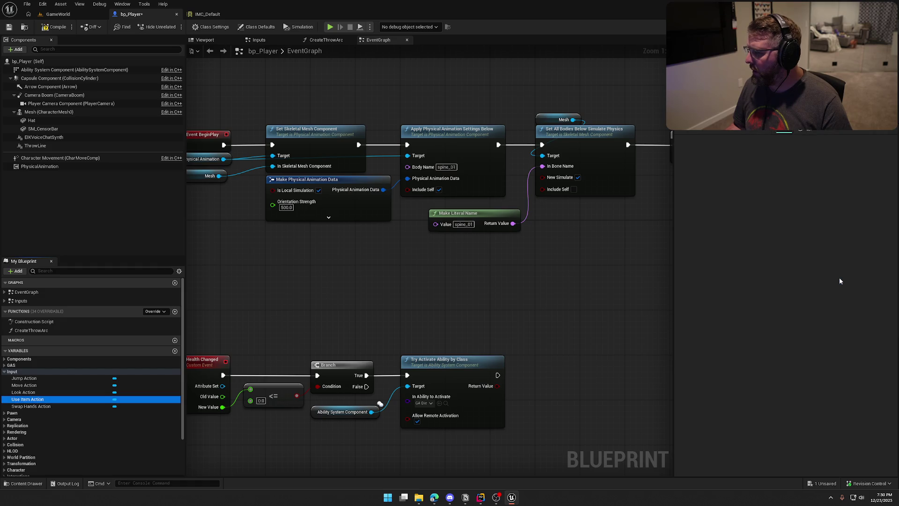
- Assign IA_SwapHands as the Swap Hands Action variable's value
left_click(38, 406)
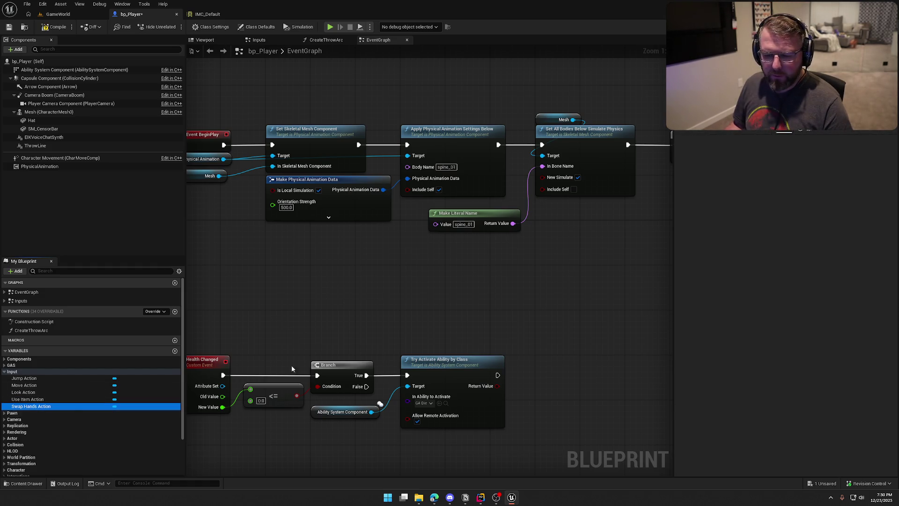
left_click(828, 126)
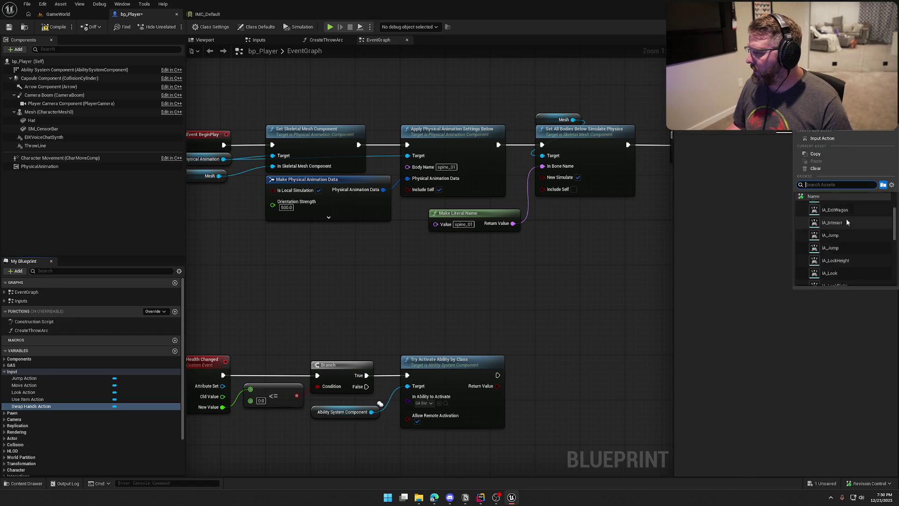
scroll(854, 223, "down", 3)
left_click(854, 243)
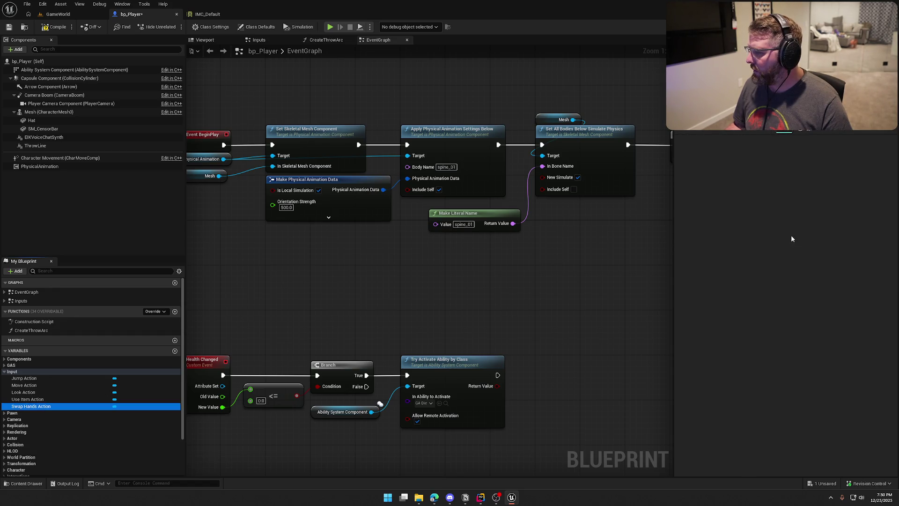
left_click(58, 14)
- Play in editor, sprint toward the oxen, and swap and swing the axe with Q
left_click(177, 26)
key("shift+w")
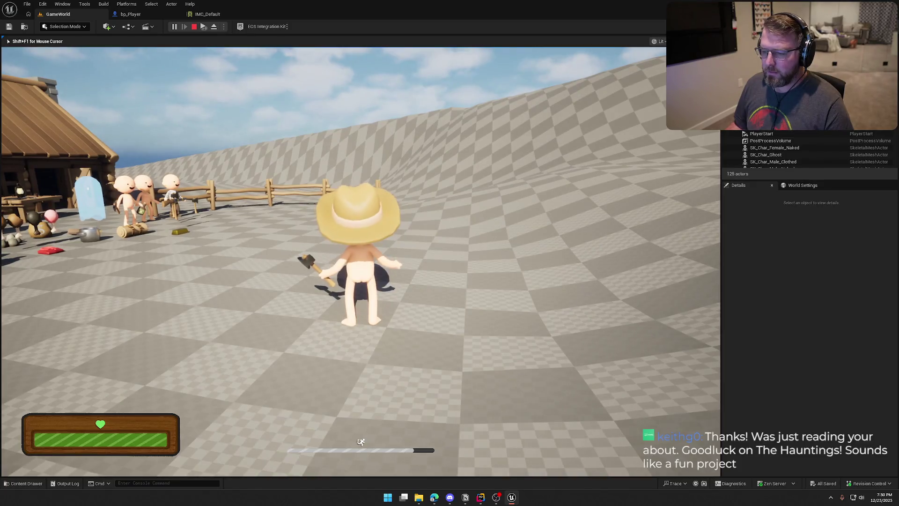
key("q")
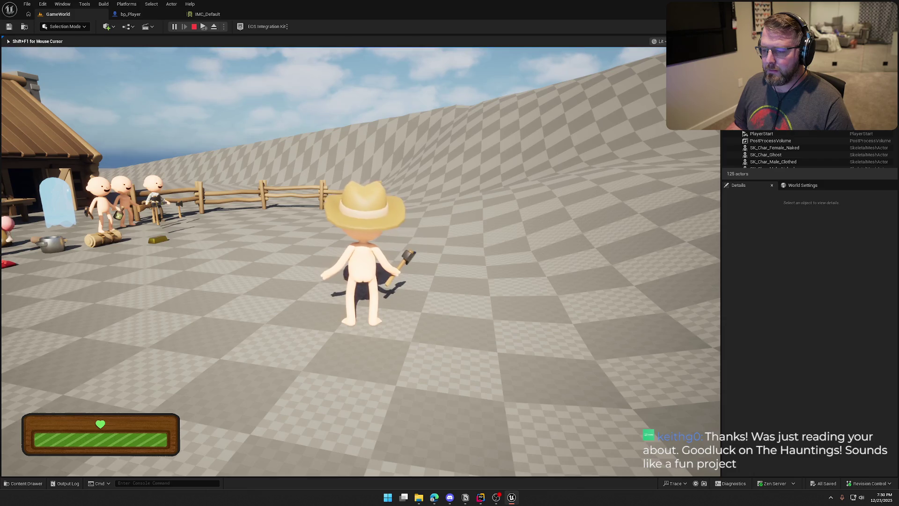
key("q")
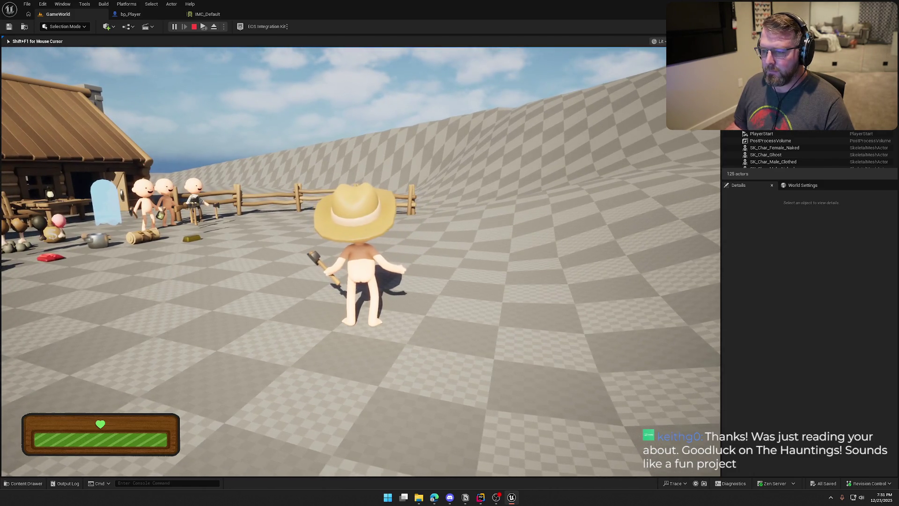
key("q")
key("w")
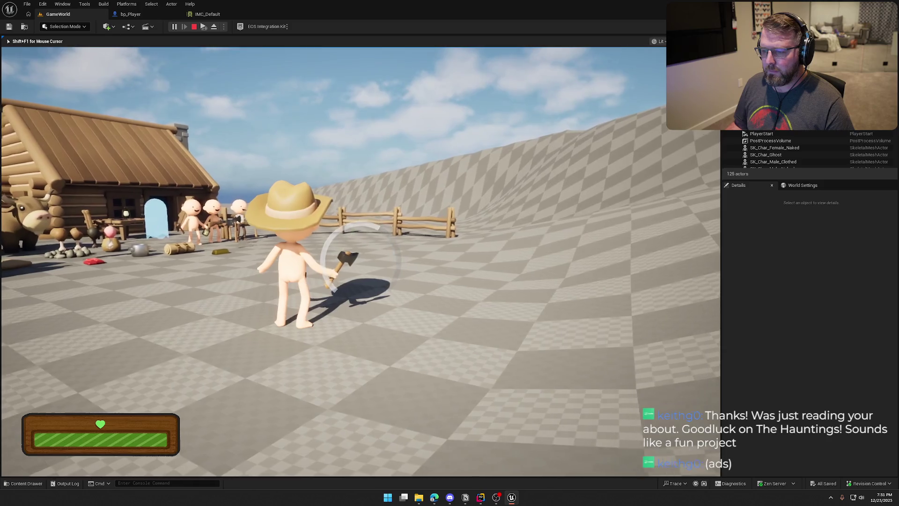
- Bring the relaunched Unreal Editor forward and reopen its previously open asset editors
key("alt+Tab")
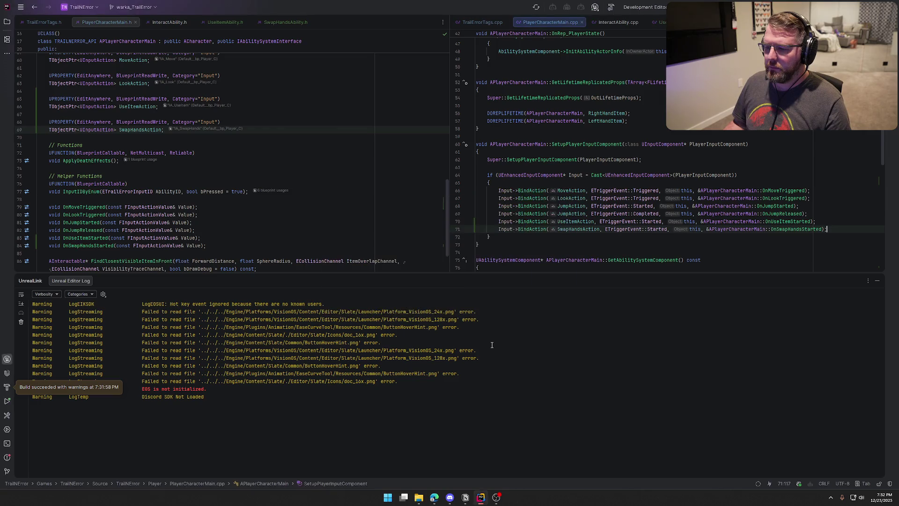
left_click(876, 280)
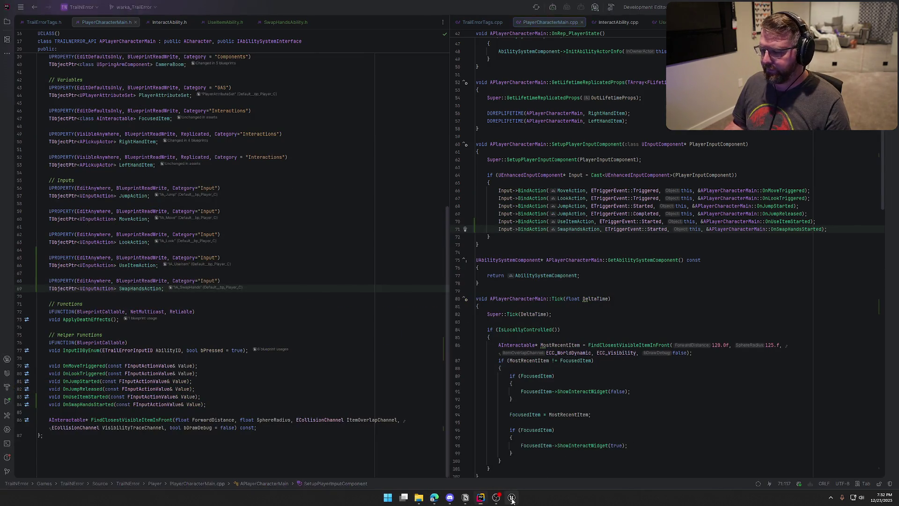
left_click(511, 497)
left_click(855, 466)
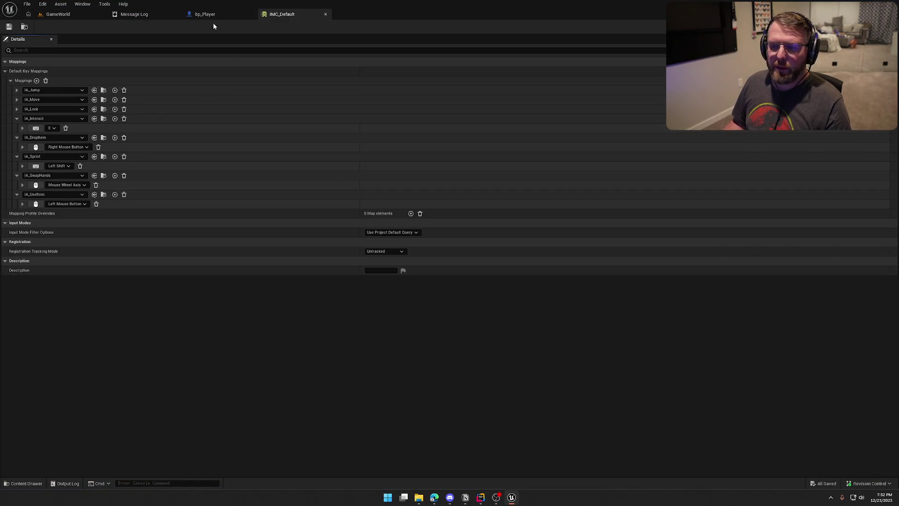
- Start Play In Editor from GameWorld and run the character across the field toward the fence
left_click(208, 14)
left_click(86, 18)
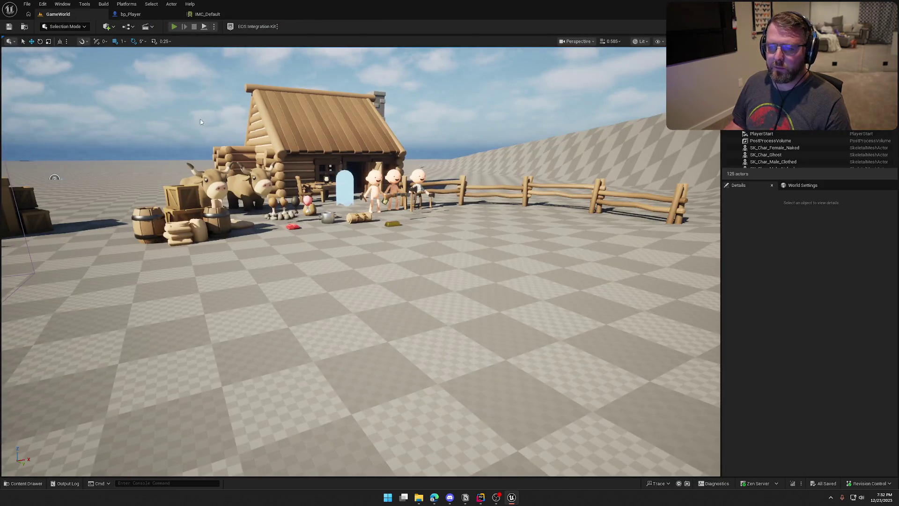
left_click(174, 27)
key("w")
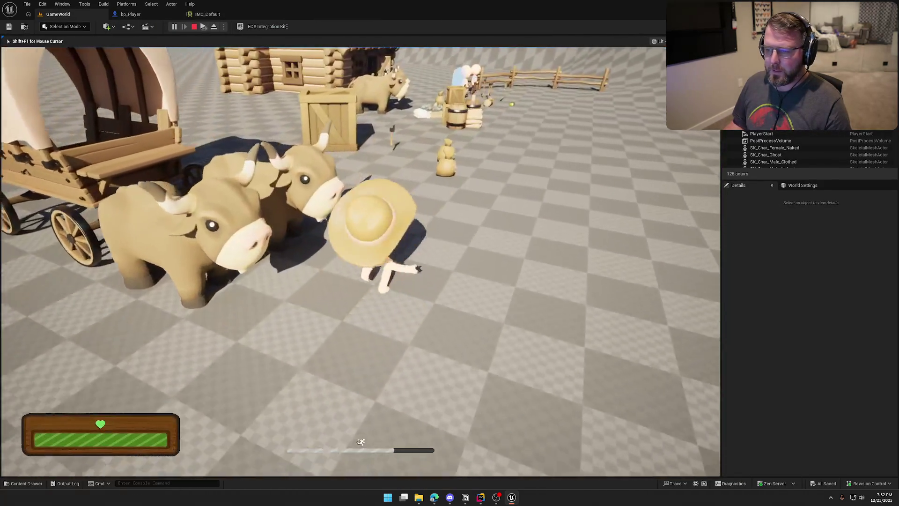
key("w")
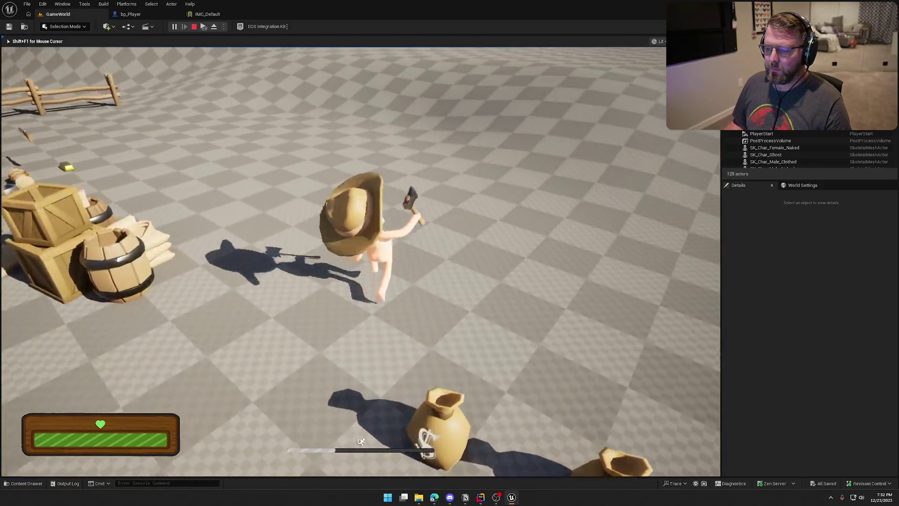
key("w")
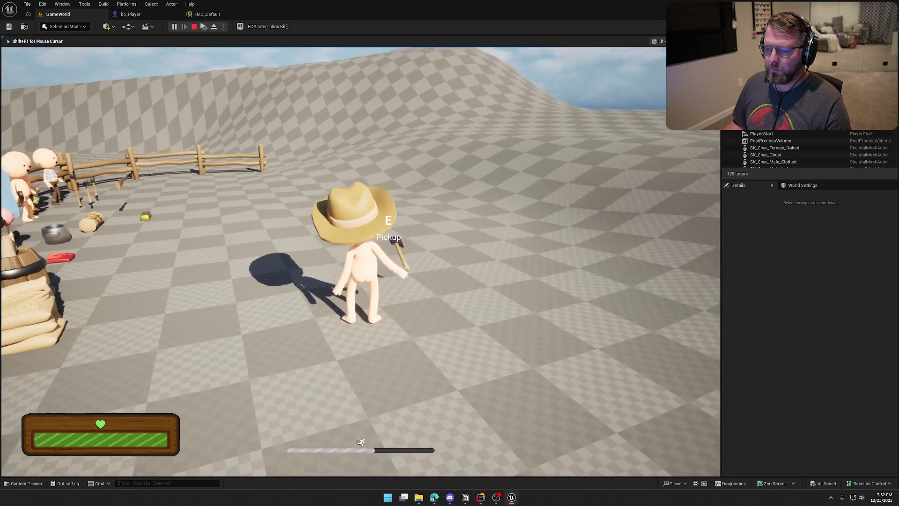
key("w")
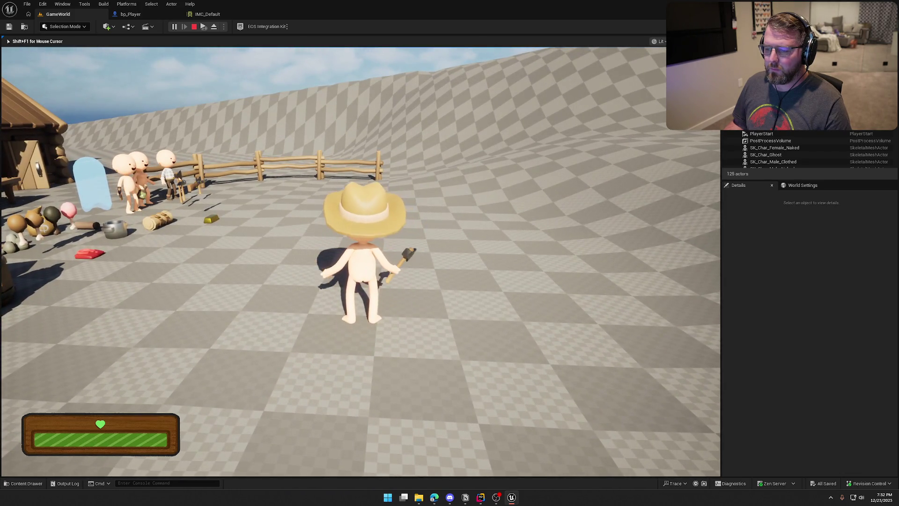
- Swing, drop and retake the axe, sprint and swing twice more, then stop the session
left_click(361, 262)
key("q")
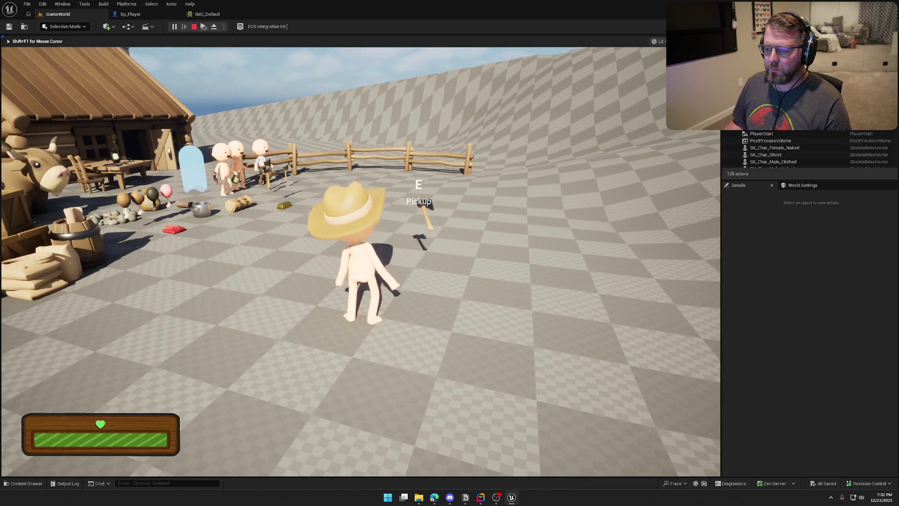
key("shift+w")
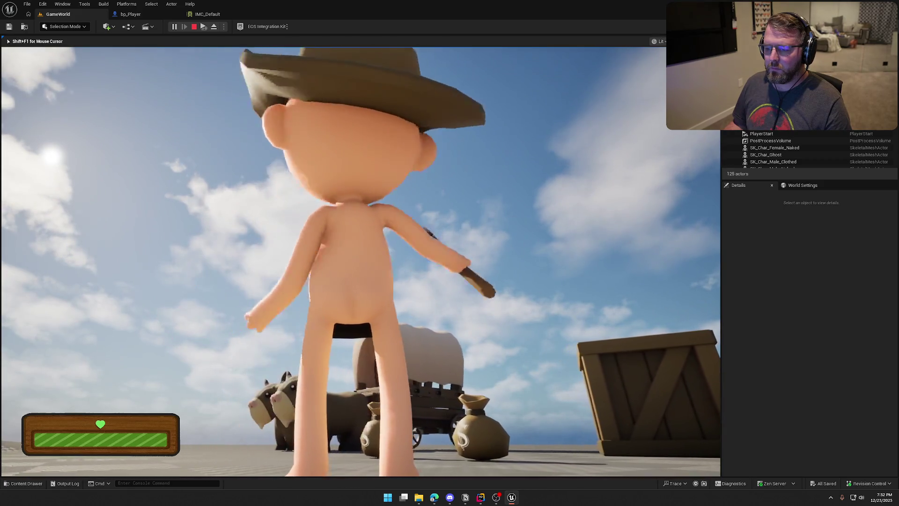
key("w")
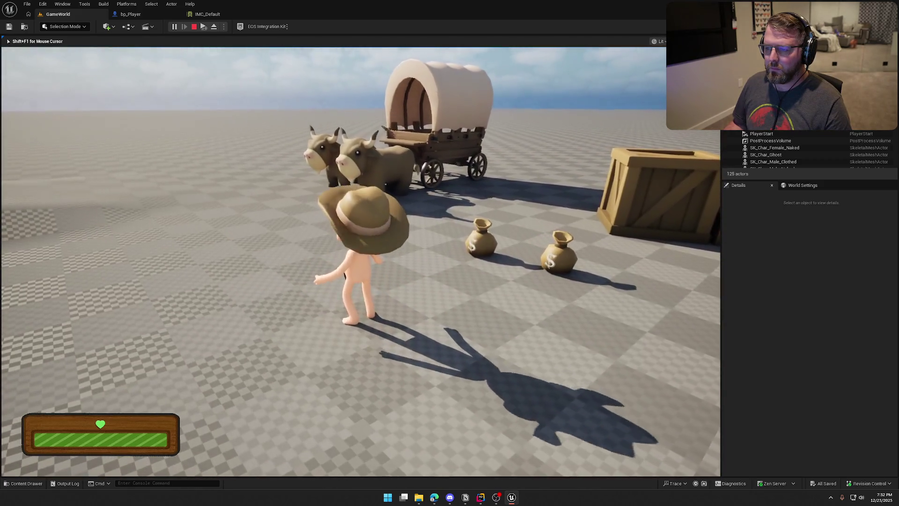
key("shift")
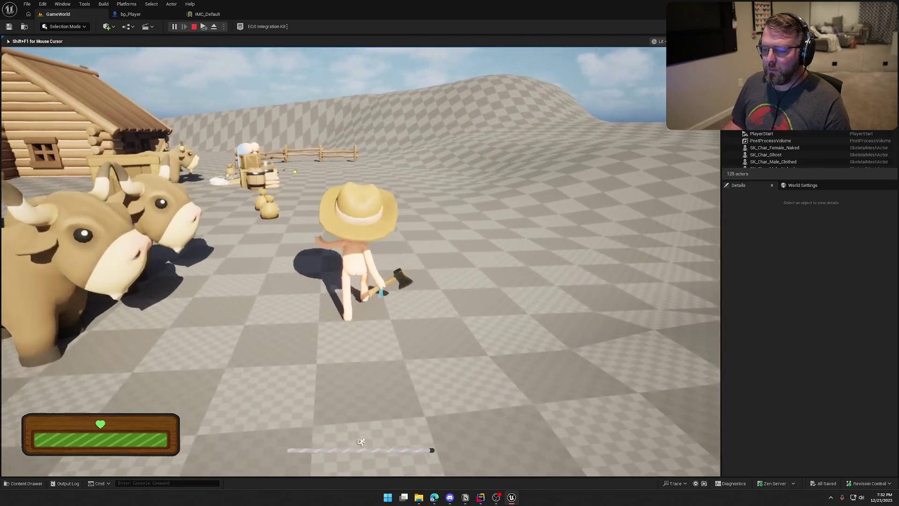
left_click(361, 261)
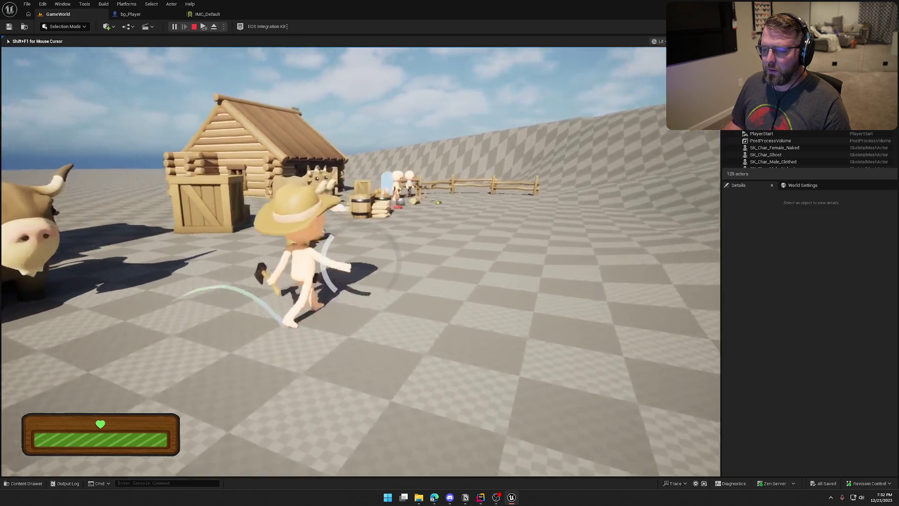
left_click(360, 261)
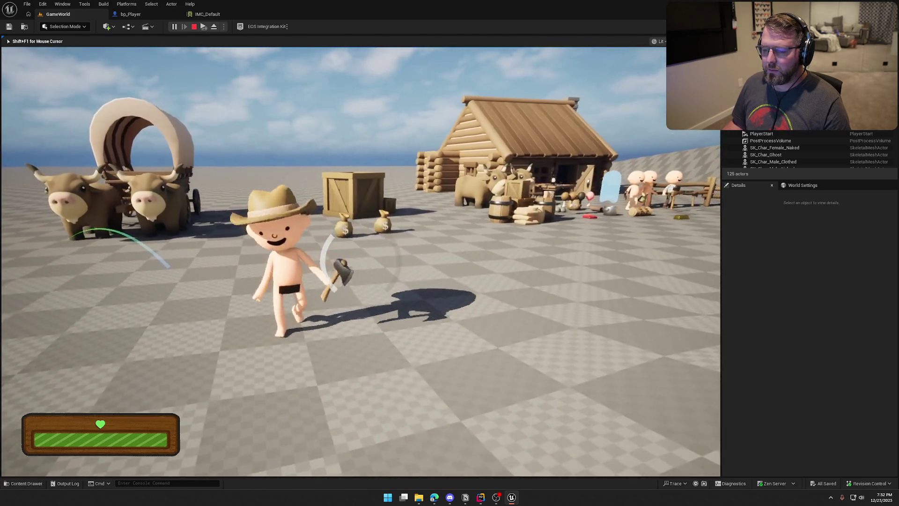
key("Escape")
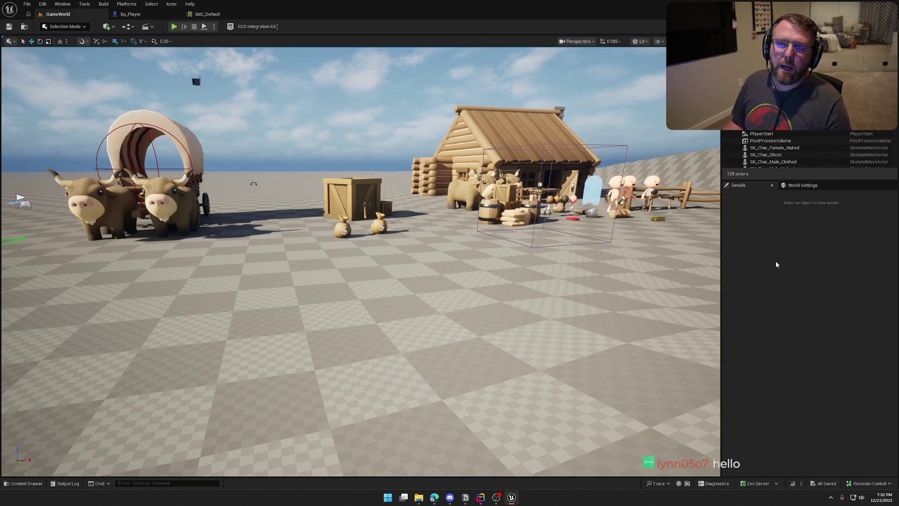
mouse_move(377, 181)
left_mouse_down()
mouse_move(377, 206)
mouse_move(377, 185)
left_mouse_up()
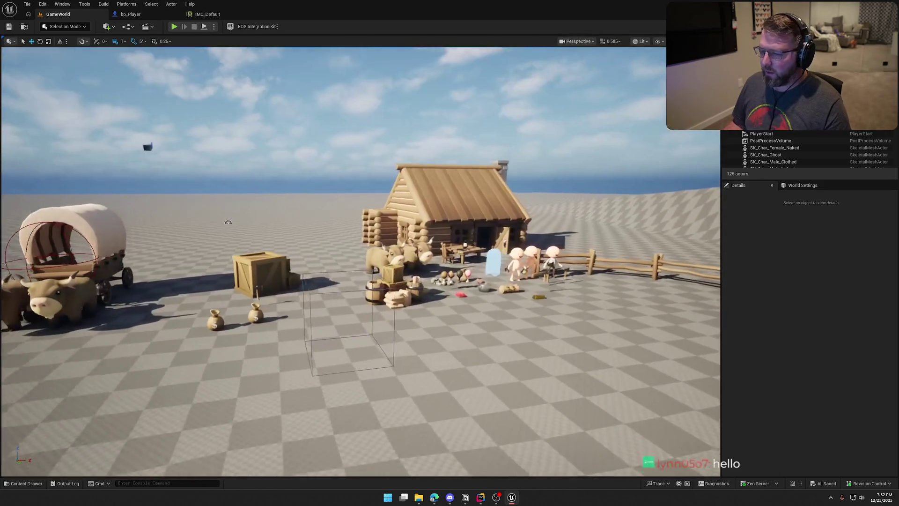
left_click_drag(331, 87, 331, 112)
left_click(174, 27)
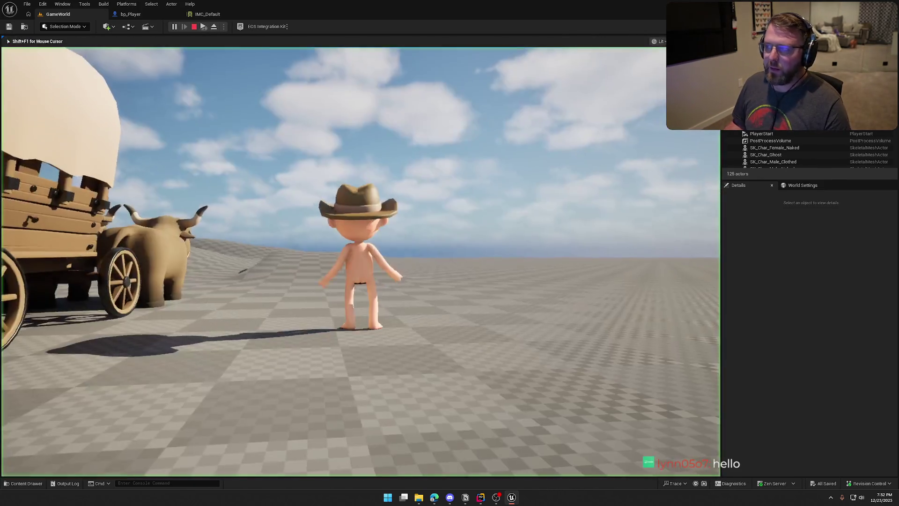
key("w")
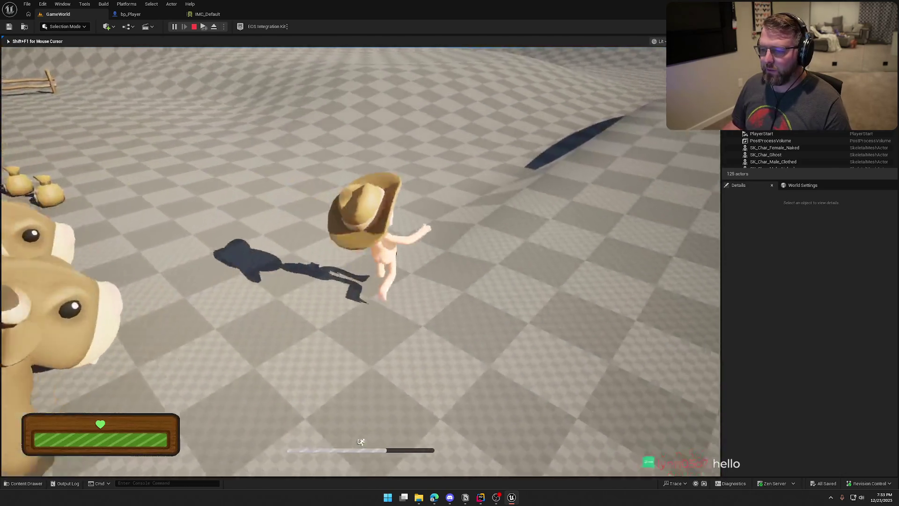
key("w")
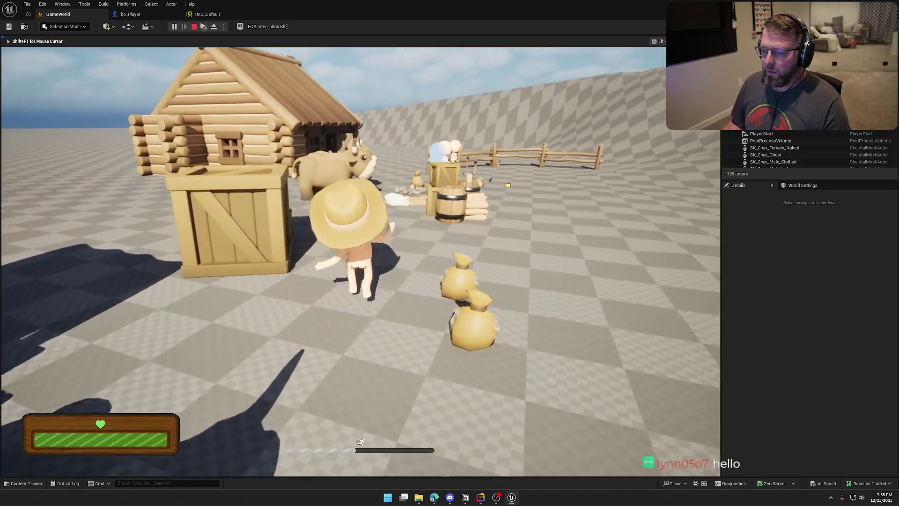
key("w")
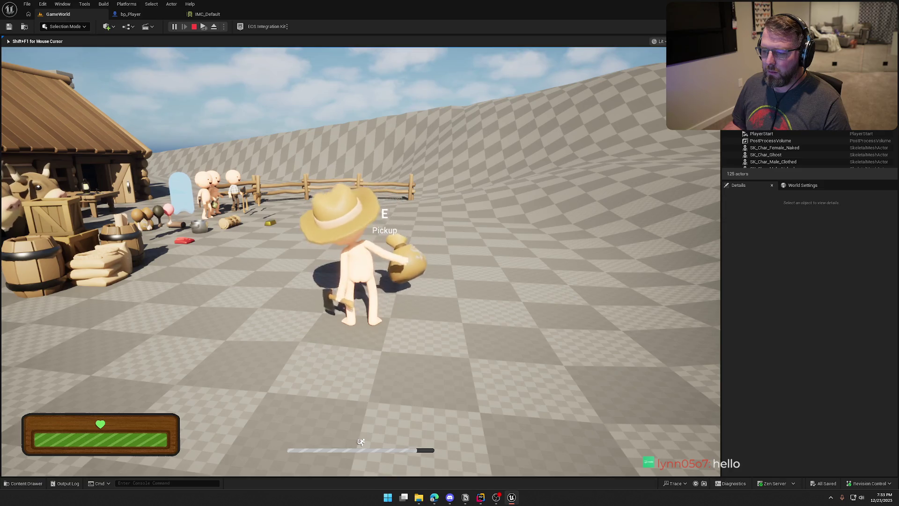
key("w")
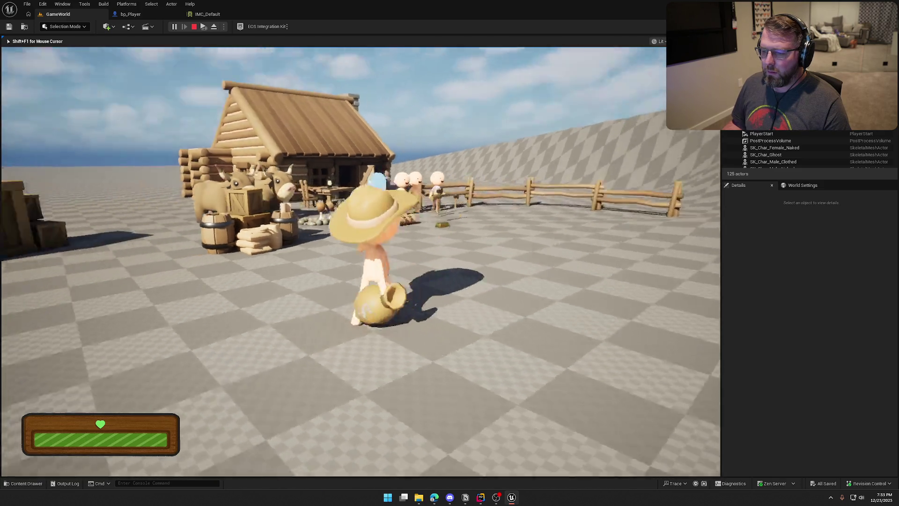
key("w")
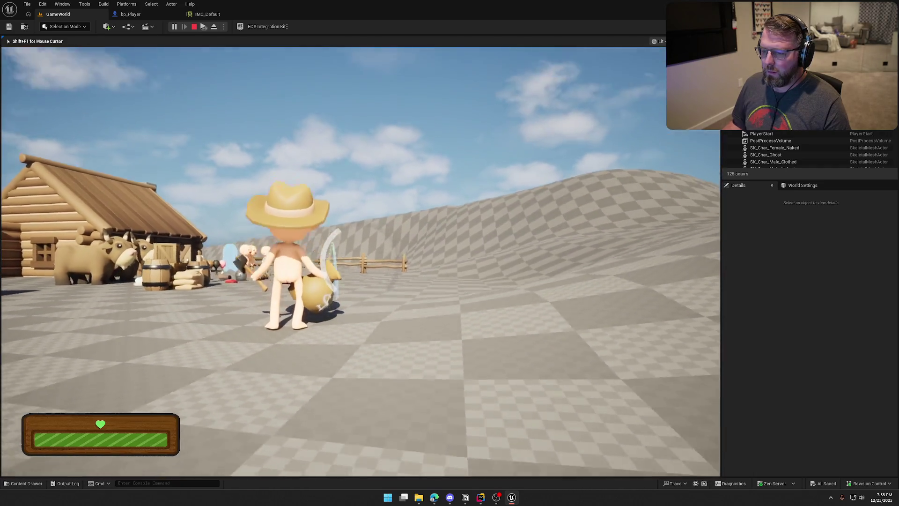
key("e")
key("w")
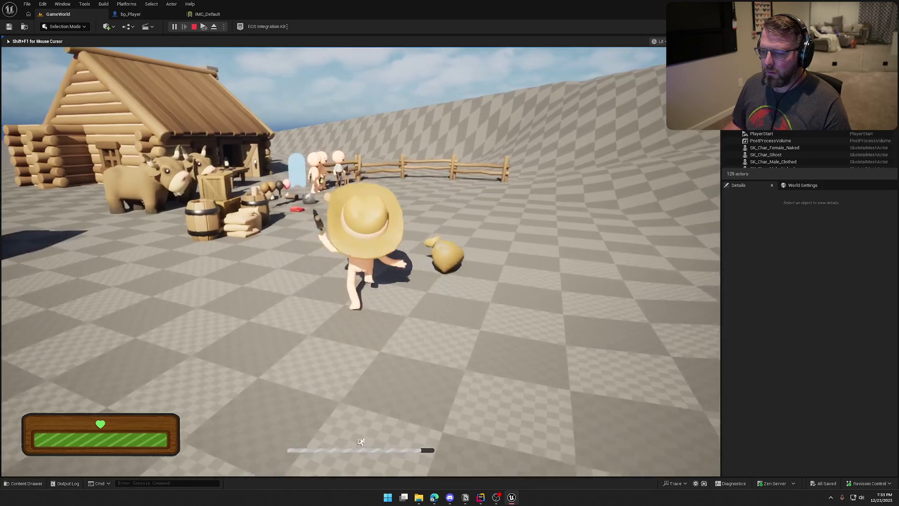
key("w")
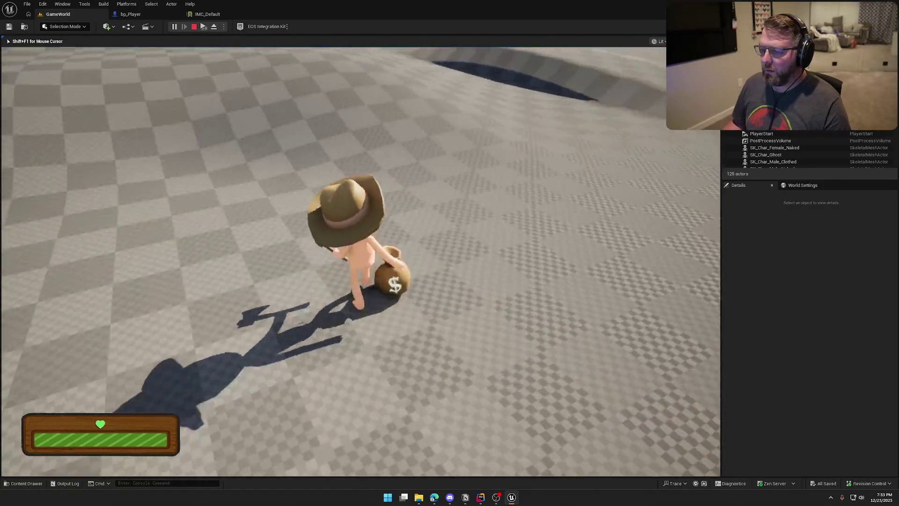
key("e")
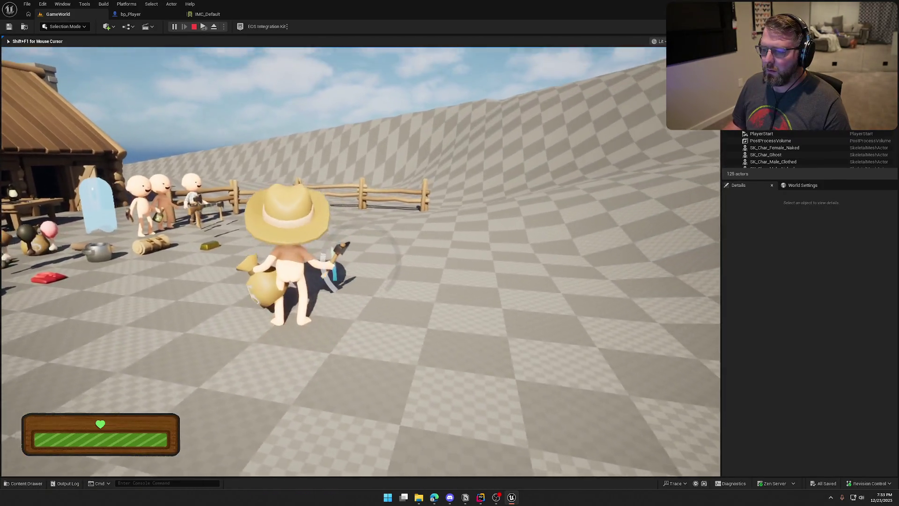
left_click(361, 261)
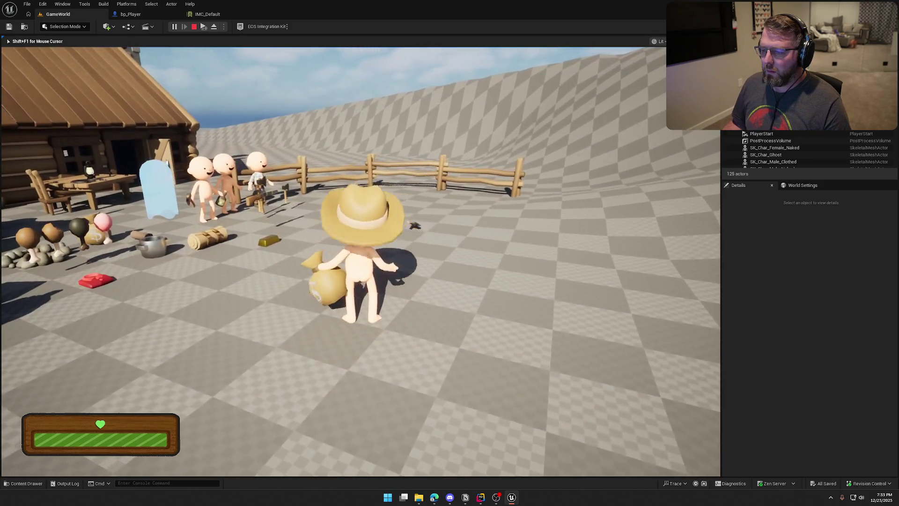
key("shift")
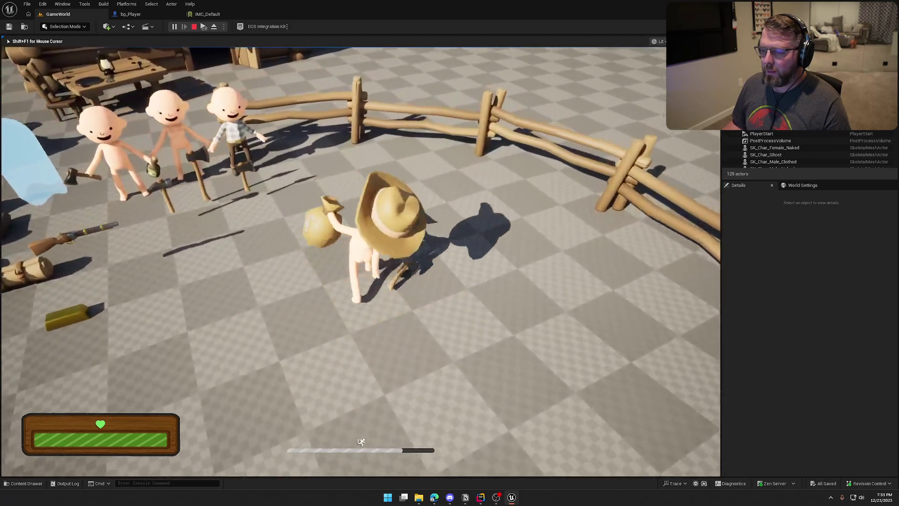
key("w")
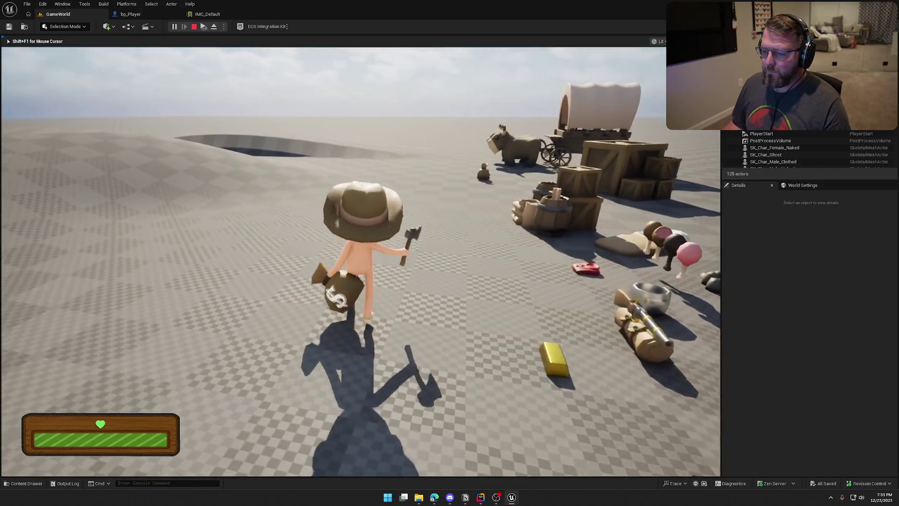
key("w")
key("w")
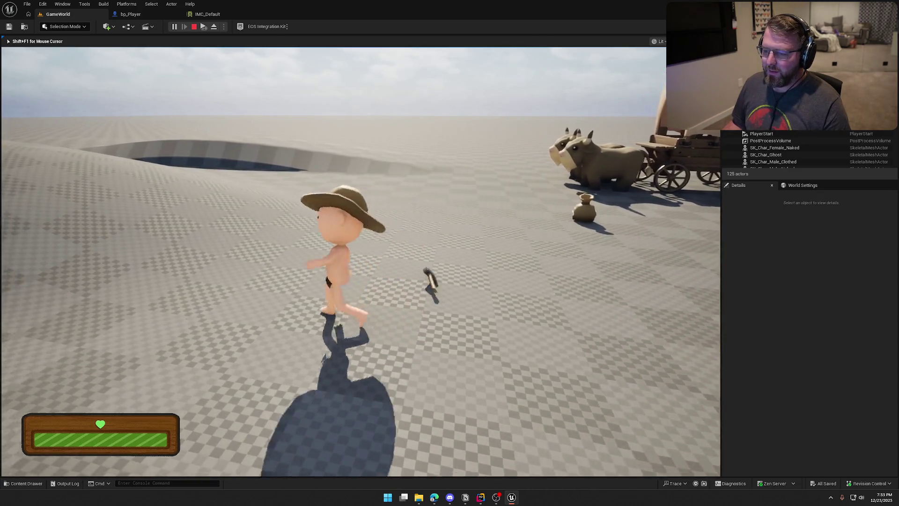
key("w")
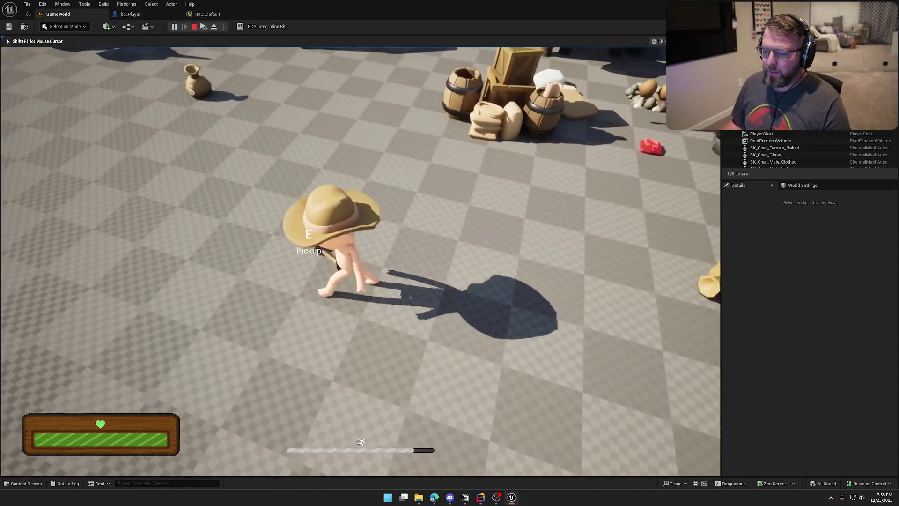
key("w")
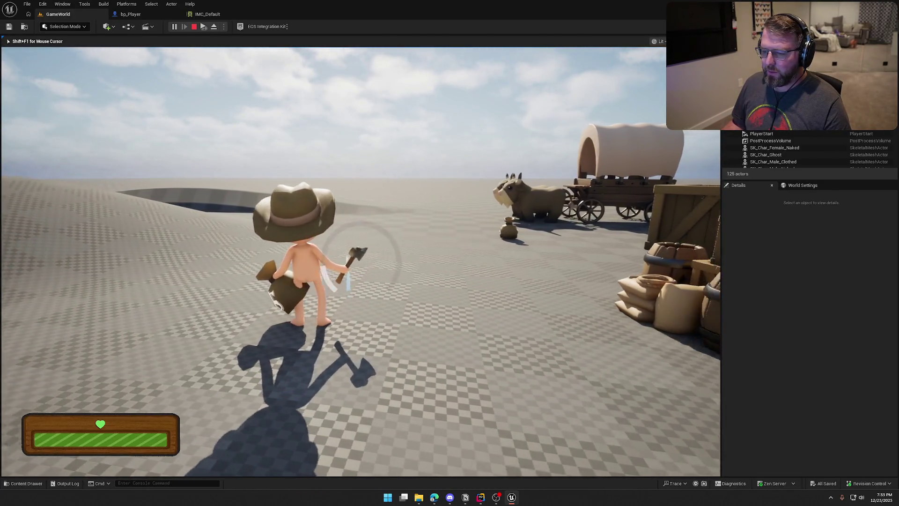
key("w")
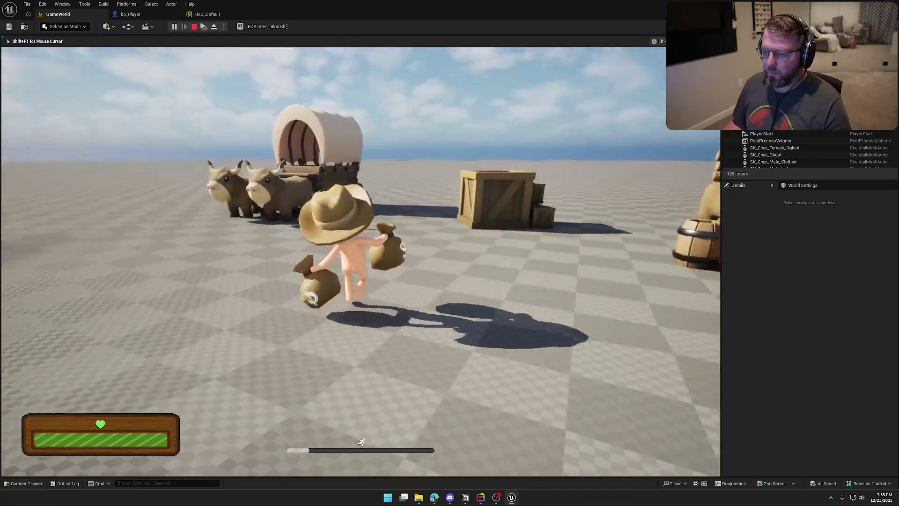
key("w")
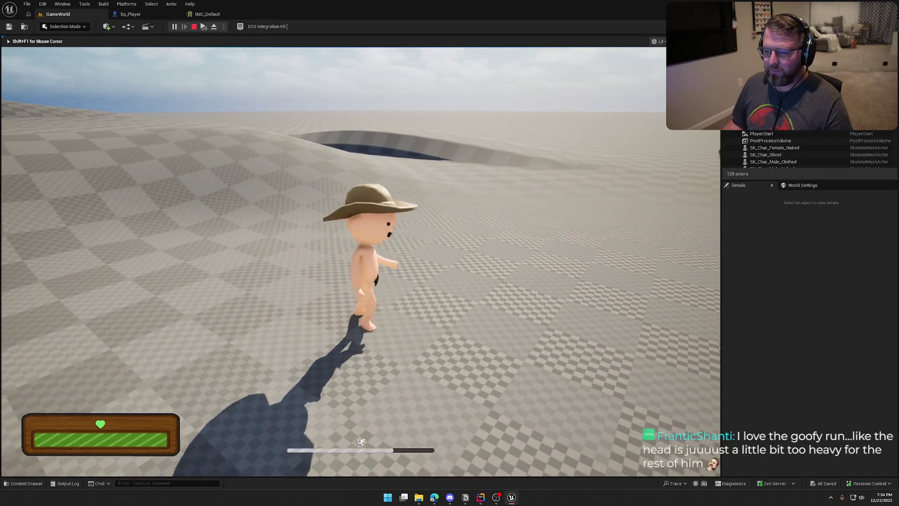
key("w")
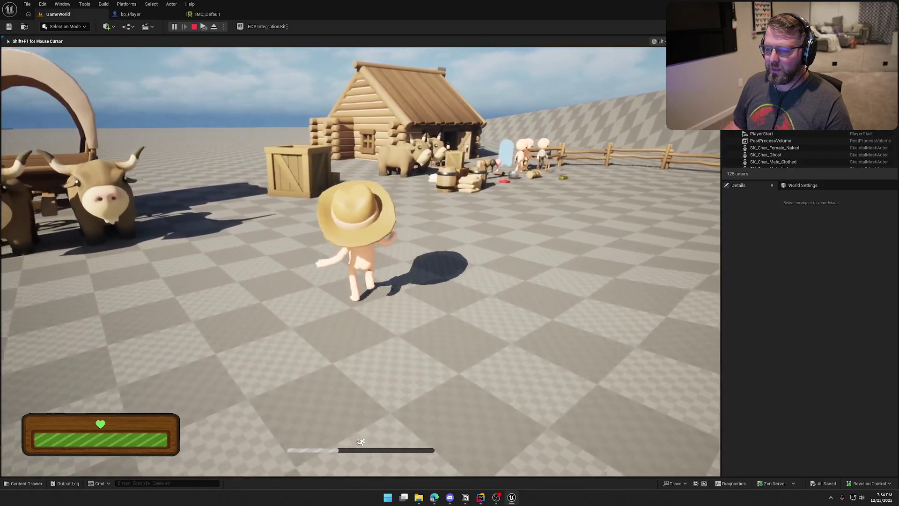
key("a")
key("a")
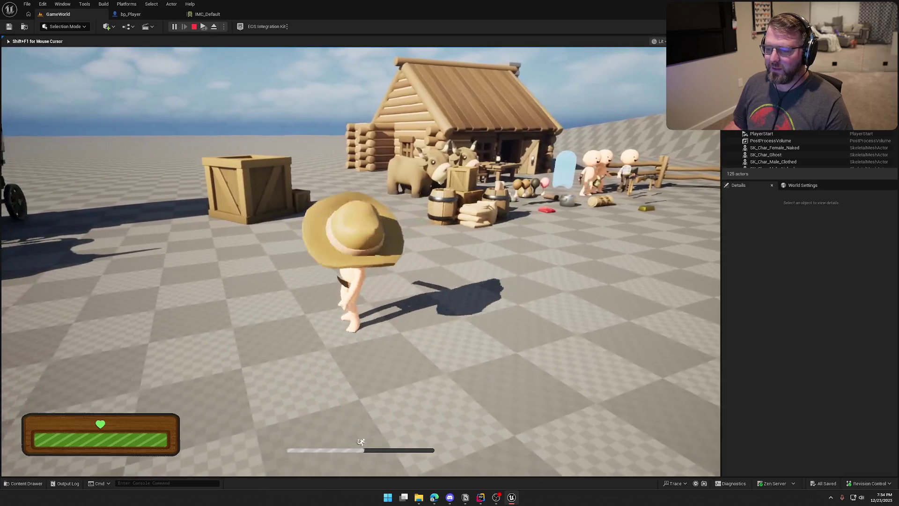
key("w")
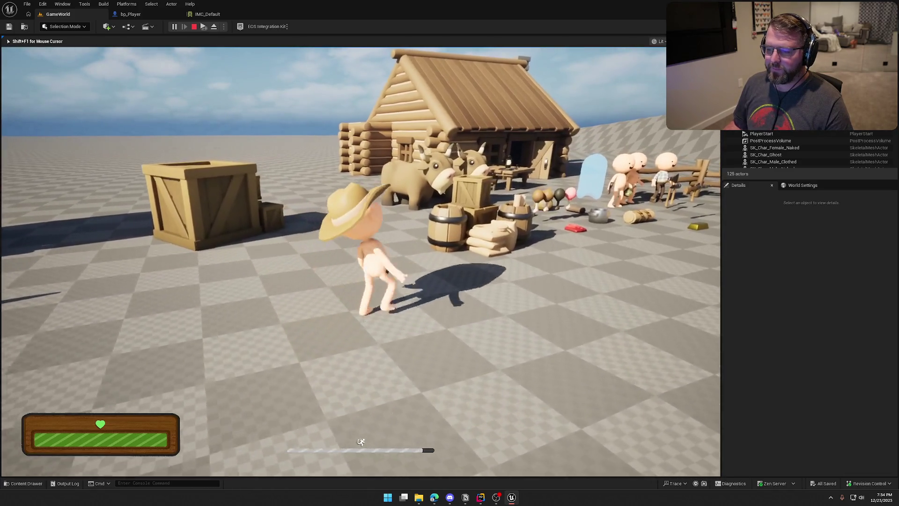
key("w")
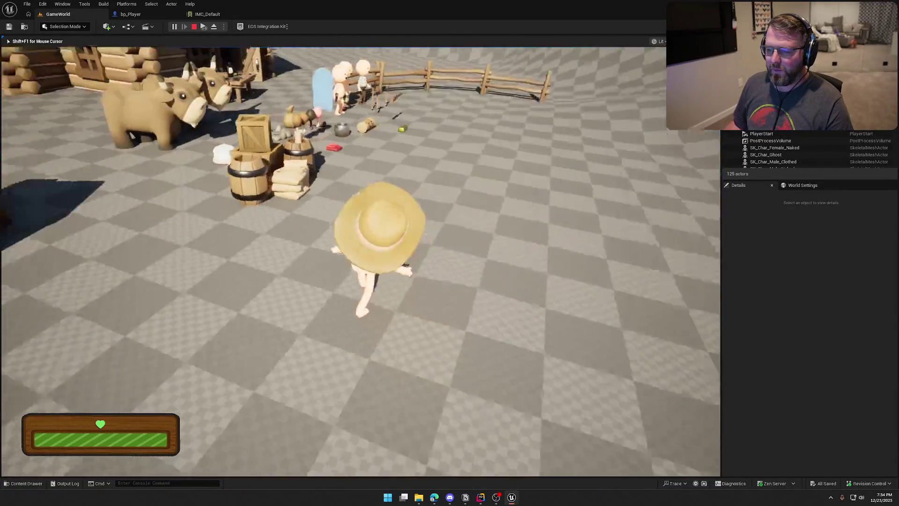
key("Escape")
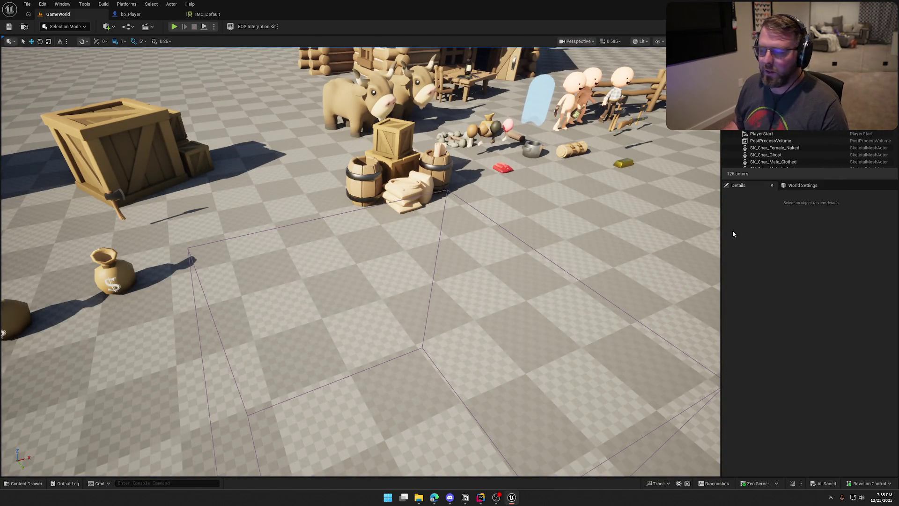
- Select the right-hand money bag by the wagon and open its bp_MoneyBag Blueprint
left_click_drag(457, 228, 365, 239)
left_click(365, 239)
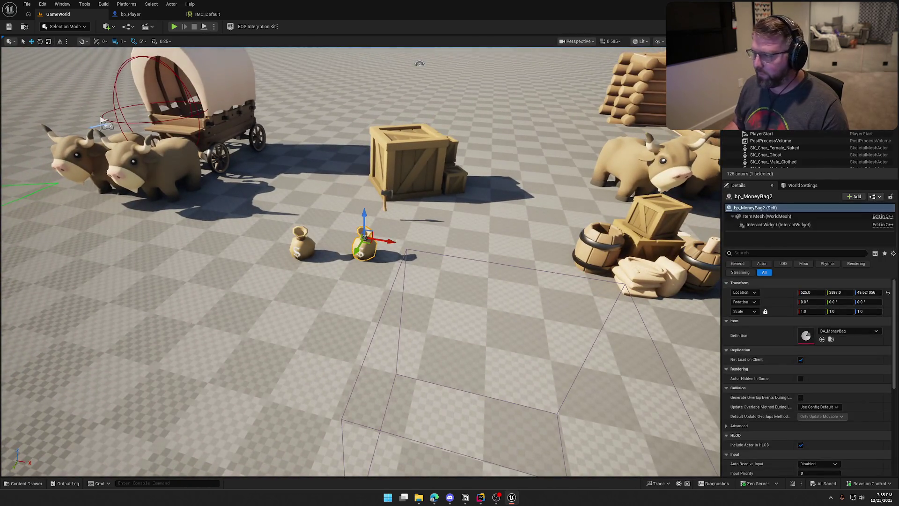
double_click(365, 238)
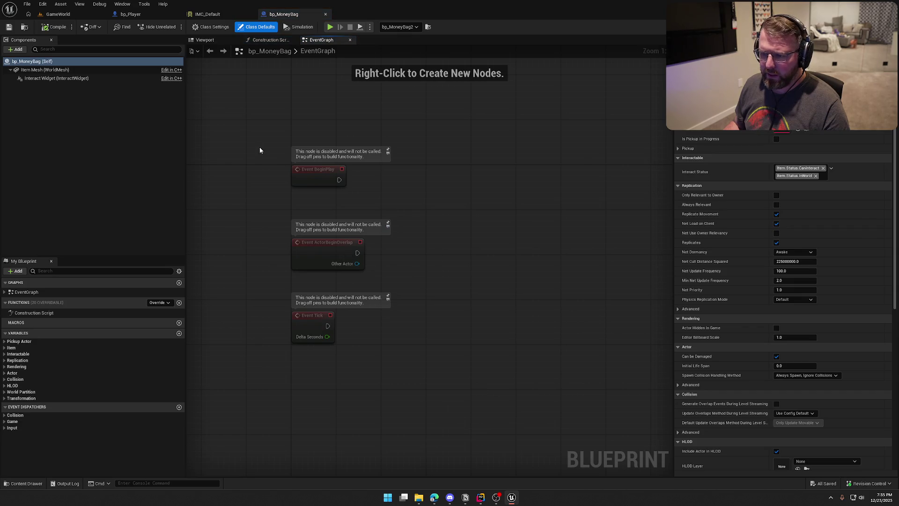
- Delete the three default event nodes and bring up the Override function list
left_click_drag(259, 147, 410, 366)
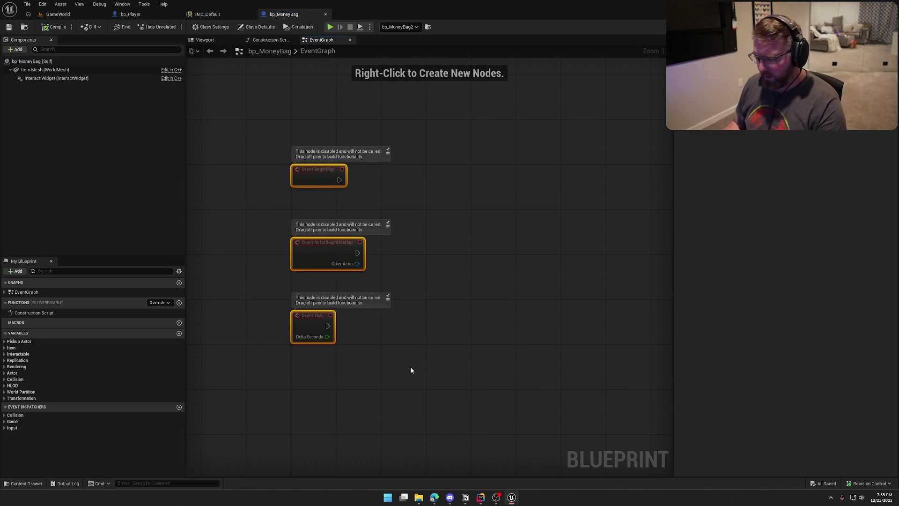
key("Delete")
left_click(161, 304)
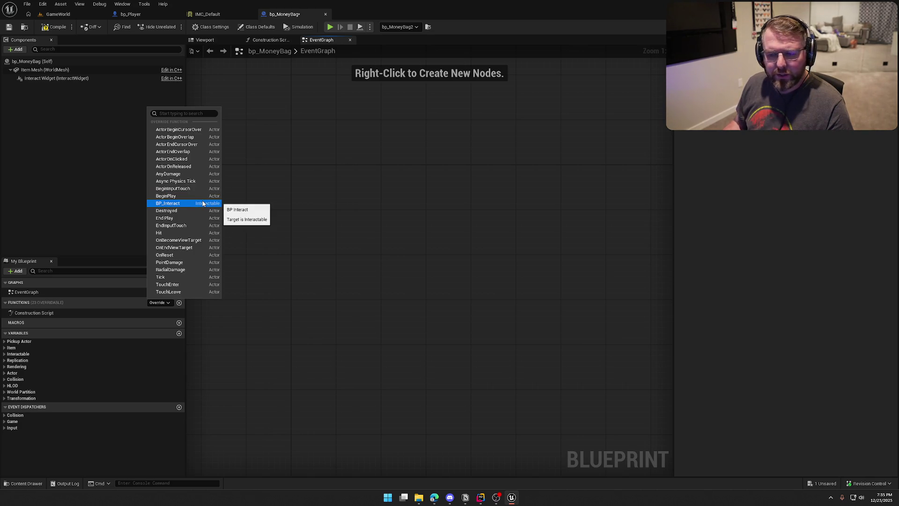
left_click(481, 497)
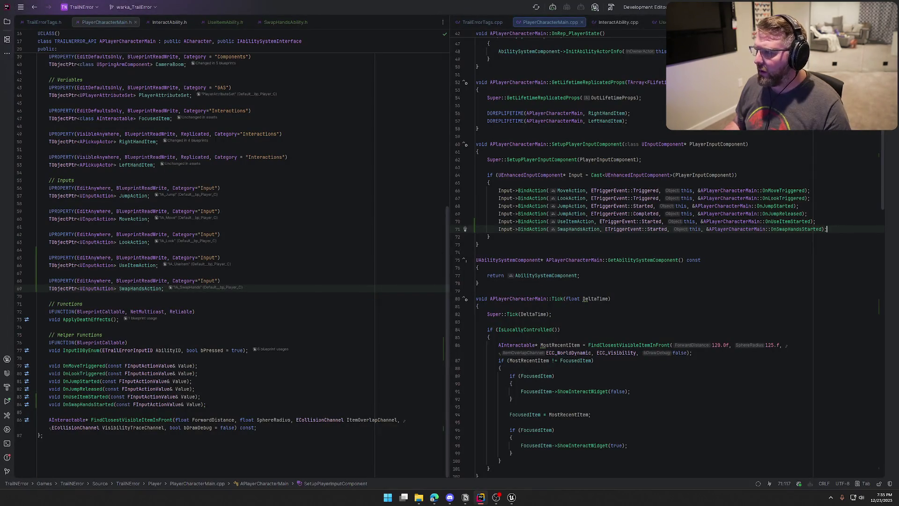
- Jump from UseItem in PickupActor.cpp to its declaration, with PickupActor.h in the left pane
key("ctrl+alt+Left")
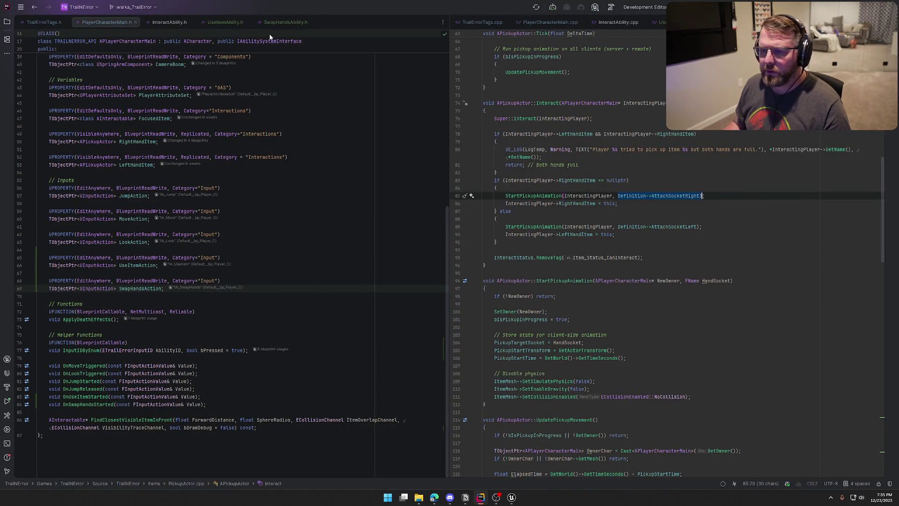
scroll(590, 286, "down", 20)
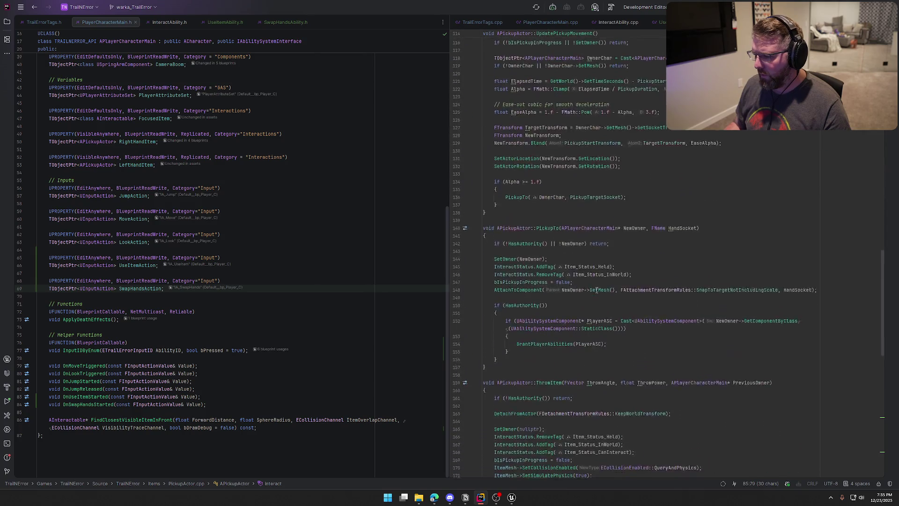
scroll(596, 290, "down", 2)
left_click(548, 335)
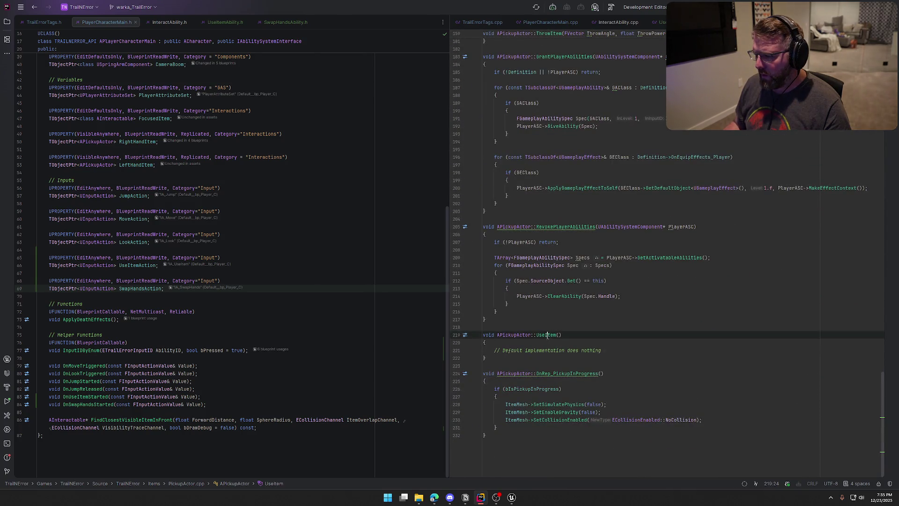
left_click(536, 336, "ctrl")
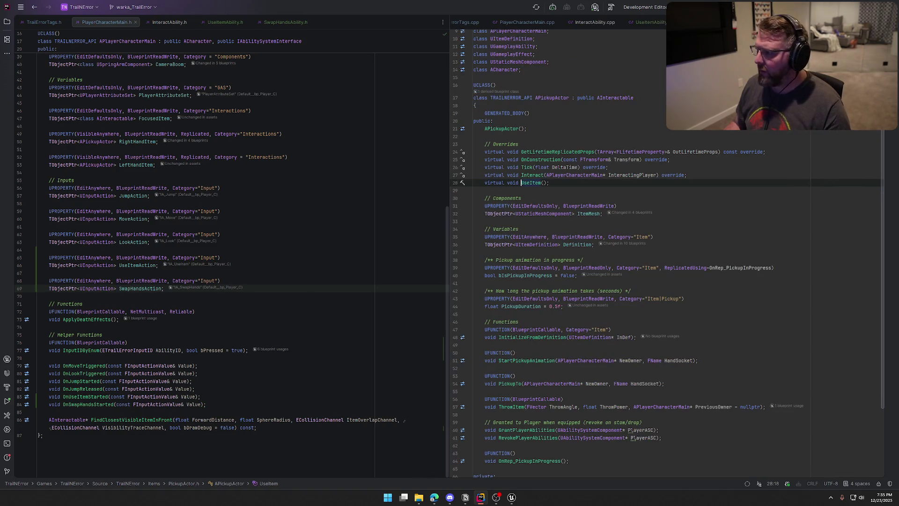
left_click_drag(702, 22, 342, 22)
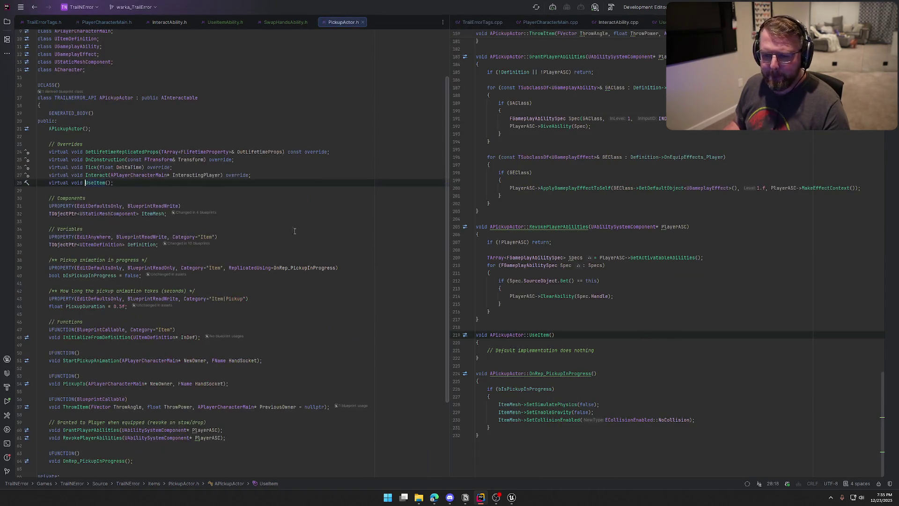
- Insert UFUNCTION(BlueprintCallable) above the UseItem declaration in PickupActor.h
left_click(132, 186)
left_click(280, 174)
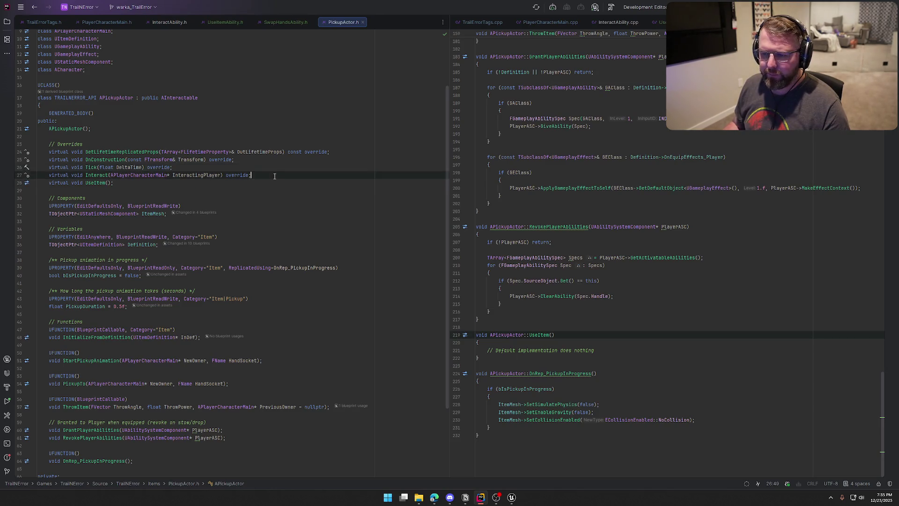
key("Return")
key("Return")
type("UFUNCTION(Bl")
key("Tab")
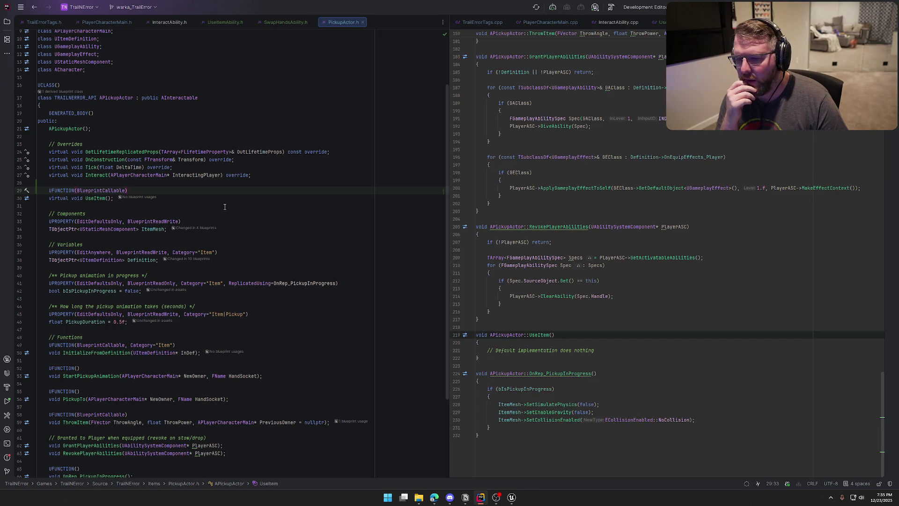
- Save bp_MoneyBag in Unreal, checking it out of source control, then go back to Rider
left_click(511, 498)
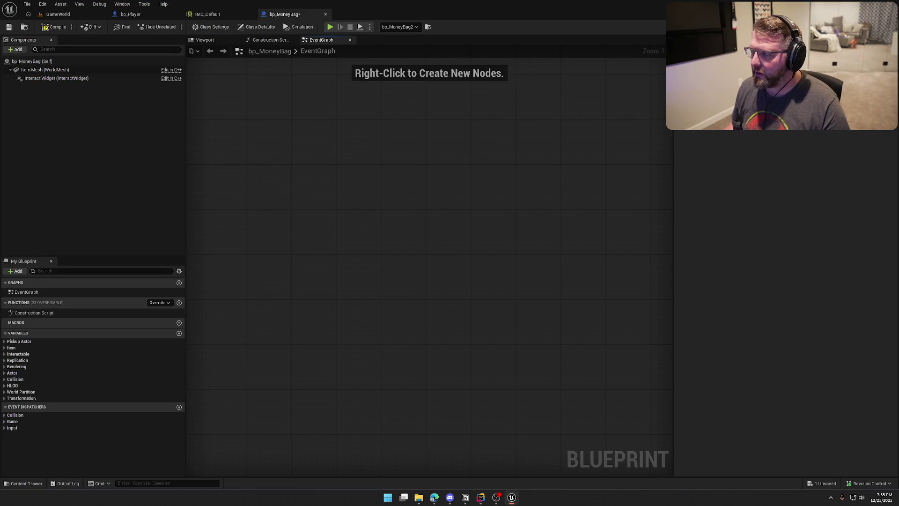
key("ctrl+shift+s")
left_click(474, 327)
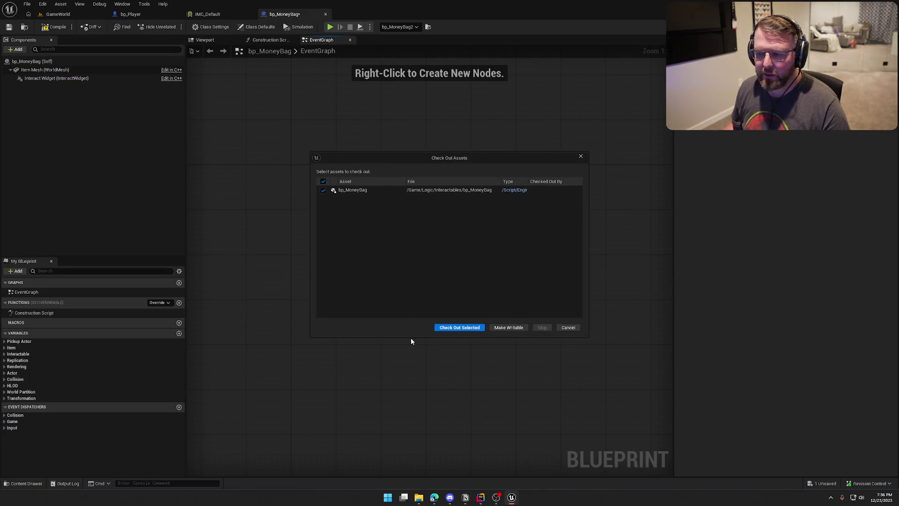
left_click(461, 327)
key("alt+Tab")
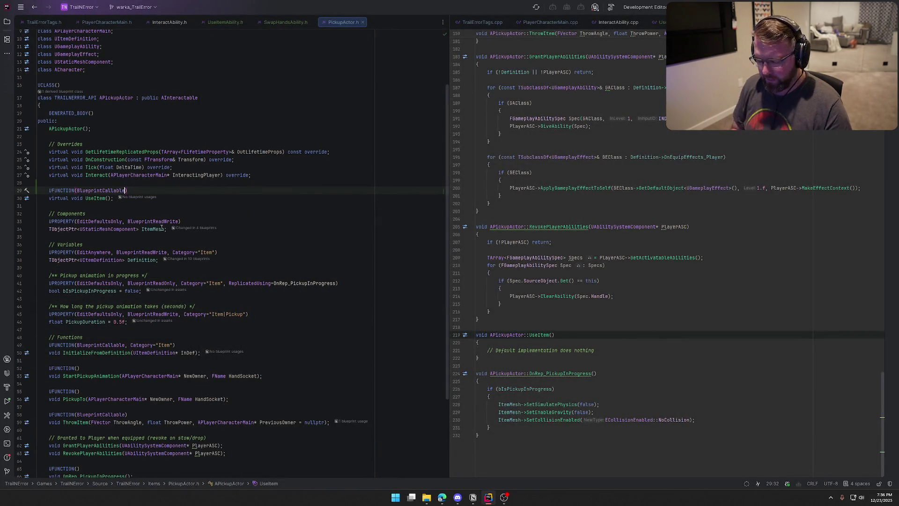
- Change UseItem's specifier to BlueprintImplementableEvent with Category="Item" in PickupActor.h
type(",")
key("BackSpace")
key("BackSpace")
key("BackSpace")
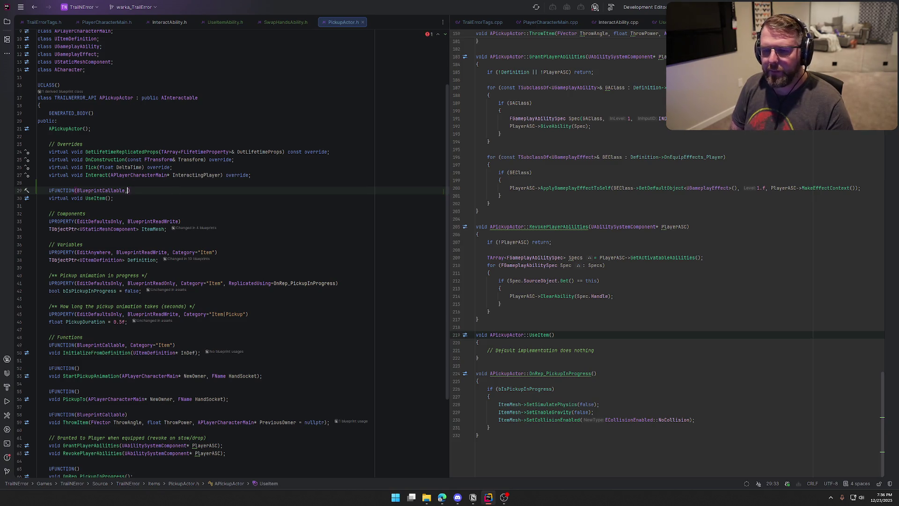
type("Impl")
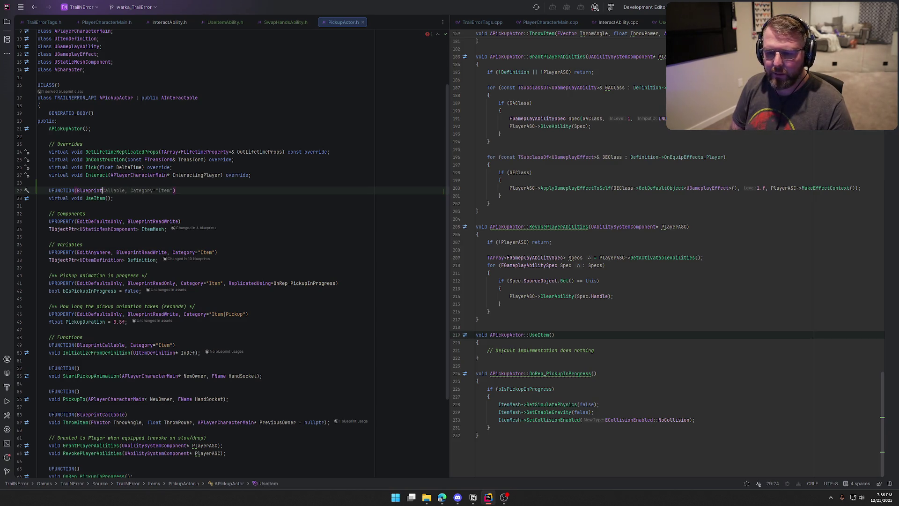
key("Return")
type(",")
key("Tab")
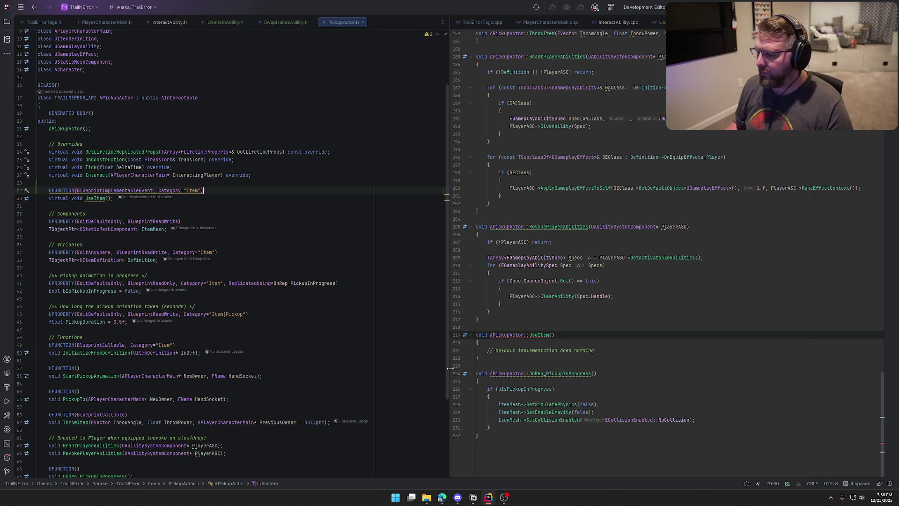
- Delete the UseItem definition from PickupActor.cpp and remove virtual from its declaration
left_click_drag(455, 366, 459, 335)
key("BackSpace")
key("BackSpace")
left_click(115, 199)
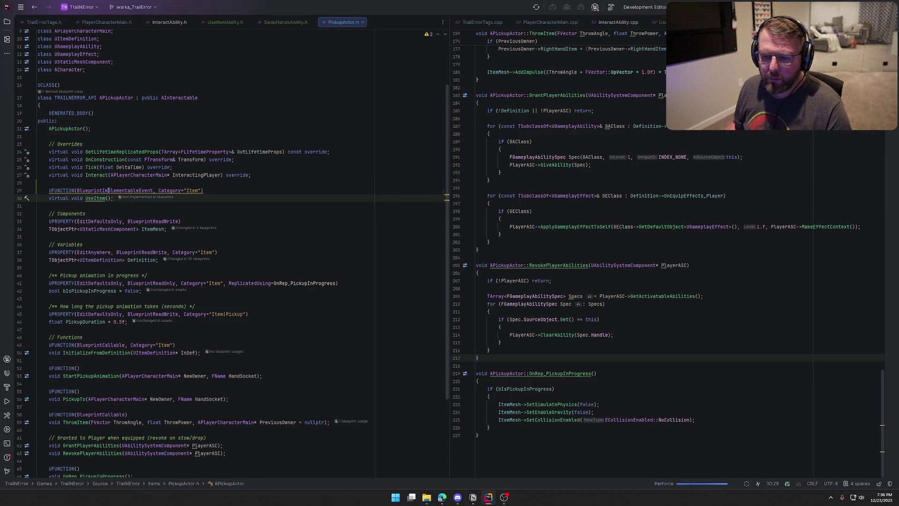
mouse_move(109, 190)
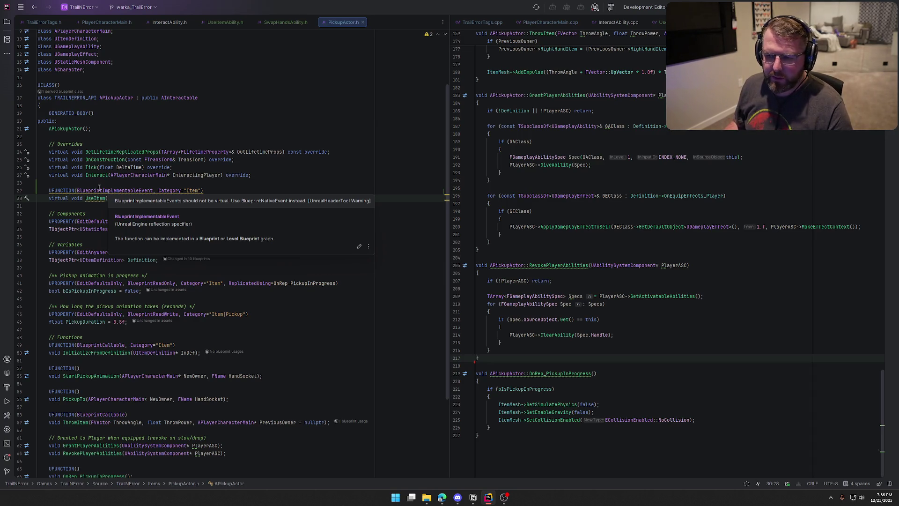
left_click(71, 198)
key("BackSpace")
key("BackSpace")
key("BackSpace")
key("BackSpace")
key("BackSpace")
key("BackSpace")
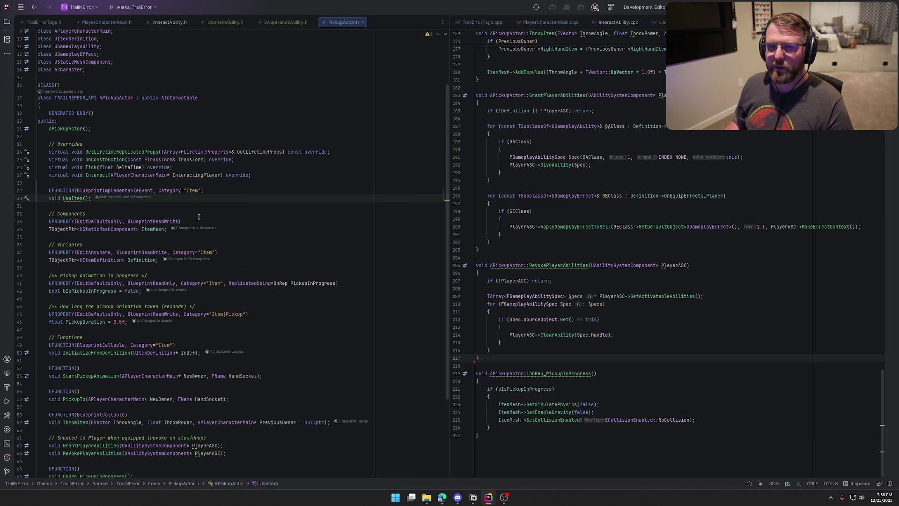
- Build the project and check where UseItem is called in UseItemAbility.cpp
key("ctrl+shift+b")
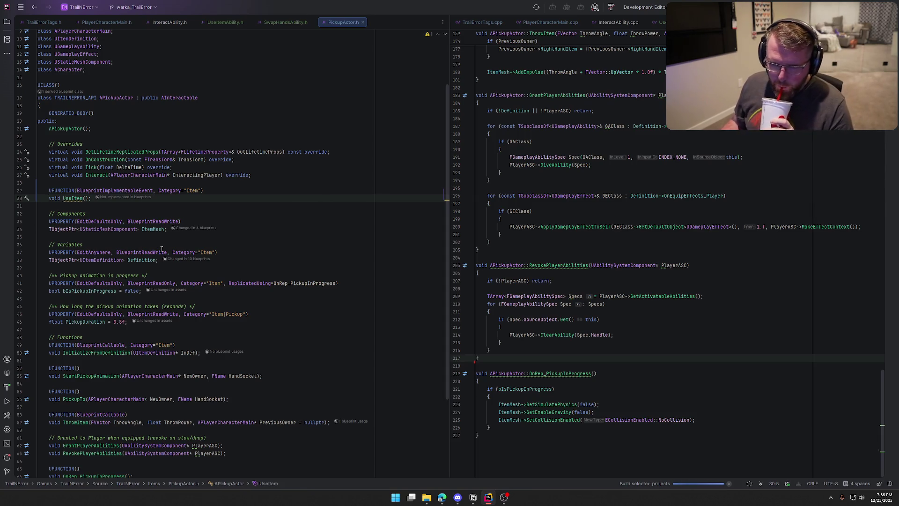
mouse_move(161, 248)
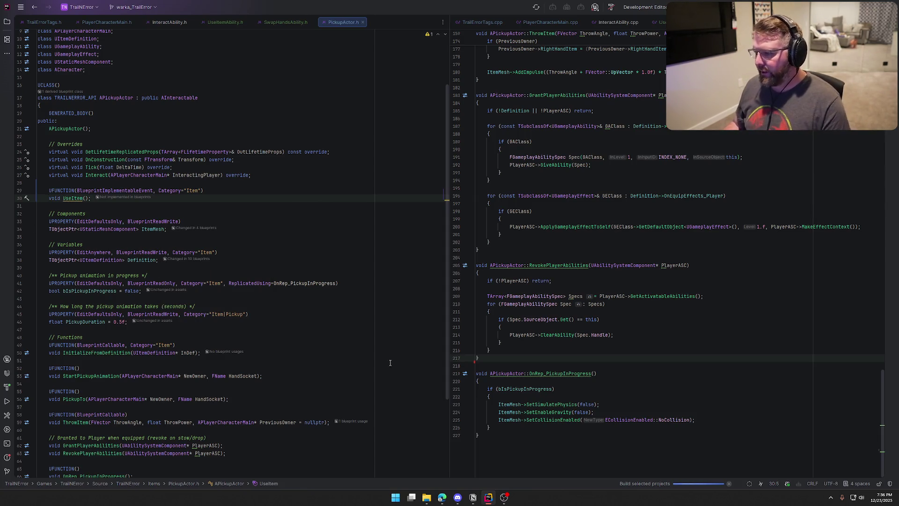
left_click(73, 198, "ctrl")
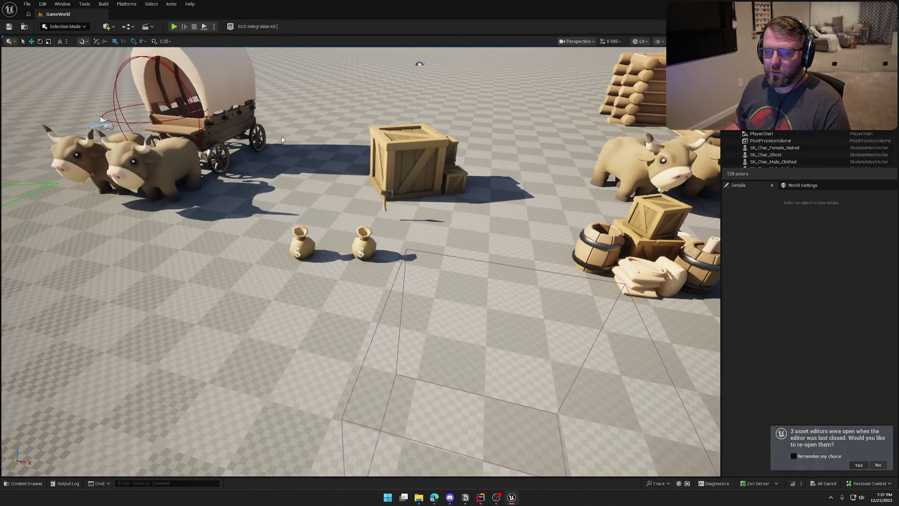
- Open bp_MoneyBag's full Blueprint editor and add an Event UseItem override to the graph
left_click(858, 465)
left_click(317, 39)
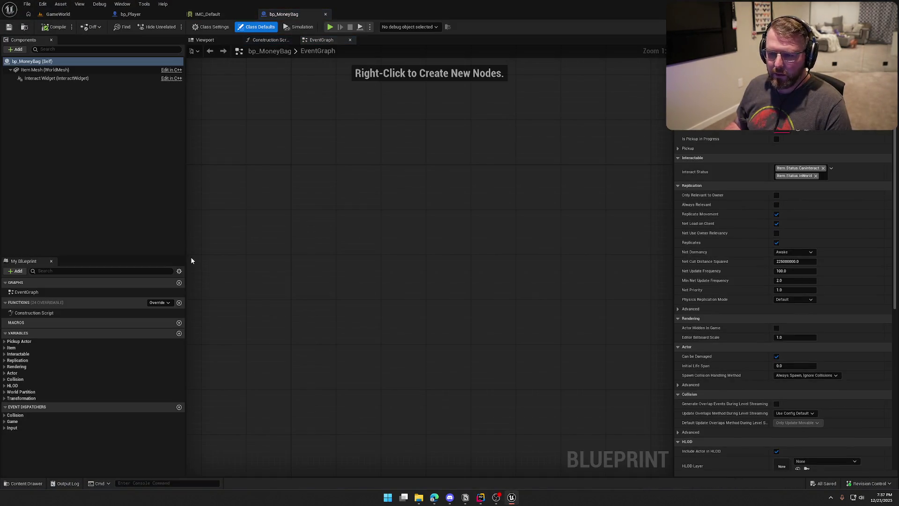
left_click(159, 302)
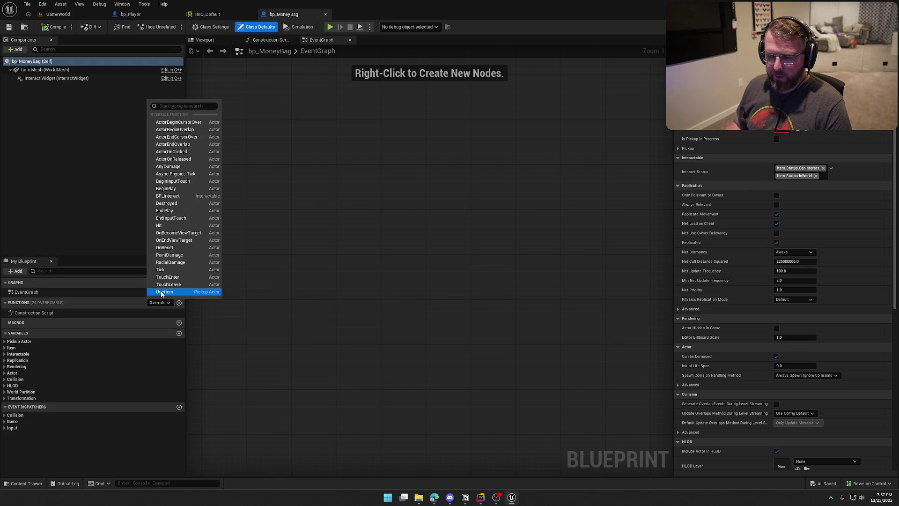
left_click(165, 292)
mouse_move(430, 262)
left_mouse_down()
mouse_move(369, 246)
mouse_move(370, 148)
left_mouse_up()
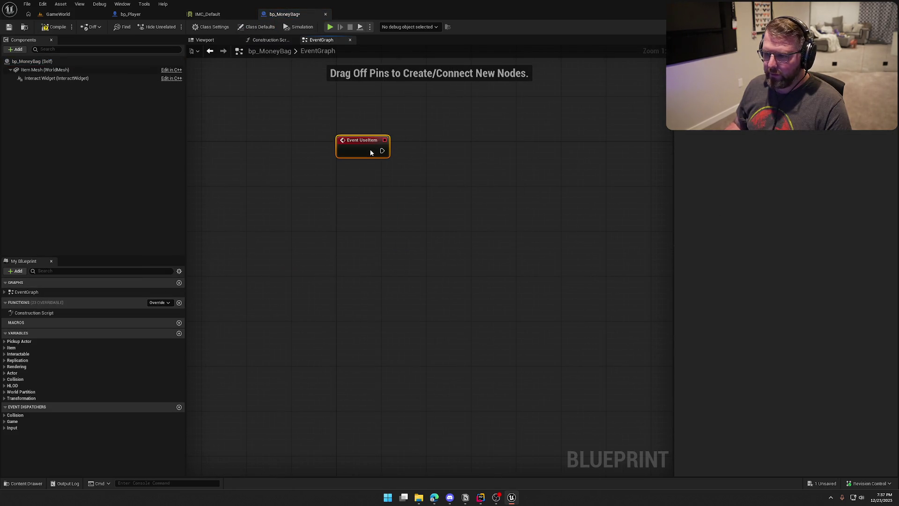
- Connect a Print String reading 'Money bag was used' to Event UseItem and compile
mouse_move(312, 178)
left_mouse_down()
mouse_move(378, 190)
mouse_move(401, 176)
left_mouse_up()
type("print")
key("Return")
left_click(391, 189)
type("Money bag was u")
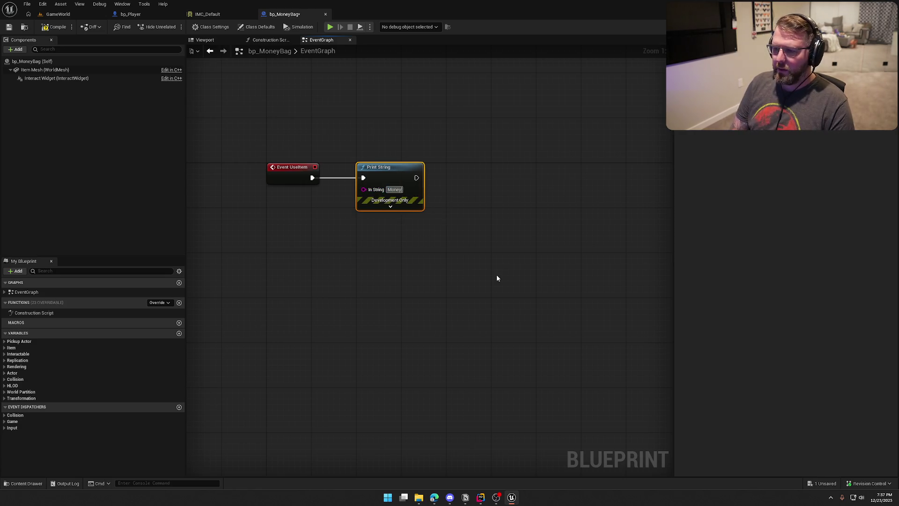
type("sed")
key("Return")
left_click(496, 278)
left_click(54, 26)
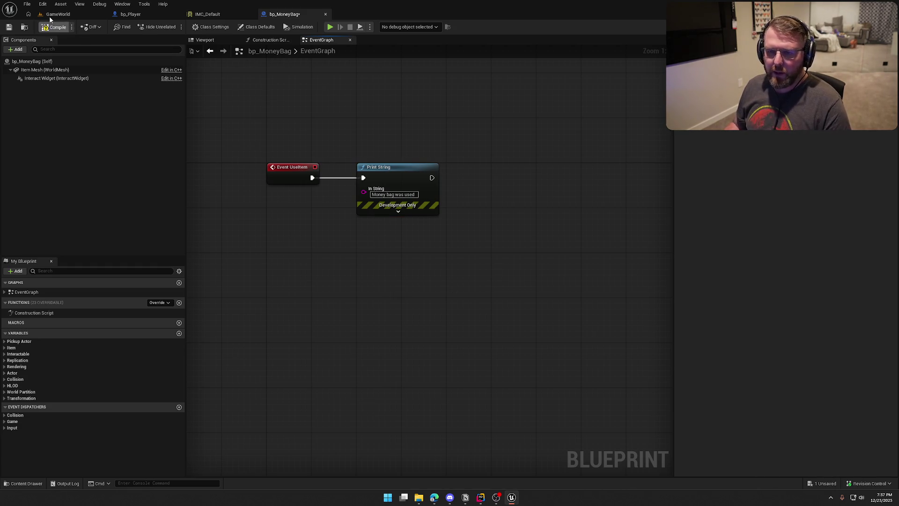
left_click(58, 14)
- Play in editor, walk to the money bags, pick one up, and use it several times with E
left_click(174, 27)
key("w")
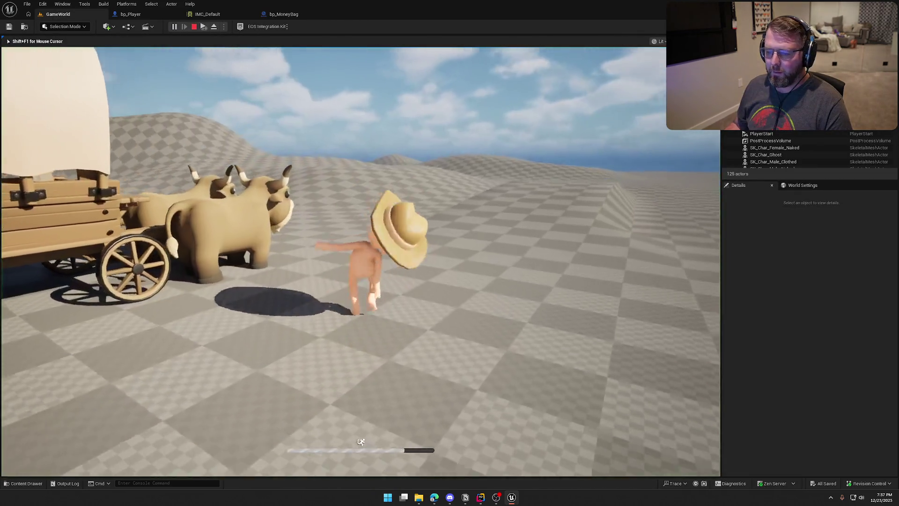
key("w")
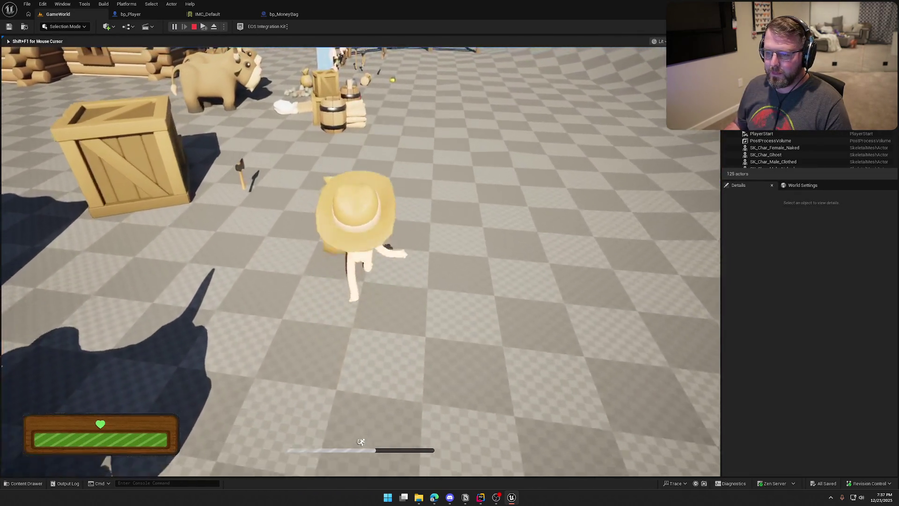
key("e")
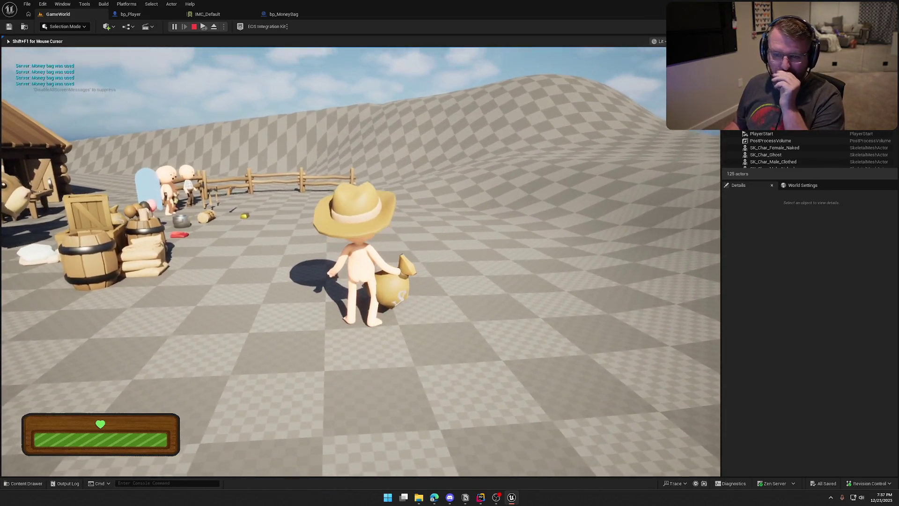
key("e")
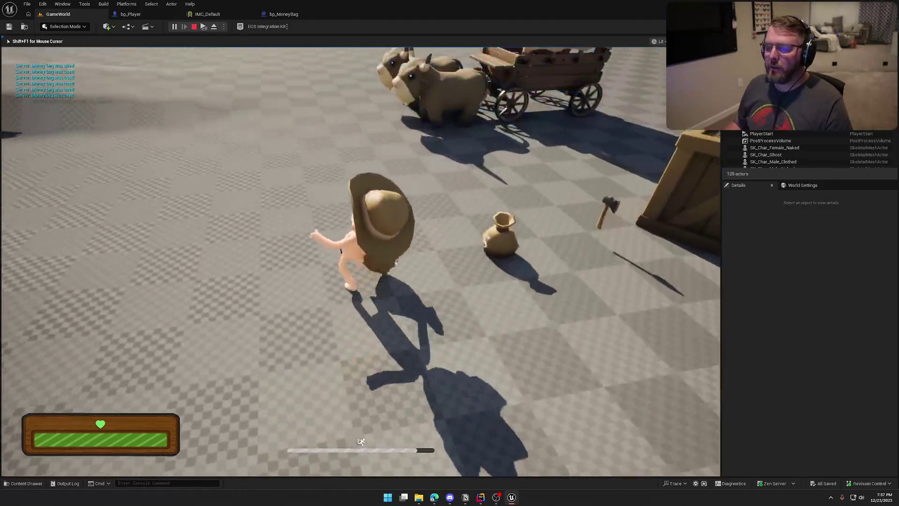
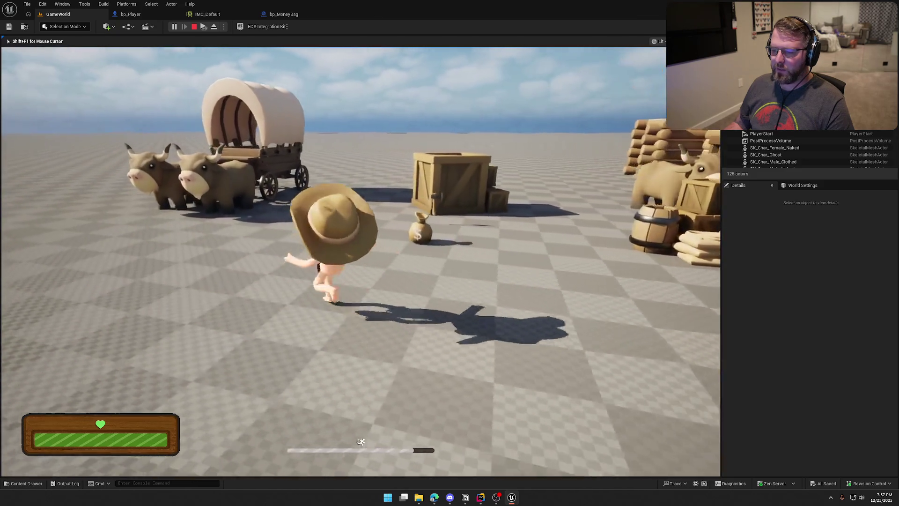
- Play-test picking up, throwing and dropping the money bag, then stop the play session
key("w")
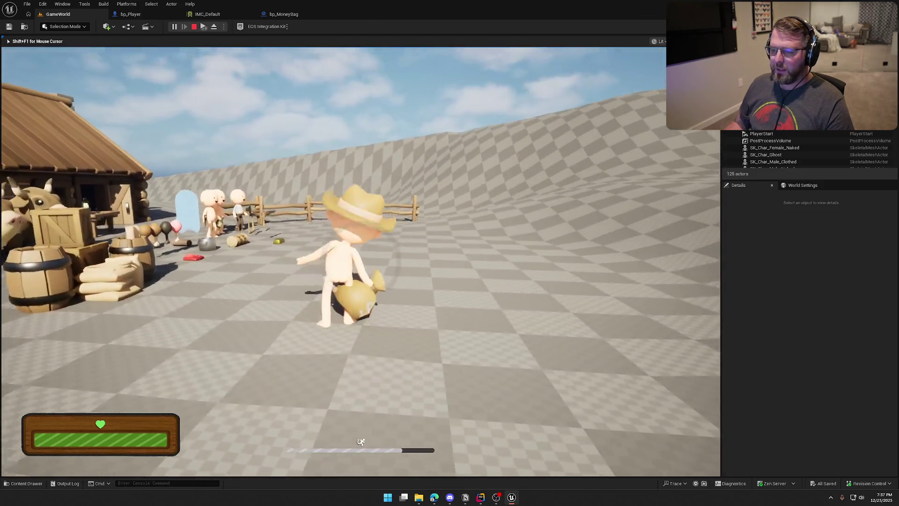
key("w")
key("w")
key("e")
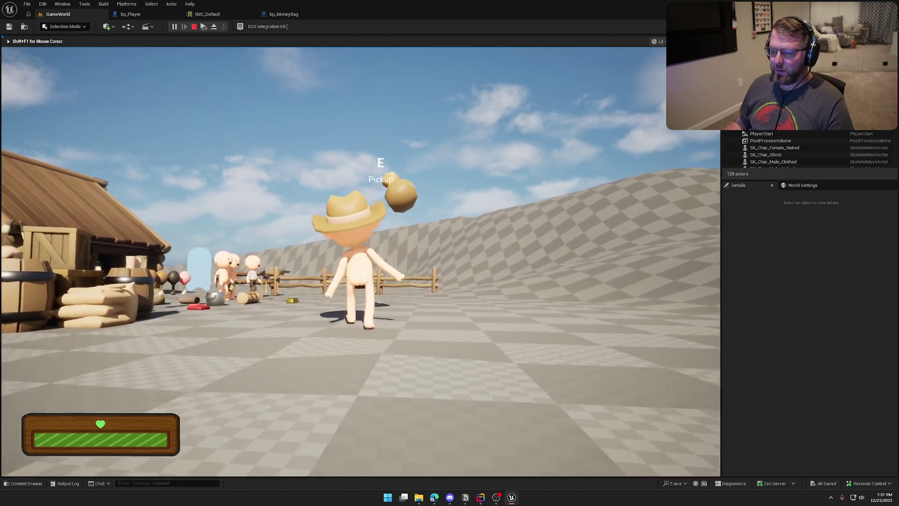
key("w")
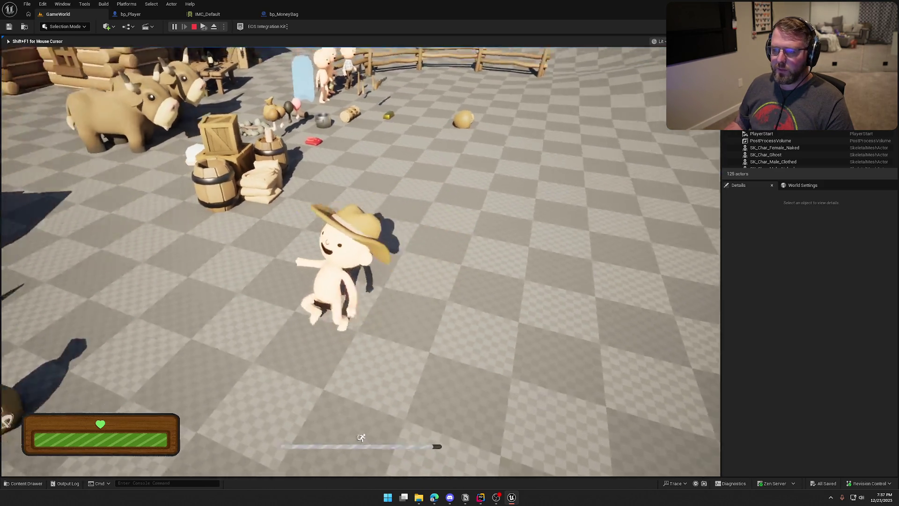
key("e")
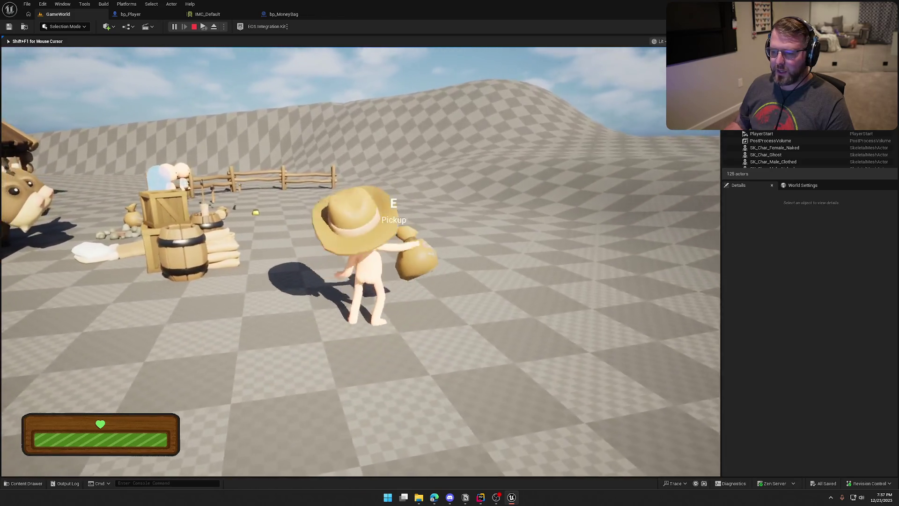
key("e")
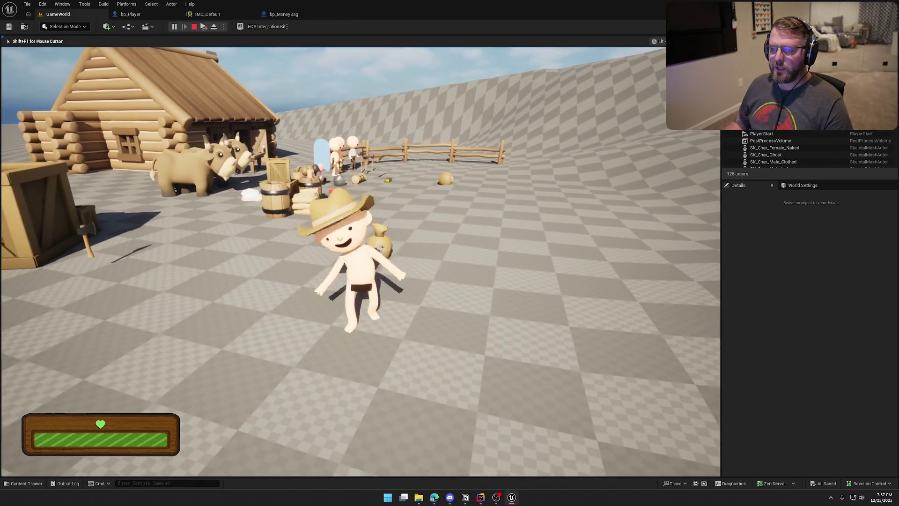
key("Escape")
- Glance at the C++ code editor, then browse the Content Drawer to Logic/GAS/Abilities
left_click(481, 497)
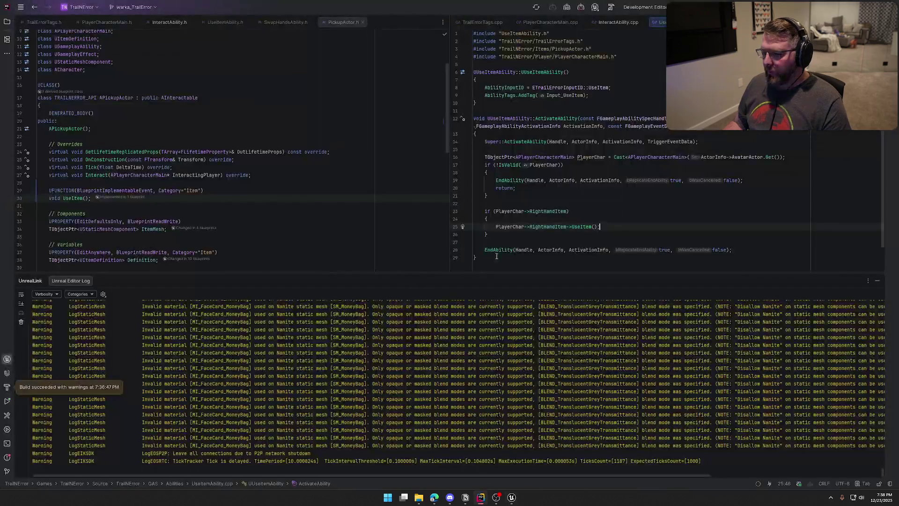
key("shift+Escape")
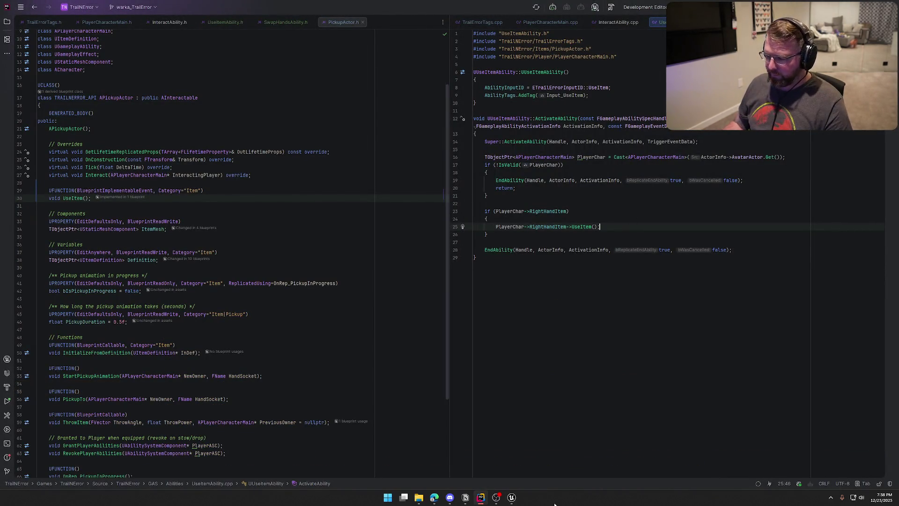
left_click(512, 497)
key("ctrl+space")
left_click(33, 377)
double_click(170, 356)
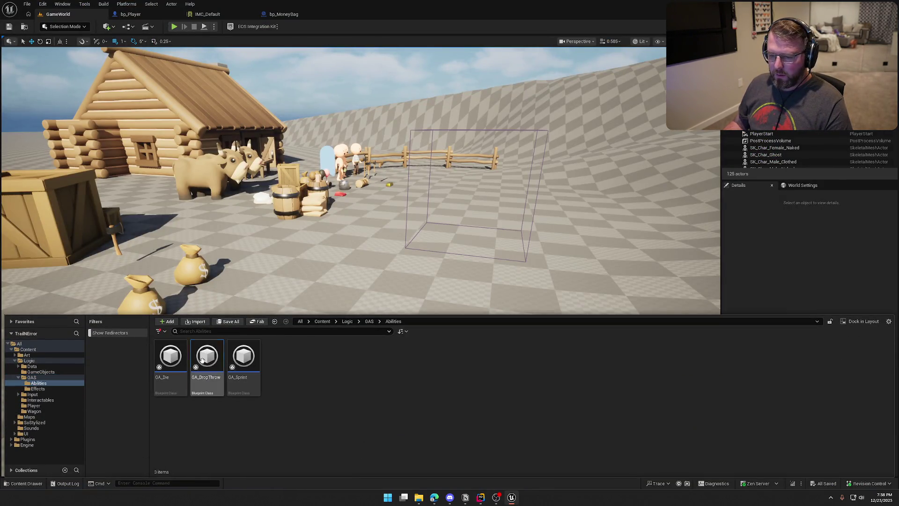
- Open the GA_DropThrow blueprint and frame its throw-chain nodes in the EventGraph
double_click(203, 359)
scroll(393, 270, "down", 2)
scroll(393, 270, "up", 2)
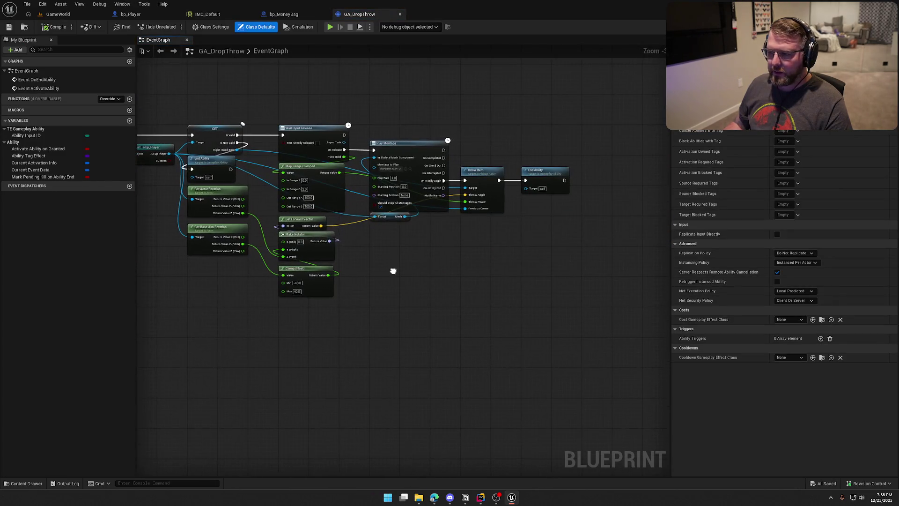
left_click(491, 179)
mouse_move(490, 270)
left_mouse_down()
mouse_move(540, 279)
mouse_move(476, 287)
mouse_move(630, 293)
mouse_move(459, 283)
mouse_move(522, 290)
left_mouse_up()
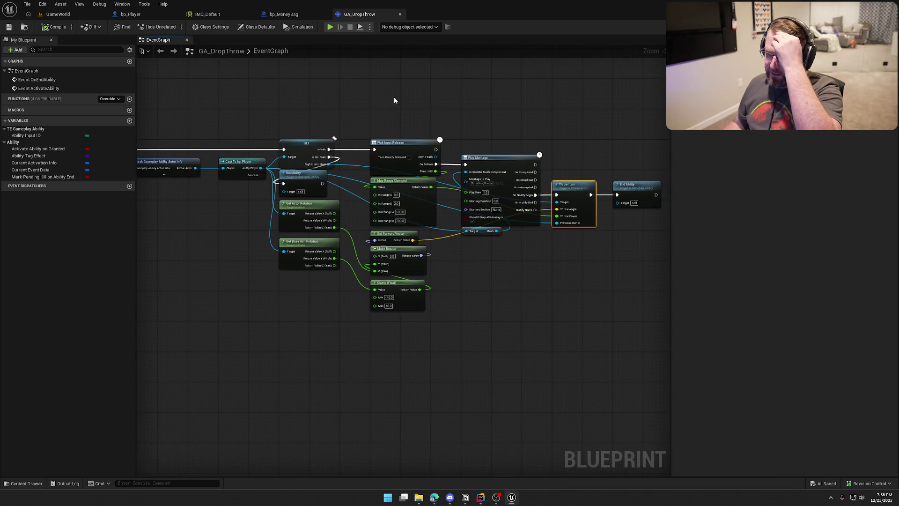
left_click_drag(394, 97, 591, 298)
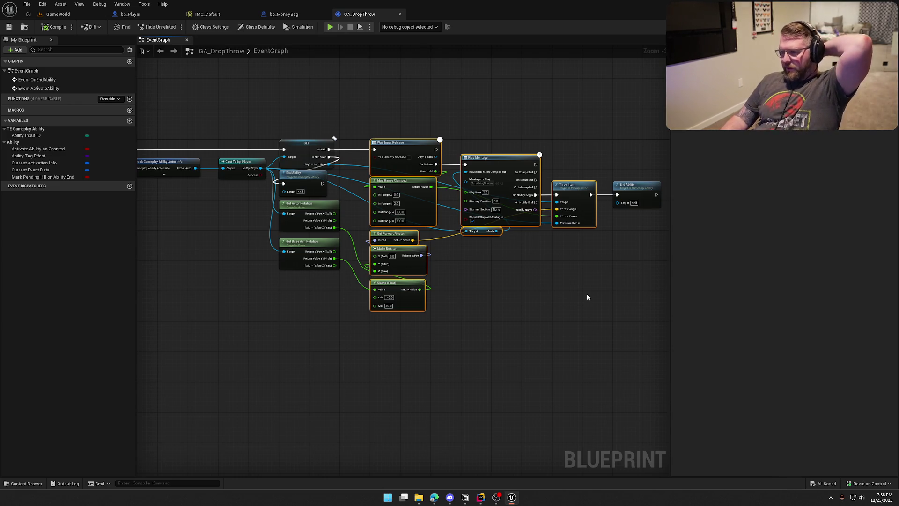
mouse_move(358, 105)
left_mouse_down()
mouse_move(641, 329)
mouse_move(514, 313)
mouse_move(575, 312)
left_mouse_up()
scroll(501, 319, "up", 2)
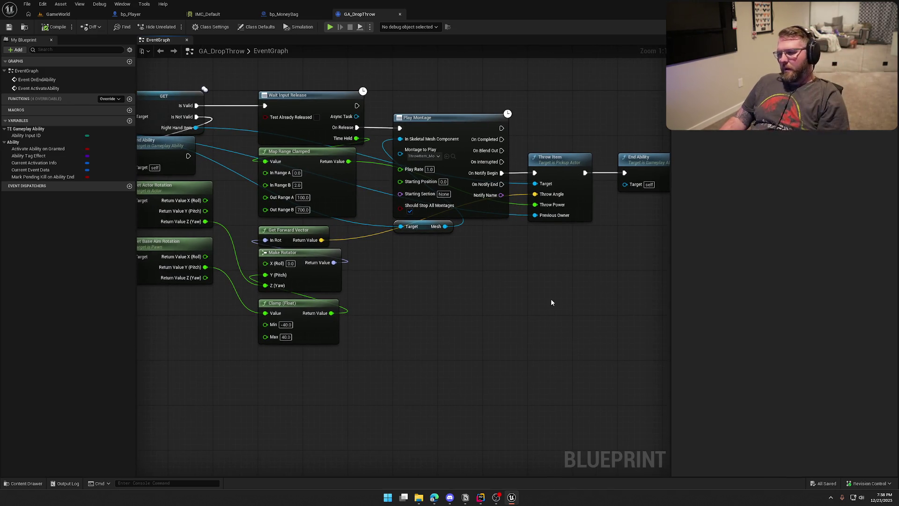
mouse_move(456, 301)
left_mouse_down()
mouse_move(431, 330)
mouse_move(501, 307)
mouse_move(434, 307)
left_mouse_up()
- Move the Play Montage through End Ability chain down and right, leaving room after Wait Input Release
left_click_drag(369, 114, 561, 140)
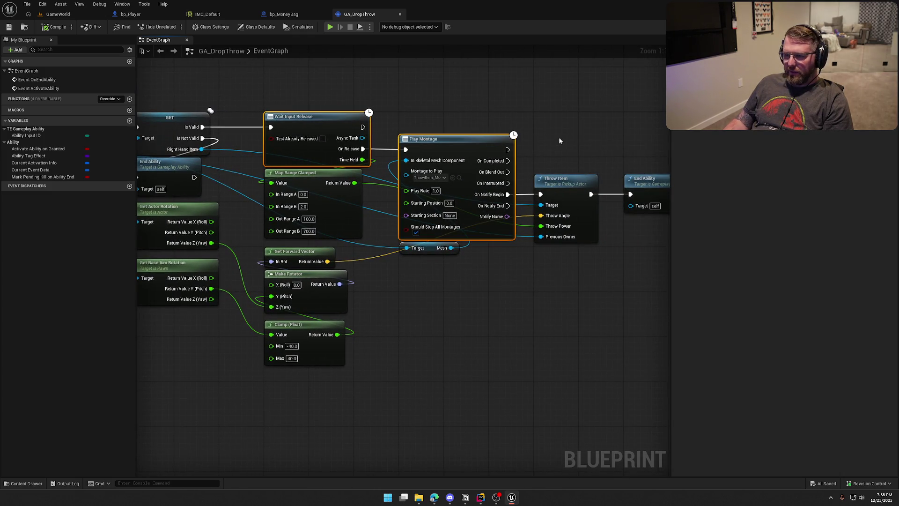
left_click(454, 335)
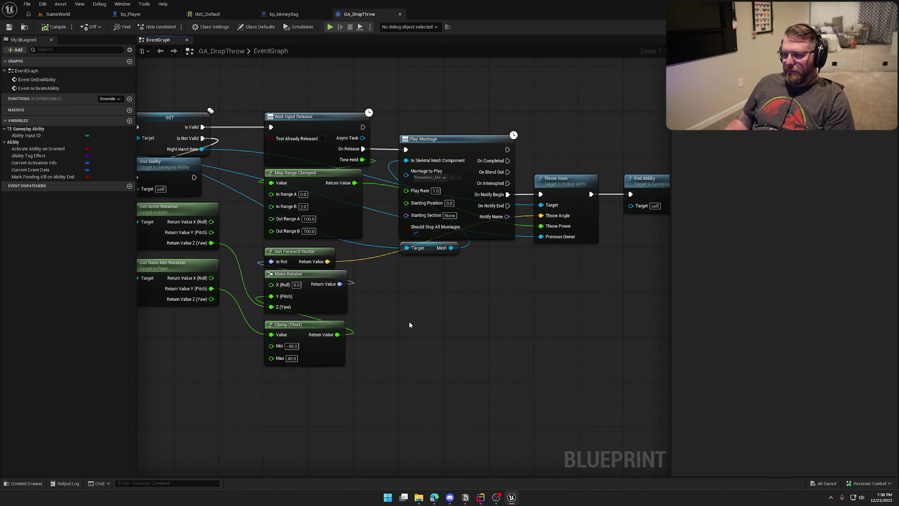
mouse_move(411, 87)
left_mouse_down()
mouse_move(515, 220)
mouse_move(622, 285)
left_mouse_up()
mouse_move(447, 138)
left_mouse_down()
mouse_move(538, 226)
mouse_move(583, 203)
left_mouse_up()
left_click(471, 167)
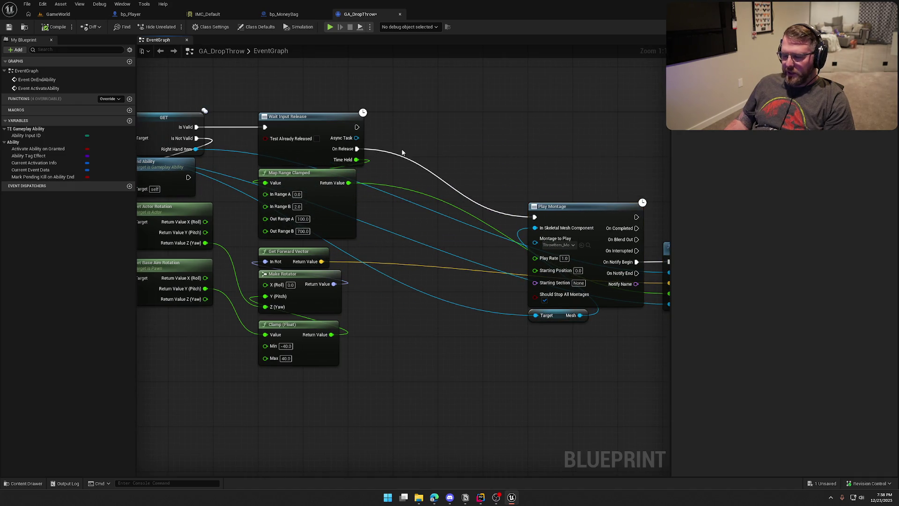
- Add a Branch after On Release whose Condition is Time Held <= 0.1
left_click(408, 147)
mouse_move(356, 148)
left_mouse_down()
mouse_move(421, 158)
mouse_move(473, 151)
left_mouse_up()
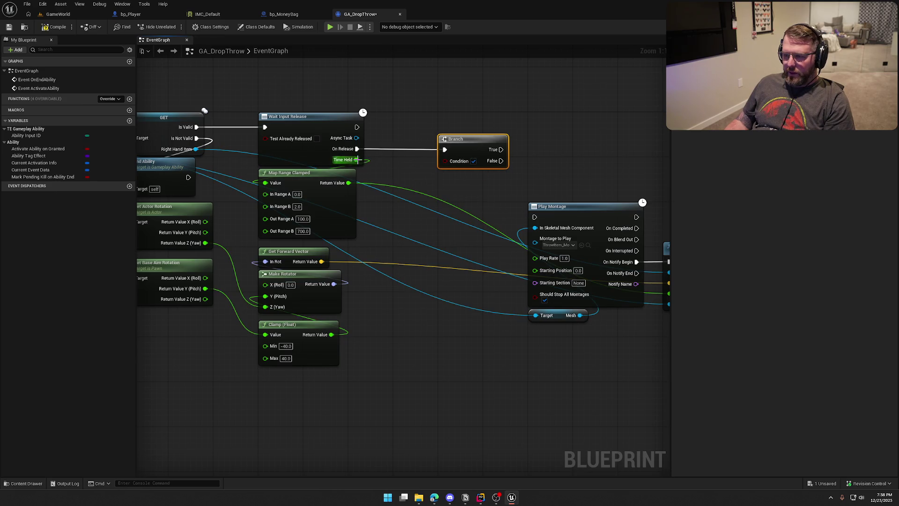
left_click_drag(356, 160, 413, 168)
type("<=")
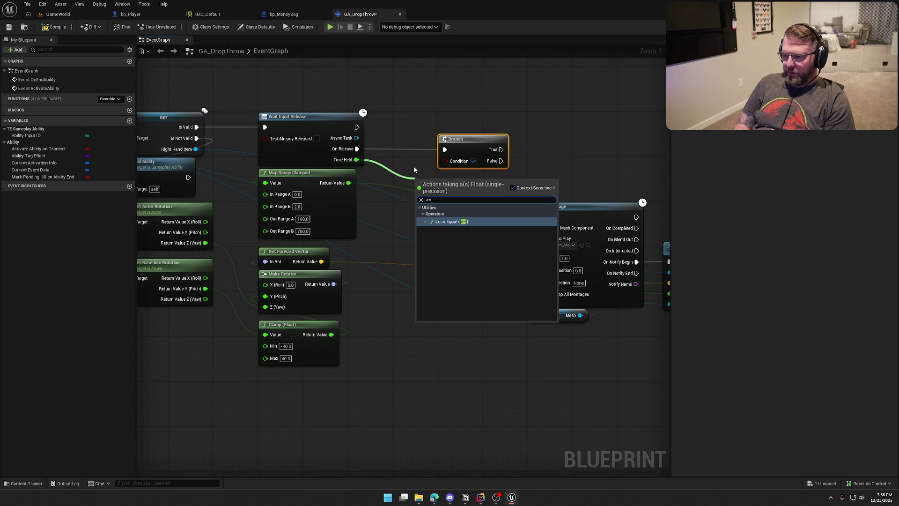
key("Return")
left_click(427, 191)
type("0.1")
mouse_move(466, 193)
left_mouse_down()
mouse_move(449, 170)
mouse_move(427, 171)
mouse_move(442, 162)
mouse_move(488, 167)
left_mouse_up()
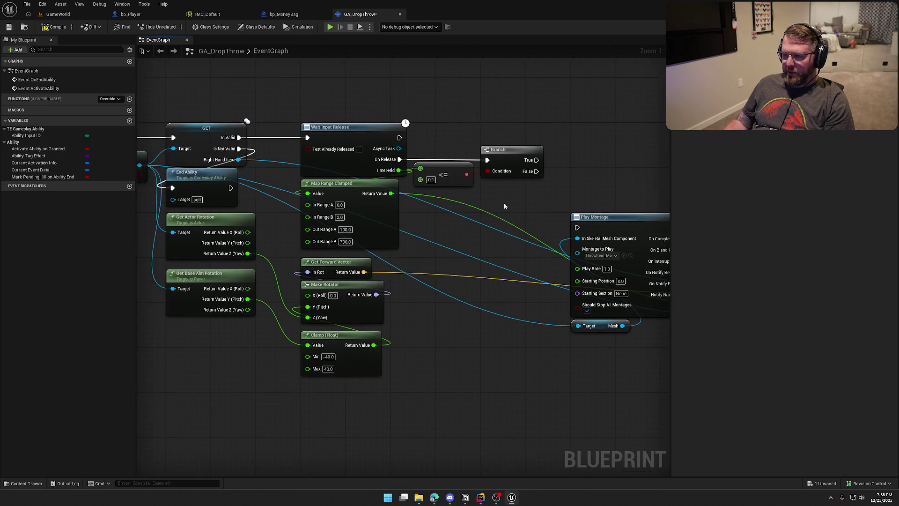
left_click_drag(545, 184, 429, 162)
- Run a copied Throw Item then End Ability on True, and Play Montage on False
left_click_drag(484, 173, 421, 168)
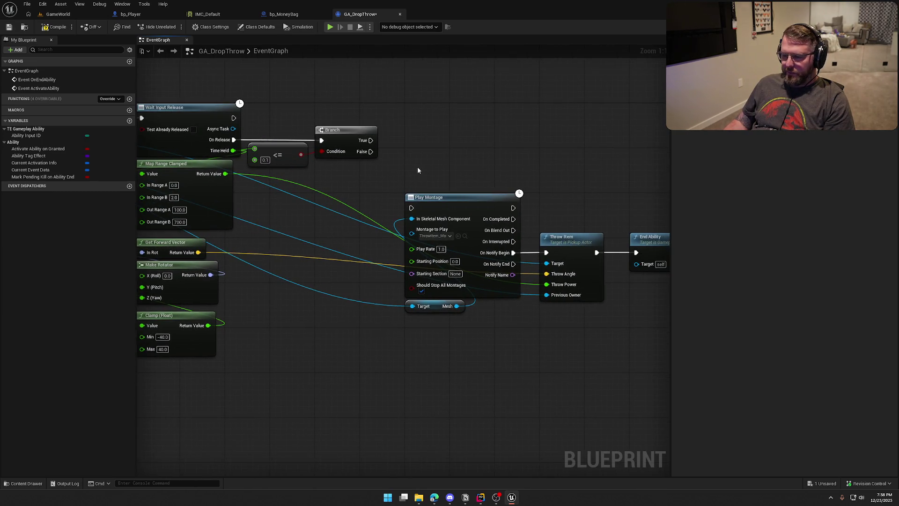
left_click_drag(370, 140, 464, 96)
left_click(571, 239)
key("ctrl+c")
key("ctrl+v")
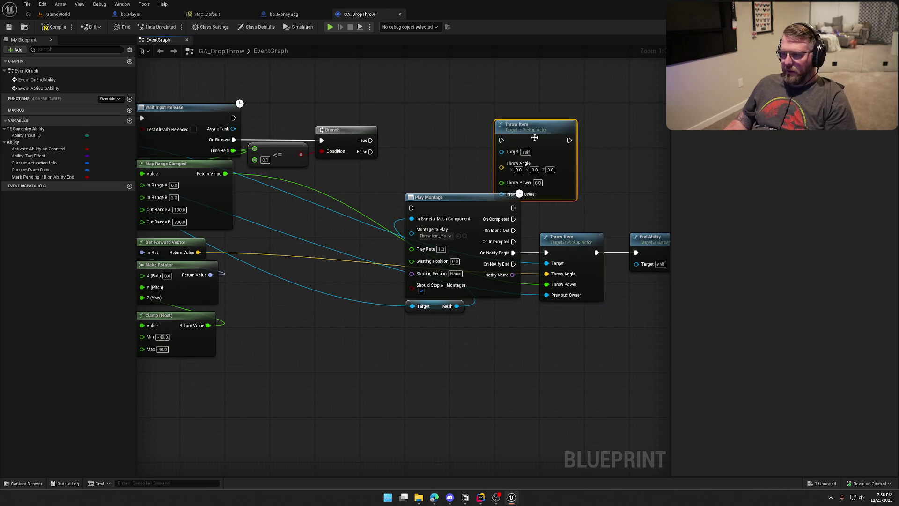
left_click_drag(560, 159, 489, 147)
mouse_move(299, 128)
left_mouse_down()
mouse_move(401, 84)
mouse_move(359, 111)
left_mouse_up()
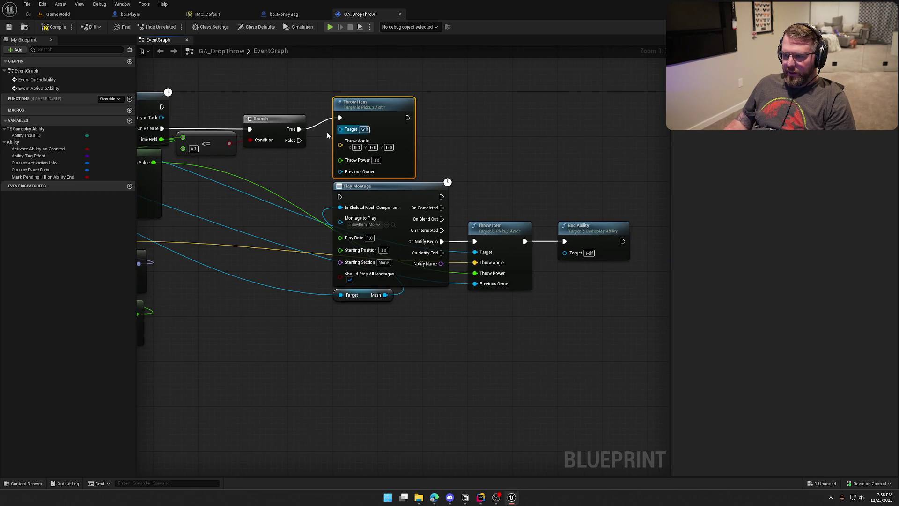
left_click_drag(299, 140, 339, 197)
left_click_drag(468, 152, 467, 153)
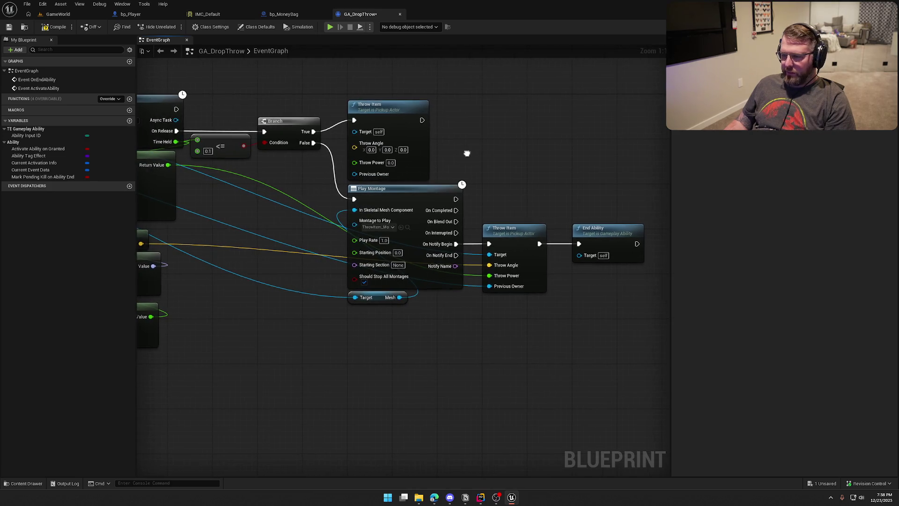
mouse_move(421, 120)
left_mouse_down()
mouse_move(578, 244)
mouse_move(521, 229)
mouse_move(607, 109)
left_mouse_up()
left_click(608, 206)
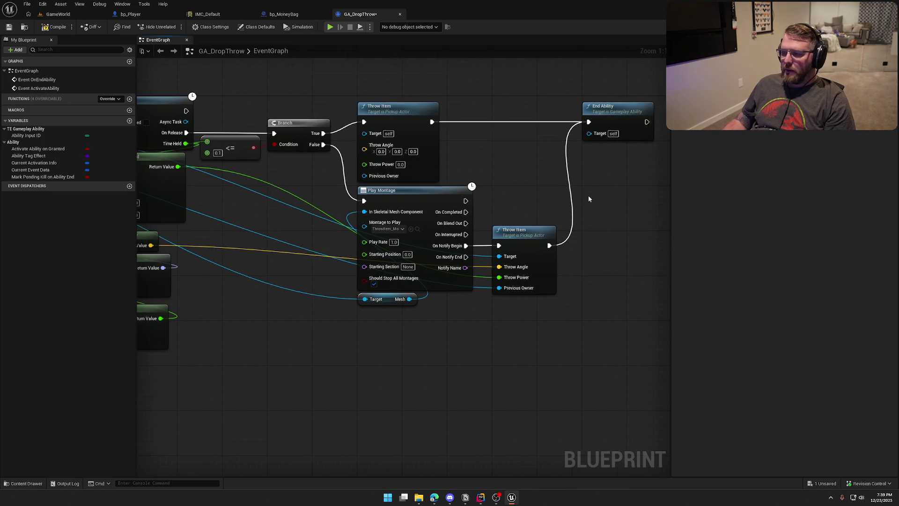
- Tidy the throw and montage nodes and add a reroute point on the blue wire
left_click_drag(520, 163, 569, 177)
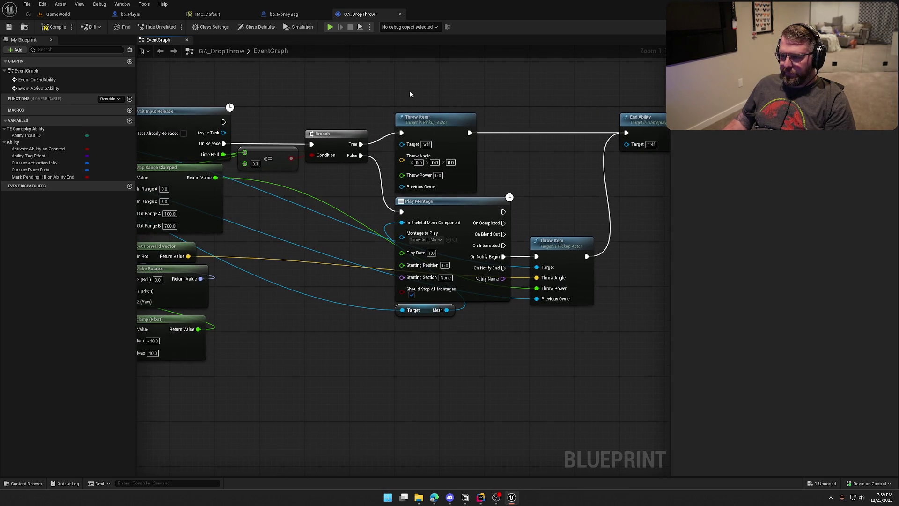
left_click_drag(409, 95, 662, 315)
left_click_drag(308, 115, 308, 125)
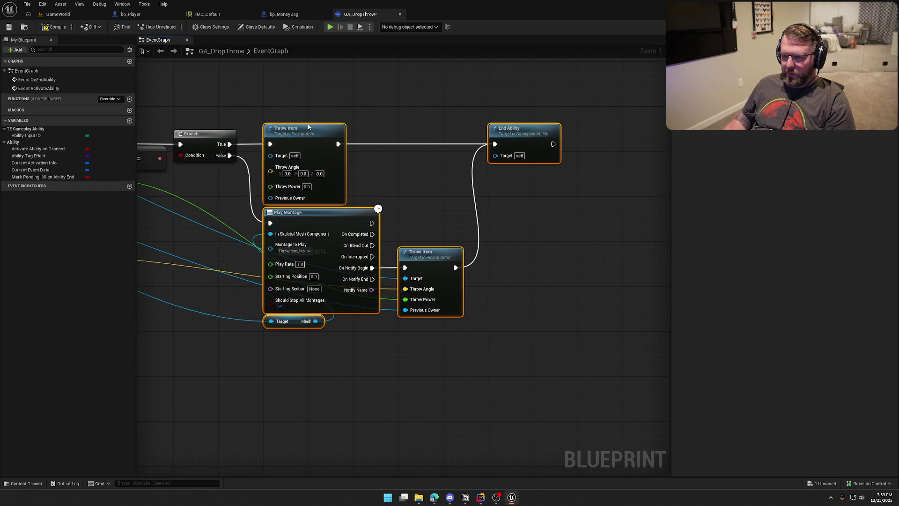
left_click(323, 101)
scroll(507, 209, "down", 3)
scroll(489, 187, "up", 3)
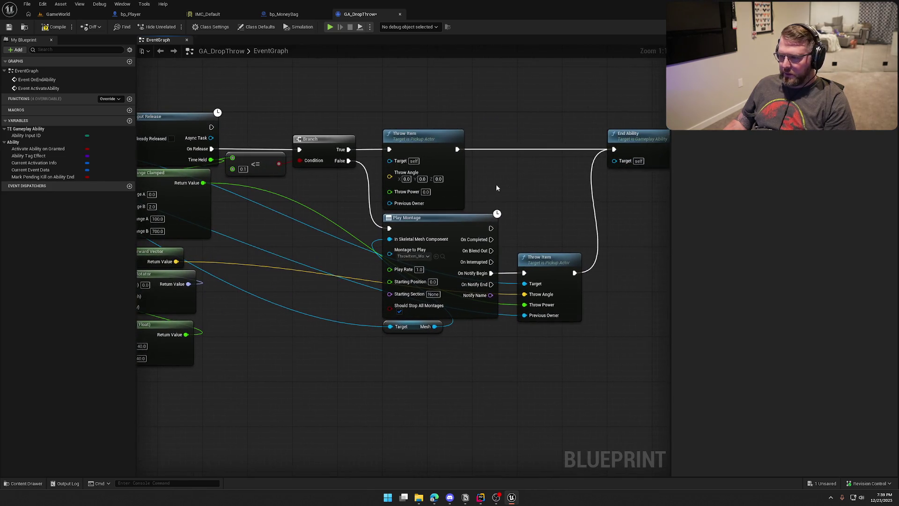
left_click_drag(513, 193, 552, 194)
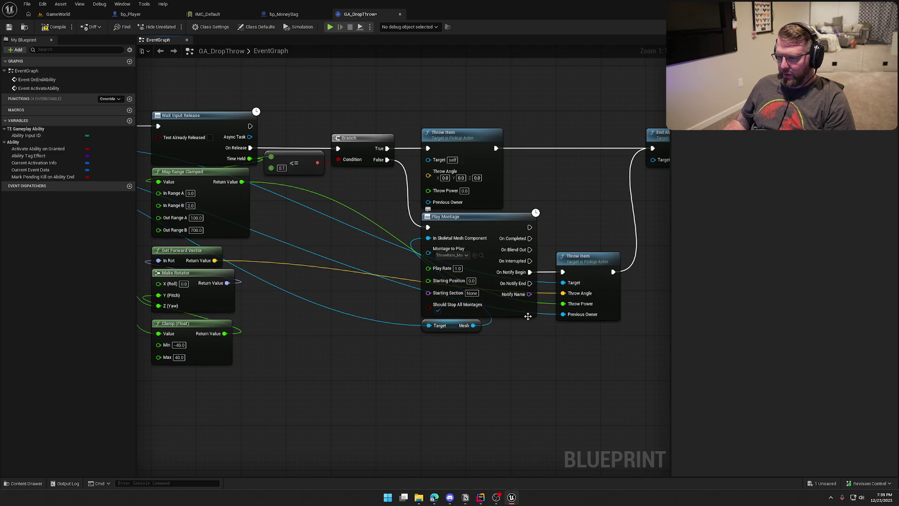
scroll(492, 234, "down", 4)
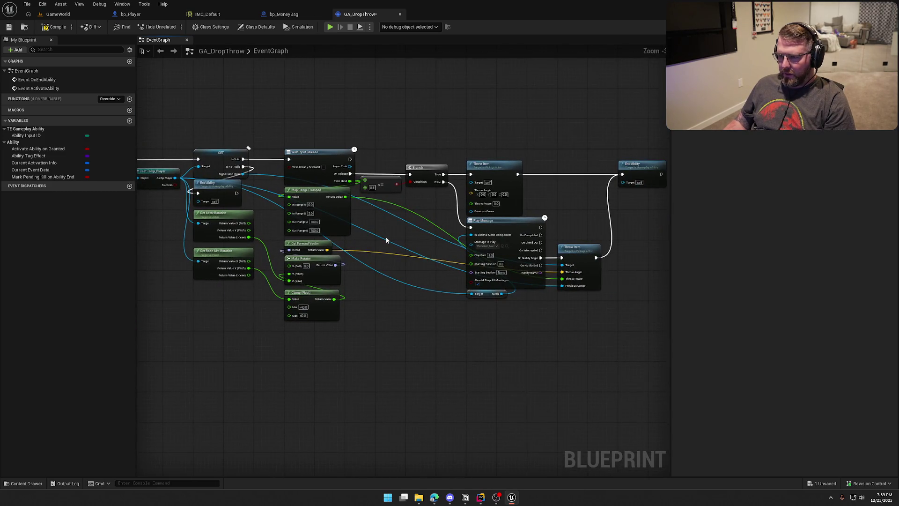
double_click(381, 236)
scroll(412, 156, "up", 3)
left_click(346, 180)
mouse_move(345, 180)
left_mouse_down()
mouse_move(344, 153)
mouse_move(354, 174)
mouse_move(229, 161)
mouse_move(383, 168)
left_mouse_up()
- Try deleting the Branch and realigning End Ability, then undo to restore the branch
key("ctrl+z")
key("ctrl+z")
mouse_move(402, 83)
left_mouse_down()
mouse_move(323, 114)
mouse_move(295, 140)
mouse_move(610, 196)
mouse_move(483, 198)
left_mouse_up()
key("Delete")
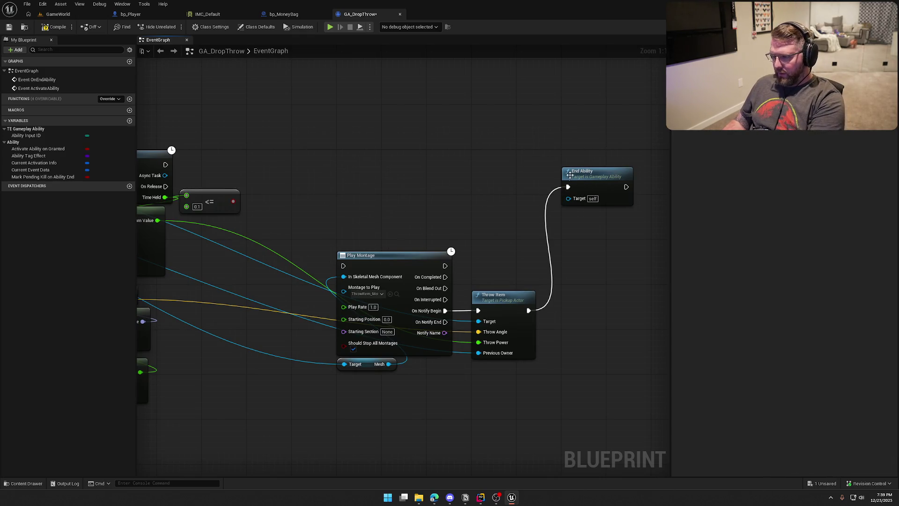
left_click_drag(569, 176, 568, 300)
mouse_move(597, 378)
left_mouse_down()
mouse_move(336, 257)
mouse_move(402, 167)
mouse_move(176, 193)
mouse_move(271, 176)
mouse_move(310, 196)
left_mouse_up()
left_click(591, 401)
left_click(526, 336)
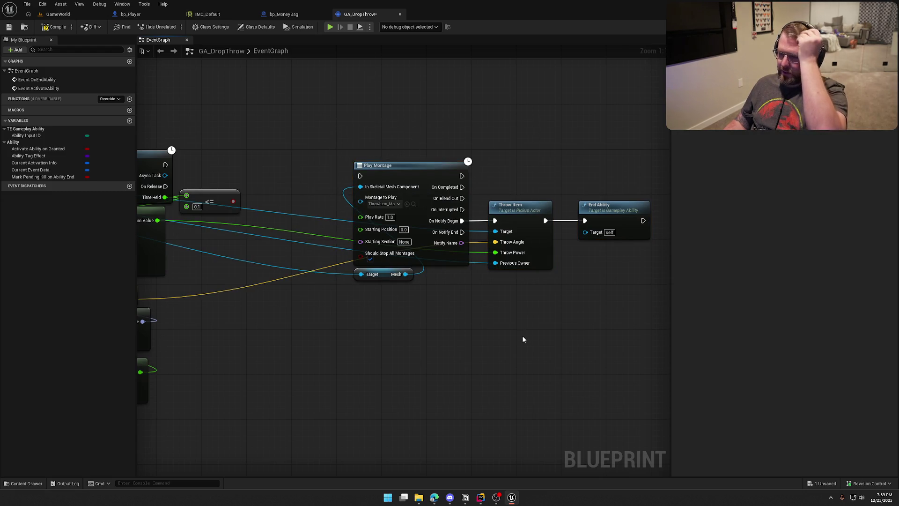
key("ctrl+z")
key("ctrl+z")
key("ctrl+z")
key("ctrl+z")
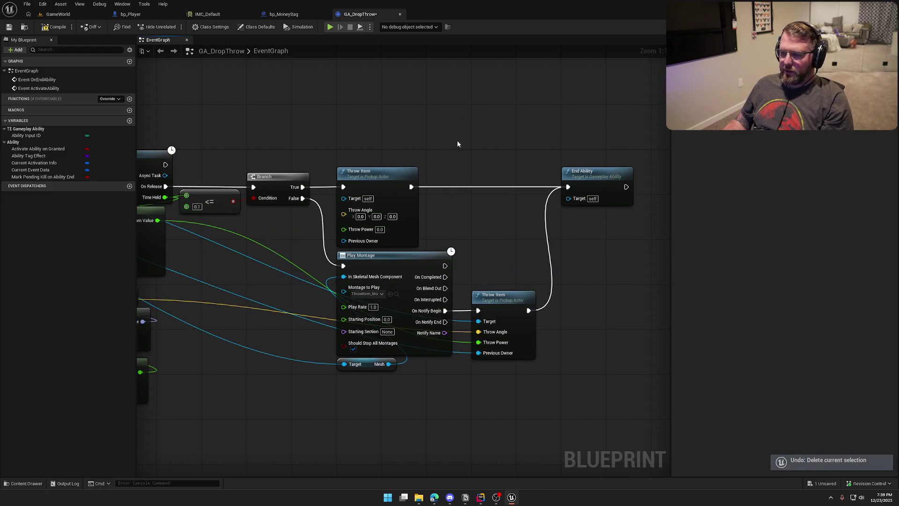
- Connect Get Forward Vector to the first Throw Item's Throw Angle
left_click_drag(497, 151, 521, 166)
left_click_drag(340, 202, 392, 184)
mouse_move(232, 260)
left_mouse_down()
mouse_move(314, 269)
mouse_move(328, 324)
left_mouse_up()
left_click(277, 305)
left_click_drag(265, 291, 277, 279)
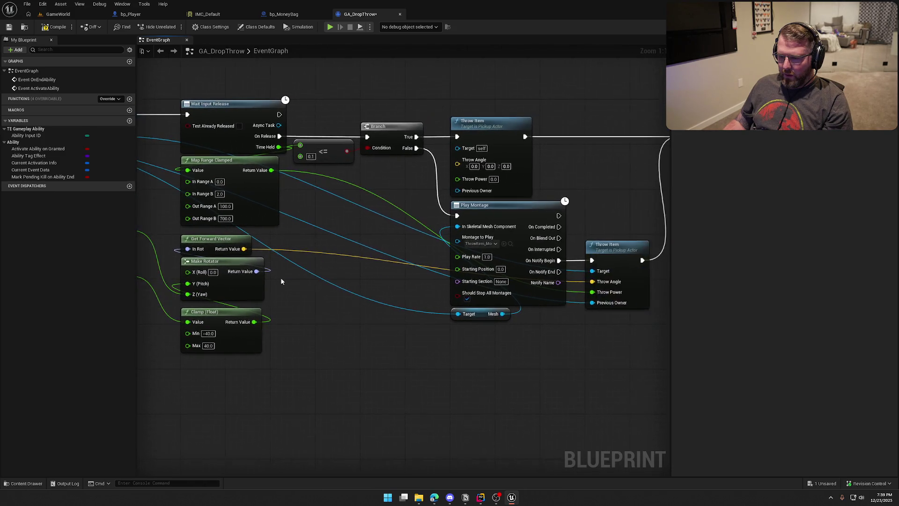
mouse_move(244, 248)
left_mouse_down()
mouse_move(425, 196)
mouse_move(457, 163)
left_mouse_up()
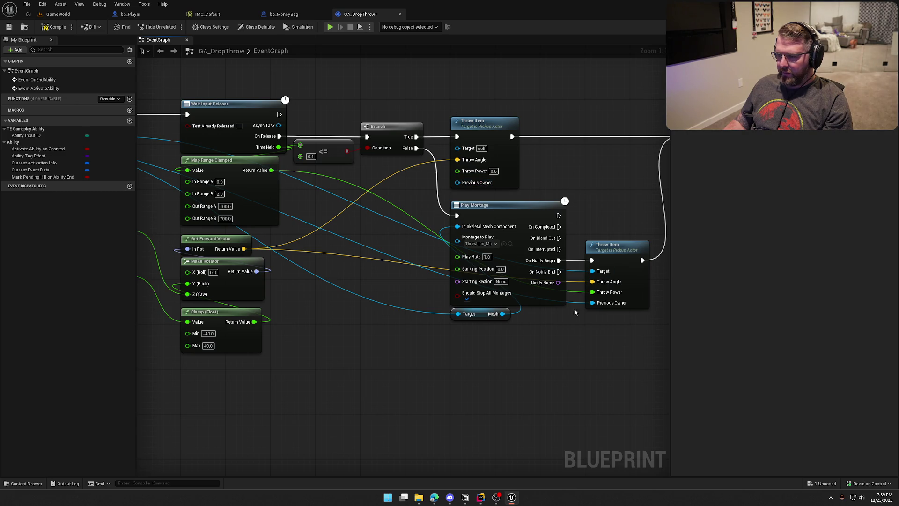
- Feed the owner into the first Throw Item's Previous Owner through a reroute, then compile
double_click(345, 239)
mouse_move(347, 239)
left_mouse_down()
mouse_move(417, 217)
mouse_move(457, 182)
left_mouse_up()
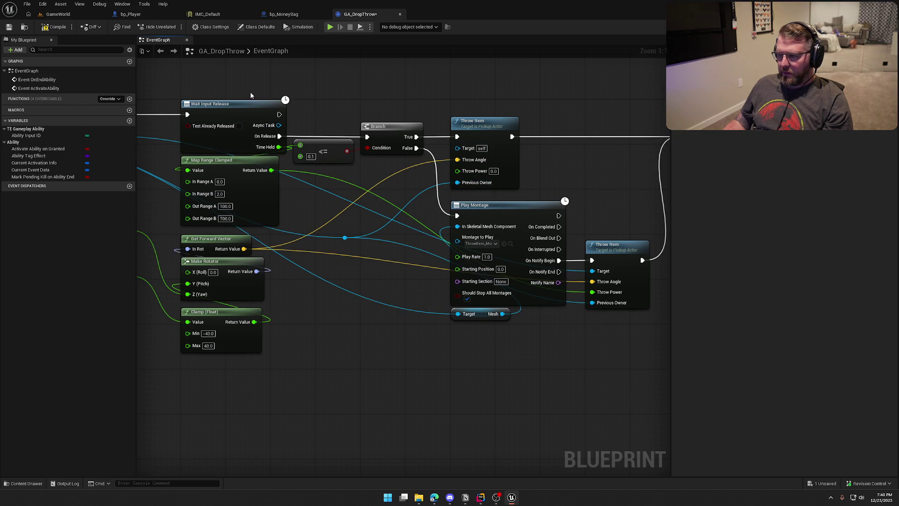
left_click_drag(469, 214, 335, 220)
mouse_move(435, 154)
left_mouse_down()
mouse_move(577, 171)
mouse_move(532, 188)
left_mouse_up()
left_click(55, 27)
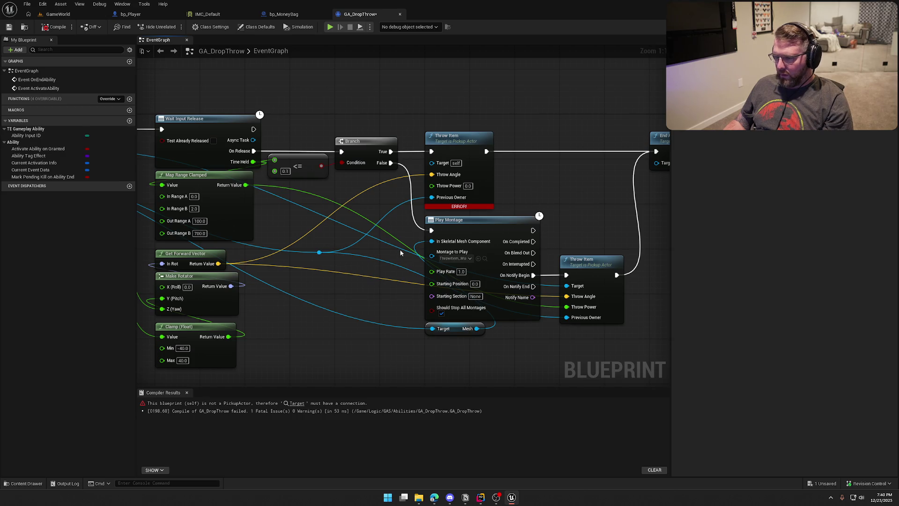
- Route the pickup actor into Target via a reroute, recompile, check out files, and return to GameWorld
double_click(308, 208)
left_click_drag(309, 208, 432, 162)
left_click(48, 29)
left_click(459, 328)
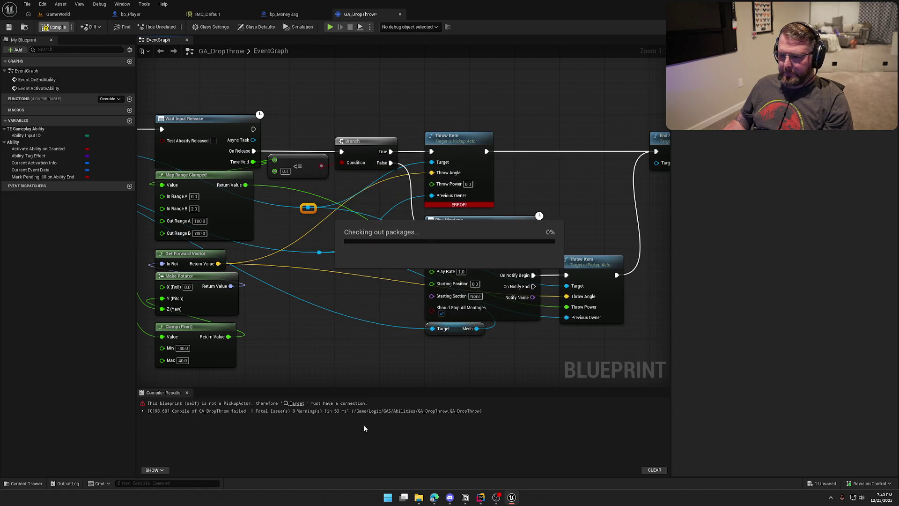
left_click(58, 14)
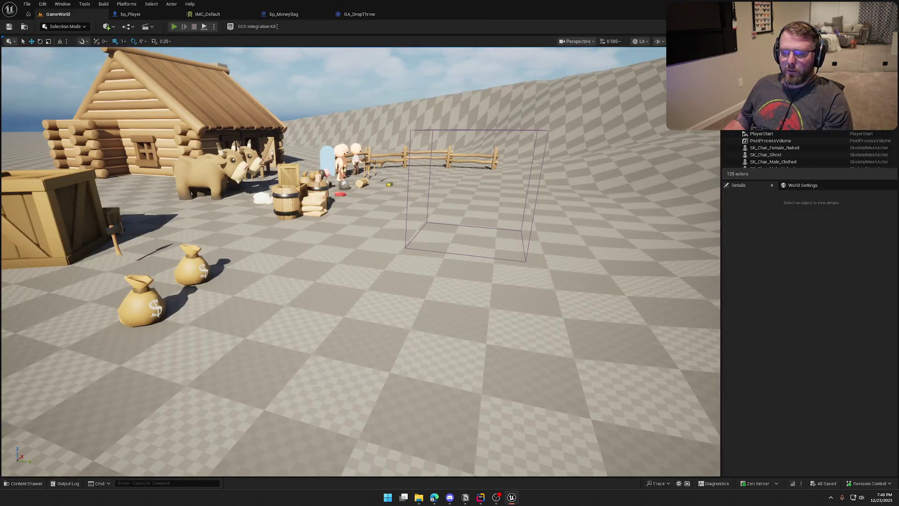
key("alt+p")
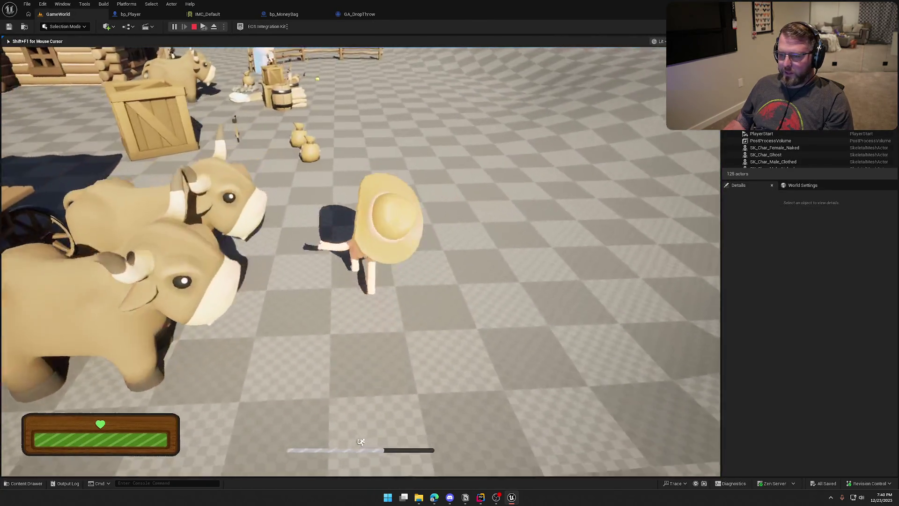
key("w")
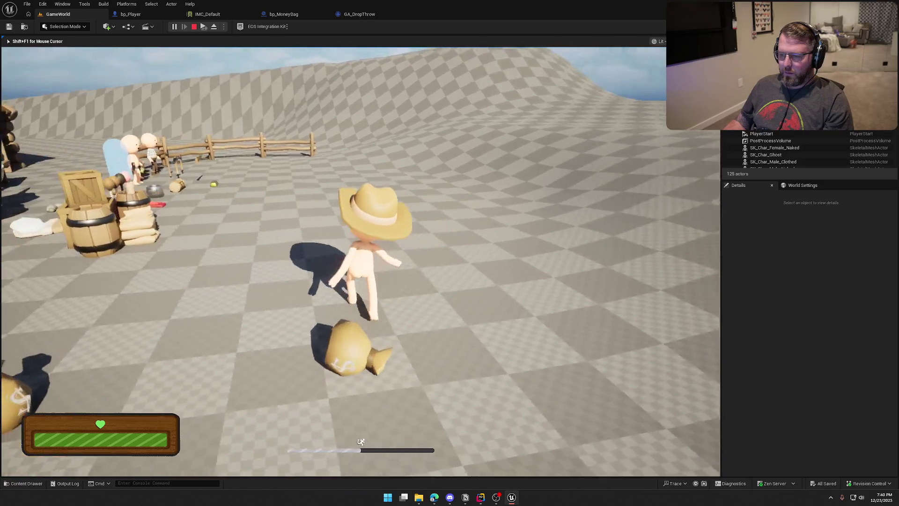
key("w")
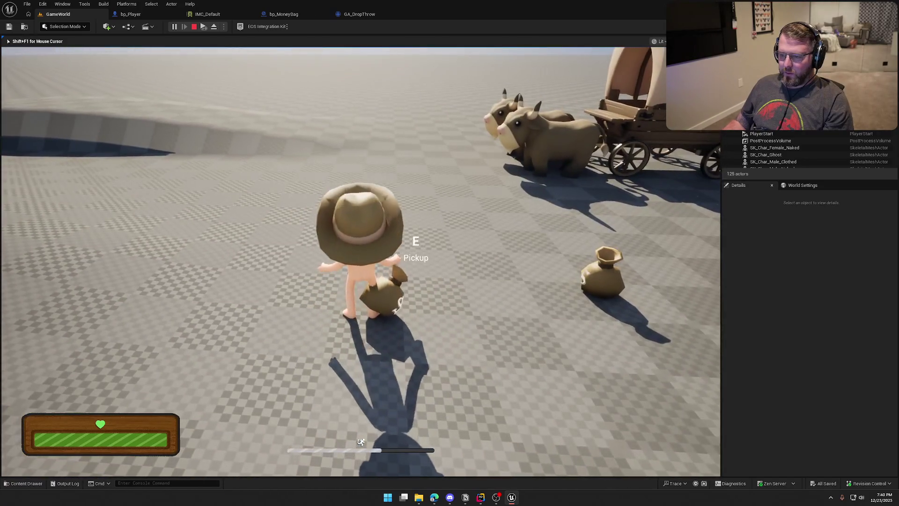
key("e")
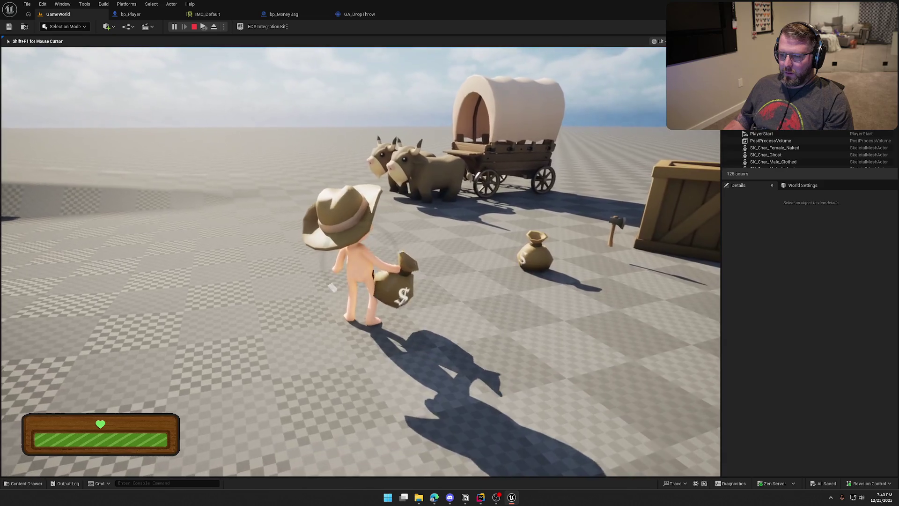
key("e")
key("w")
key("e")
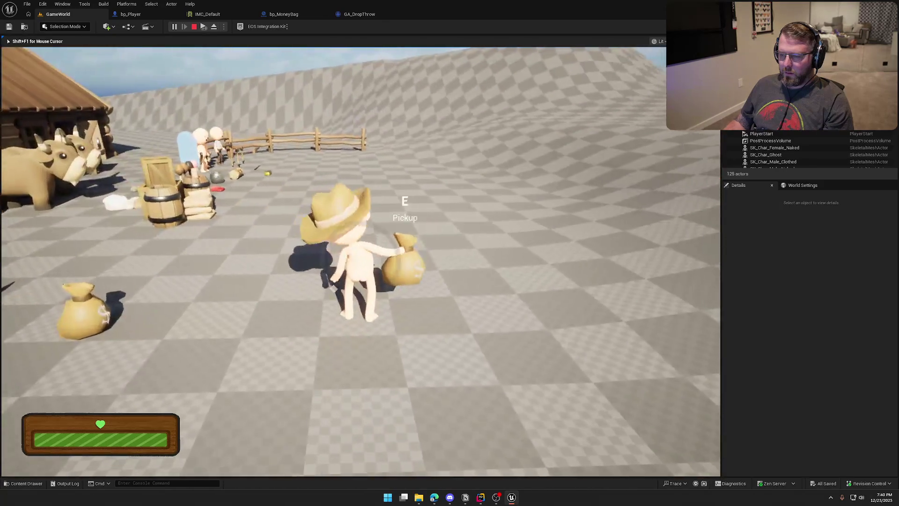
key("e")
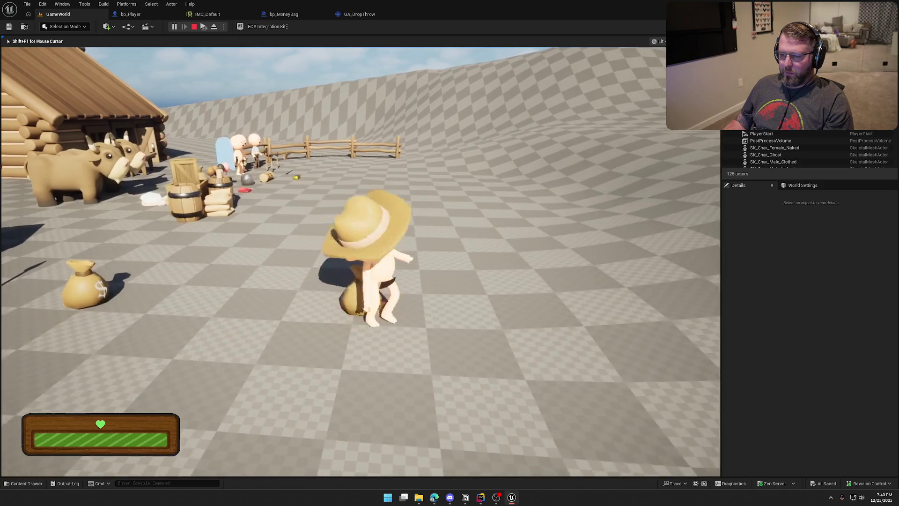
key("e")
key("s")
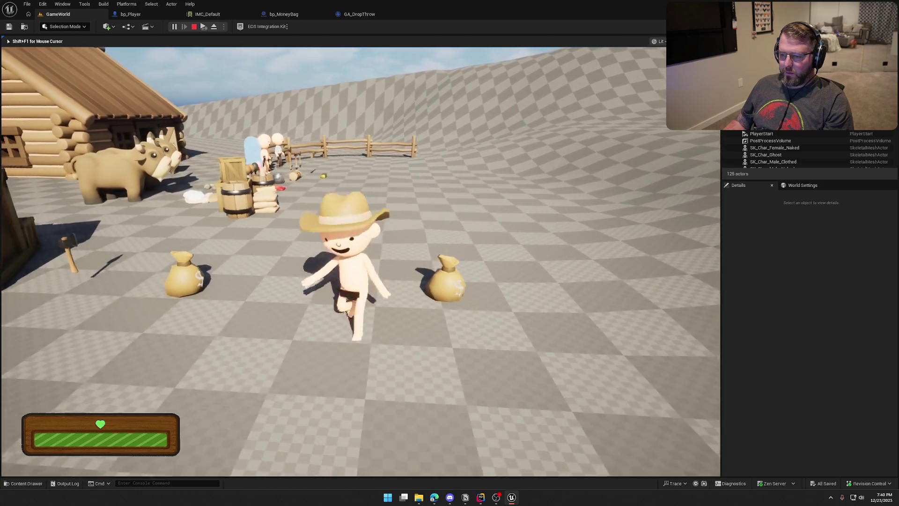
key("w")
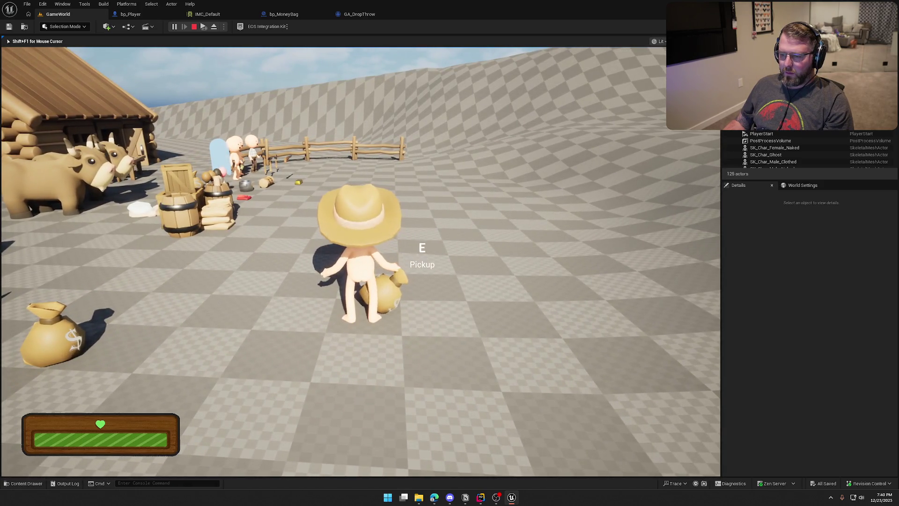
key("Escape")
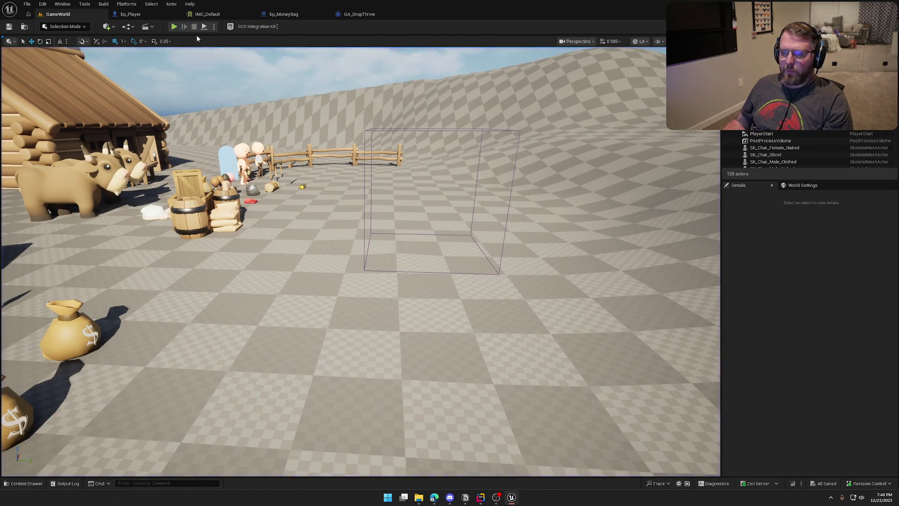
left_click(152, 12)
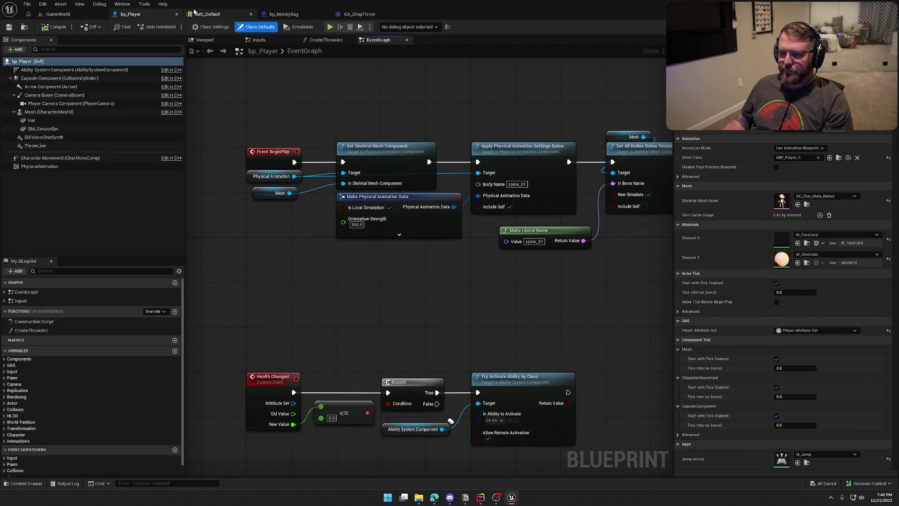
- Show bp_Player's Inputs graph centred on IA_DropItem, Set Throw Power Amount and Create Throw Arc
left_click(259, 40)
mouse_move(569, 339)
left_mouse_down()
mouse_move(488, 328)
mouse_move(535, 330)
left_mouse_up()
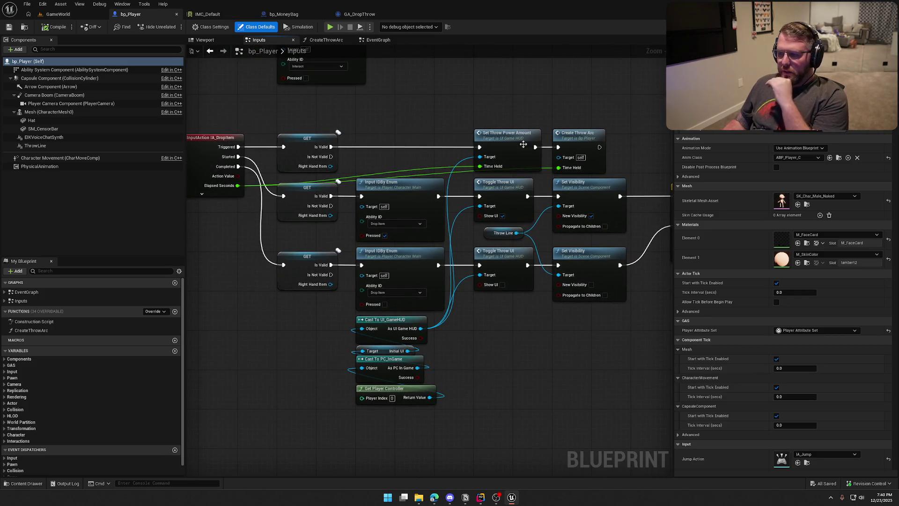
left_click_drag(520, 324, 403, 321)
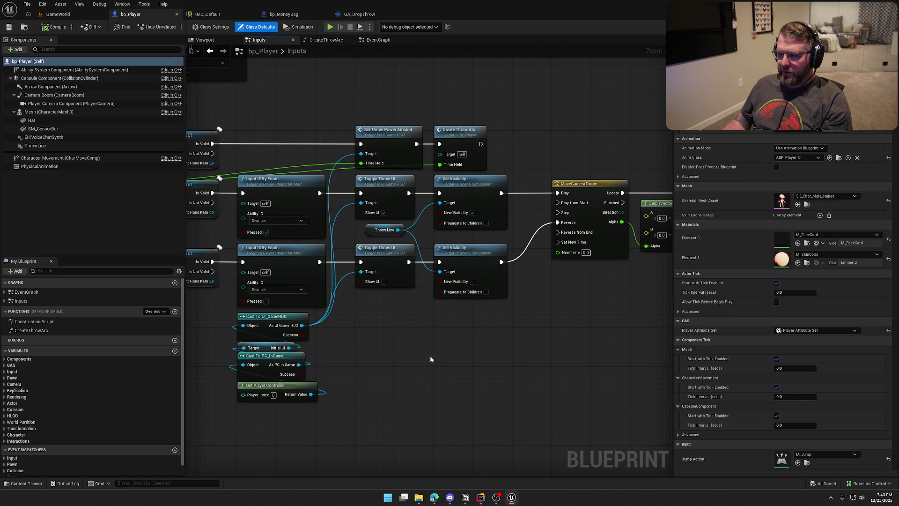
left_click_drag(430, 359, 493, 310)
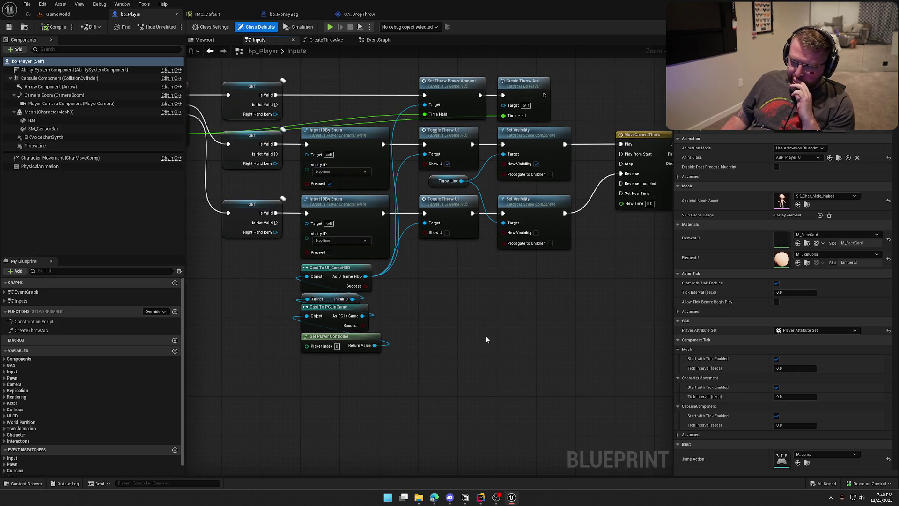
left_click_drag(414, 64, 576, 124)
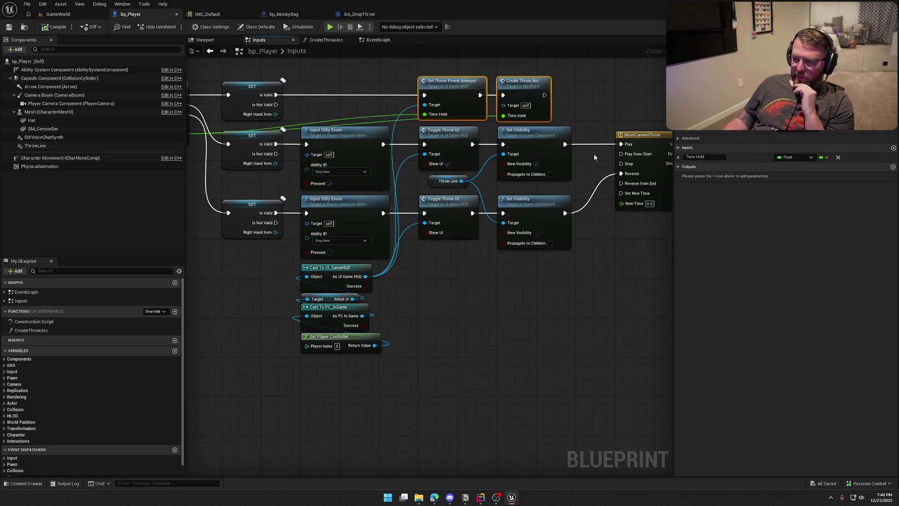
left_click_drag(525, 320, 577, 370)
left_click_drag(371, 242, 273, 263)
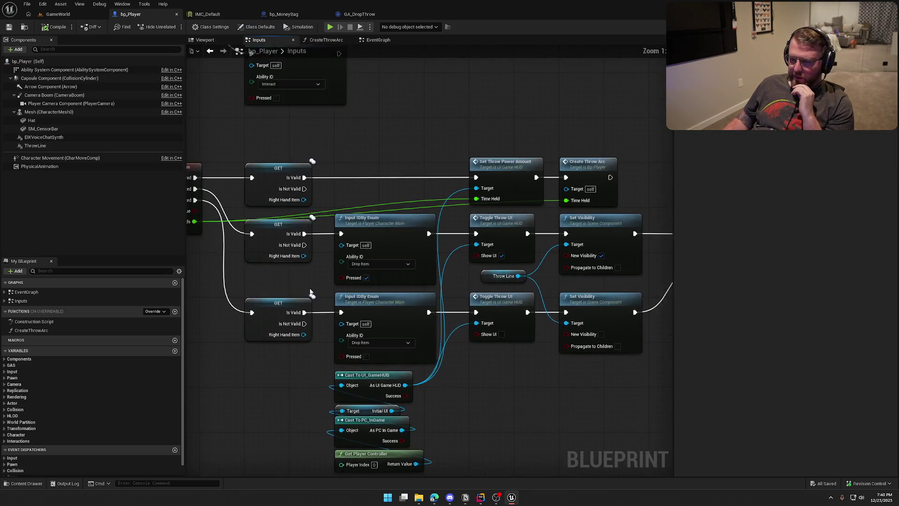
scroll(273, 263, "up", 1)
mouse_move(242, 237)
left_mouse_down()
mouse_move(412, 177)
mouse_move(402, 144)
left_mouse_up()
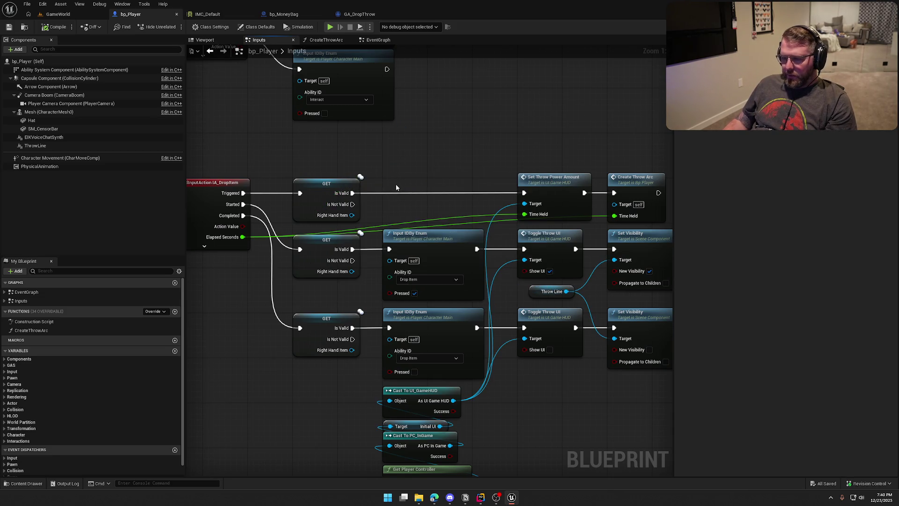
- Add a Branch after Is Valid on Elapsed Seconds > 0.1, with True driving Set Throw Power Amount
left_click(414, 171)
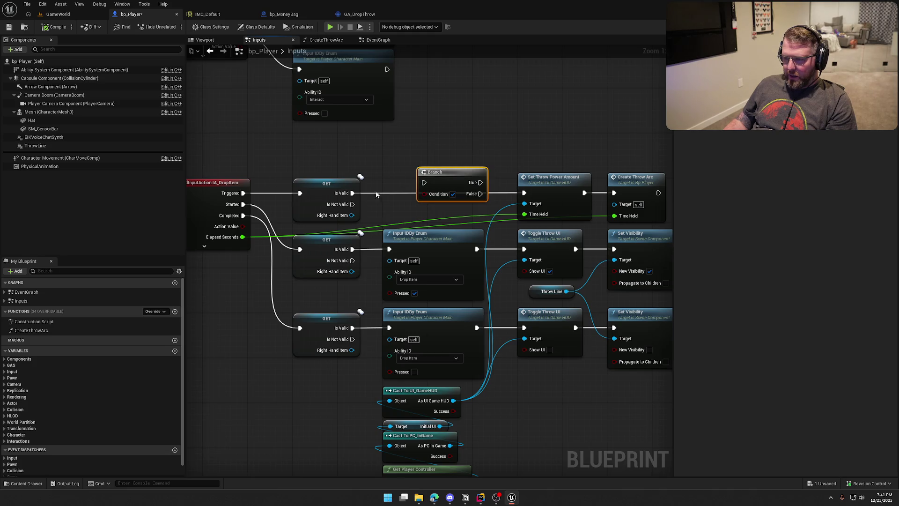
mouse_move(352, 193)
left_mouse_down()
mouse_move(425, 182)
mouse_move(463, 189)
left_mouse_up()
left_click_drag(243, 237, 400, 204)
type(">")
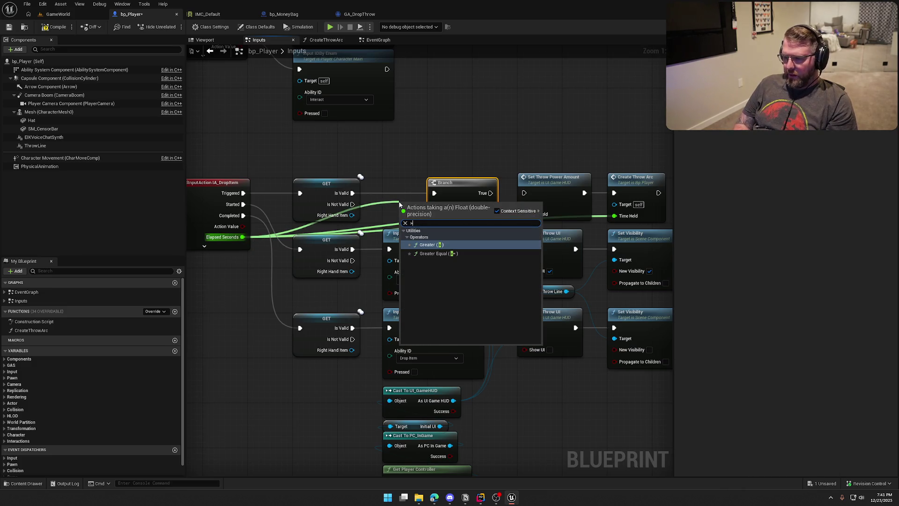
key("Return")
mouse_move(412, 206)
left_mouse_down()
mouse_move(388, 195)
mouse_move(398, 206)
left_mouse_up()
double_click(389, 212)
type("0.1")
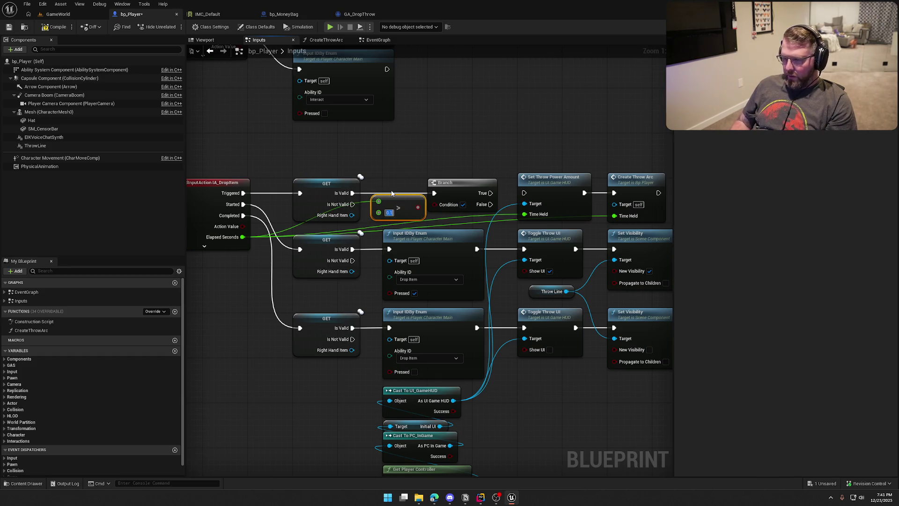
left_click_drag(418, 207, 435, 204)
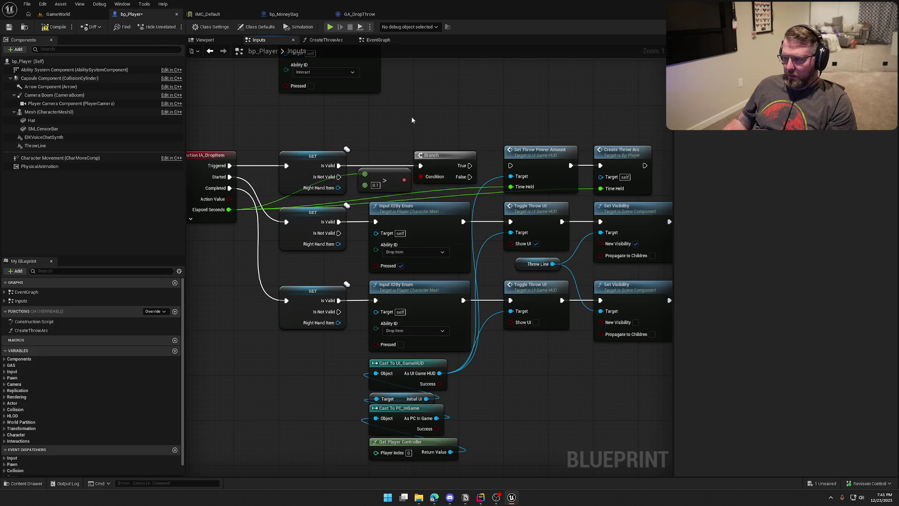
left_click_drag(469, 166, 510, 165)
left_click_drag(483, 250, 457, 203)
- Inspect the MoveCameraThrow, Lerp (Vector) and Camera Boom nodes, and select the Toggle Throw UI nodes
mouse_move(461, 147)
left_mouse_down()
mouse_move(360, 83)
mouse_move(330, 83)
left_mouse_up()
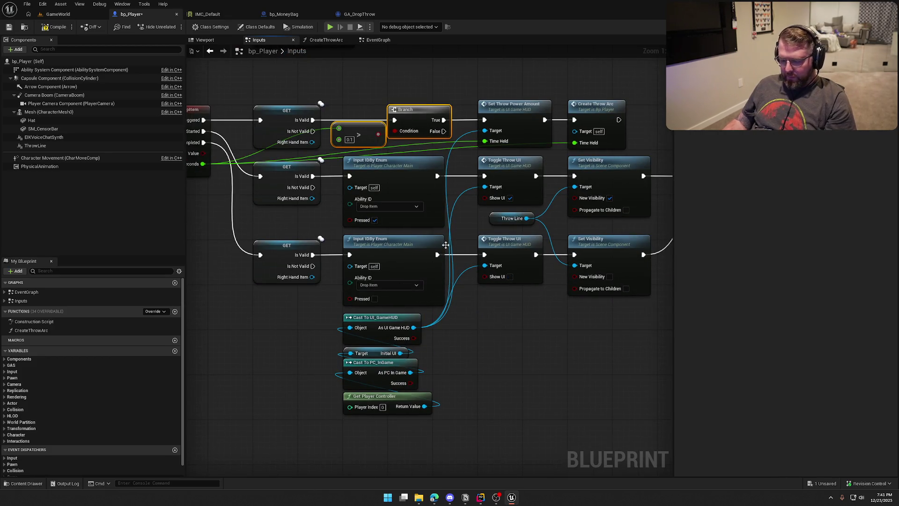
left_click_drag(474, 401, 392, 400)
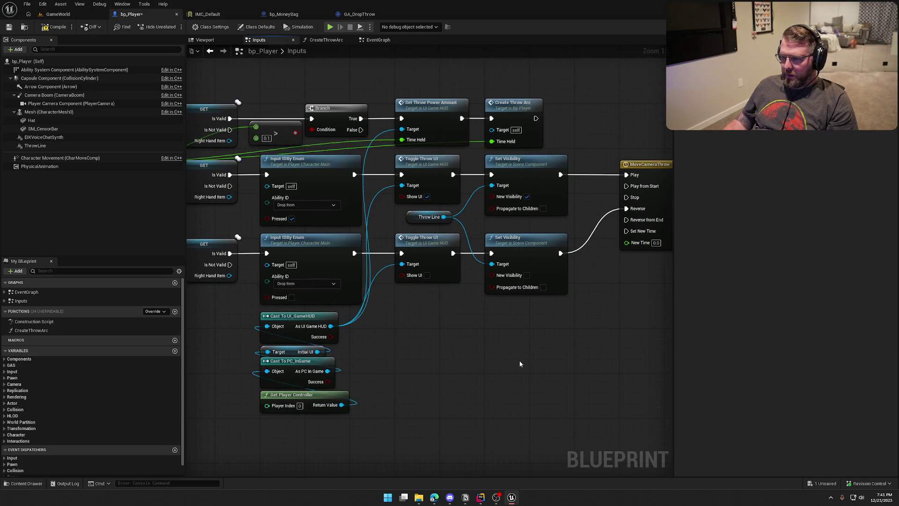
left_click_drag(543, 387, 391, 378)
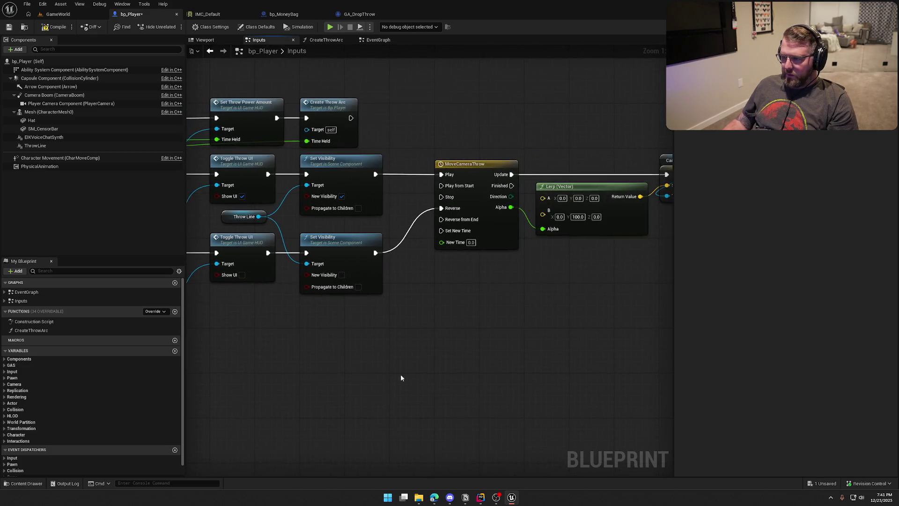
mouse_move(532, 346)
left_mouse_down()
mouse_move(382, 348)
mouse_move(624, 326)
left_mouse_up()
mouse_move(332, 147)
left_mouse_down()
mouse_move(655, 311)
mouse_move(632, 311)
left_mouse_up()
left_click_drag(395, 334, 815, 337)
left_click_drag(691, 345, 670, 350)
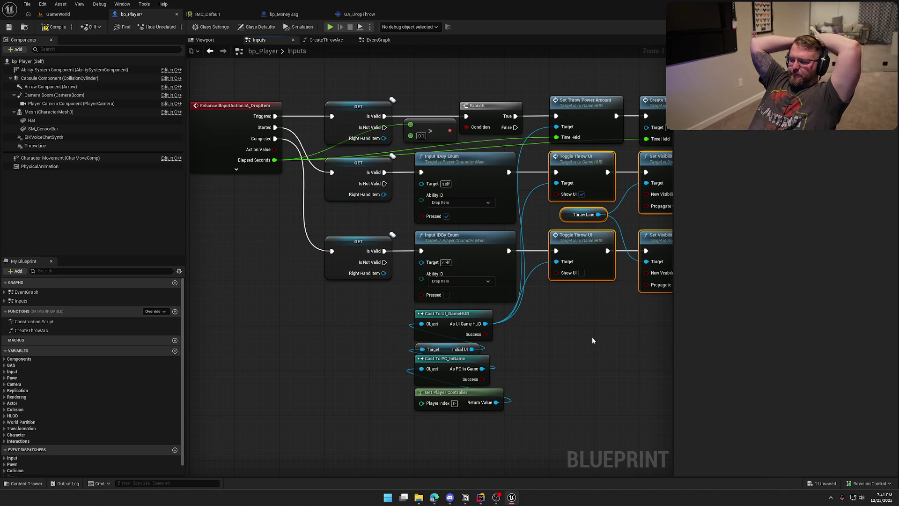
- Survey the camera timeline, Toggle Throw UI and Input ID By Enum nodes, trying different selections
mouse_move(592, 340)
left_mouse_down()
mouse_move(139, 329)
mouse_move(220, 337)
mouse_move(154, 336)
mouse_move(505, 313)
left_mouse_up()
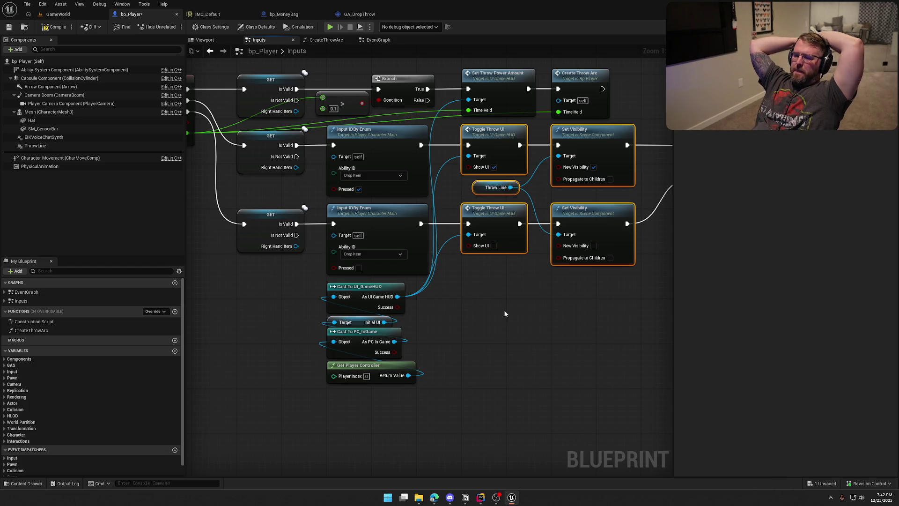
left_click_drag(252, 260, 630, 234)
left_click_drag(534, 313, 382, 212)
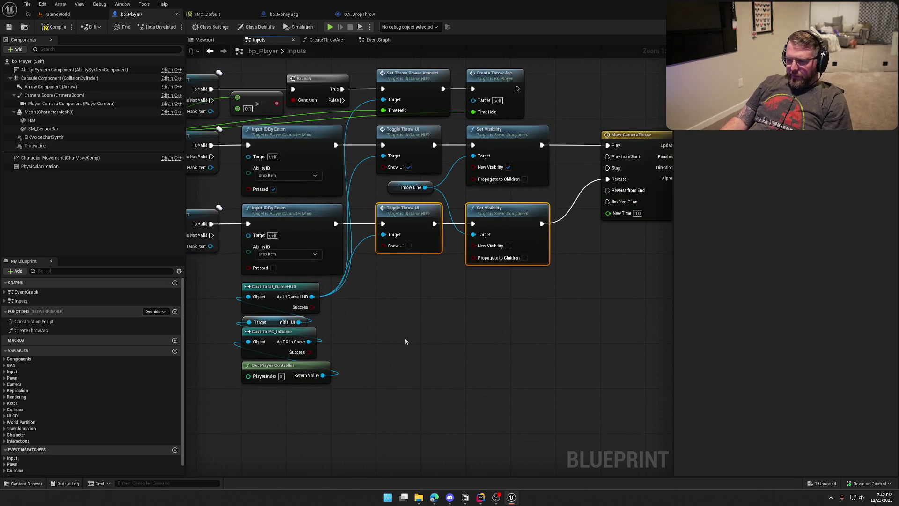
left_click_drag(461, 296, 347, 296)
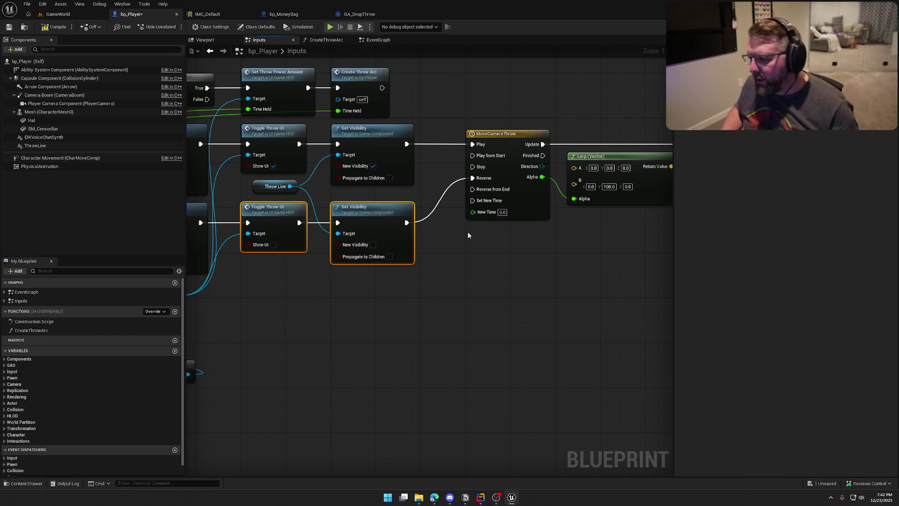
left_click_drag(502, 279, 359, 276)
left_click_drag(318, 102, 623, 231)
left_click(360, 275)
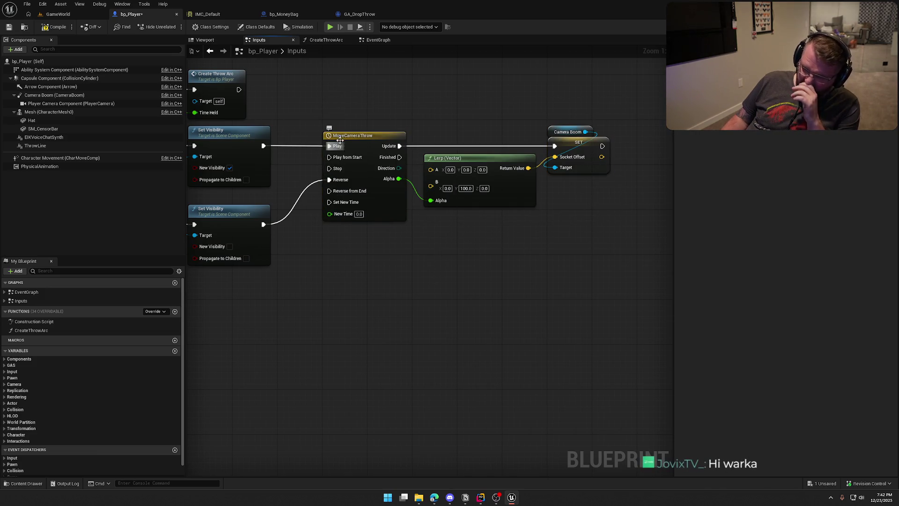
mouse_move(379, 284)
left_mouse_down()
mouse_move(465, 329)
mouse_move(451, 340)
mouse_move(481, 327)
mouse_move(584, 331)
mouse_move(481, 328)
mouse_move(498, 348)
mouse_move(443, 360)
left_mouse_up()
mouse_move(365, 165)
left_mouse_down()
mouse_move(560, 230)
mouse_move(692, 227)
mouse_move(555, 215)
mouse_move(731, 227)
mouse_move(452, 209)
left_mouse_up()
left_click(444, 208)
right_click(444, 209)
left_click(461, 136)
left_click_drag(461, 136, 749, 119)
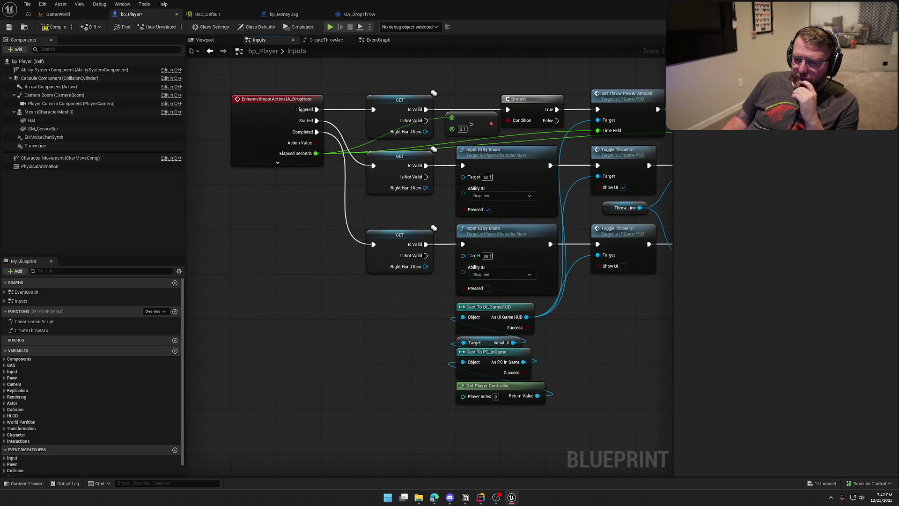
- Shift the Toggle Throw UI, Set Visibility and camera nodes right and place a Delay in the gap
mouse_move(316, 143)
left_mouse_down()
mouse_move(330, 190)
mouse_move(329, 290)
mouse_move(343, 331)
mouse_move(202, 289)
mouse_move(316, 283)
mouse_move(216, 317)
left_mouse_up()
key("Escape")
scroll(299, 287, "down", 1)
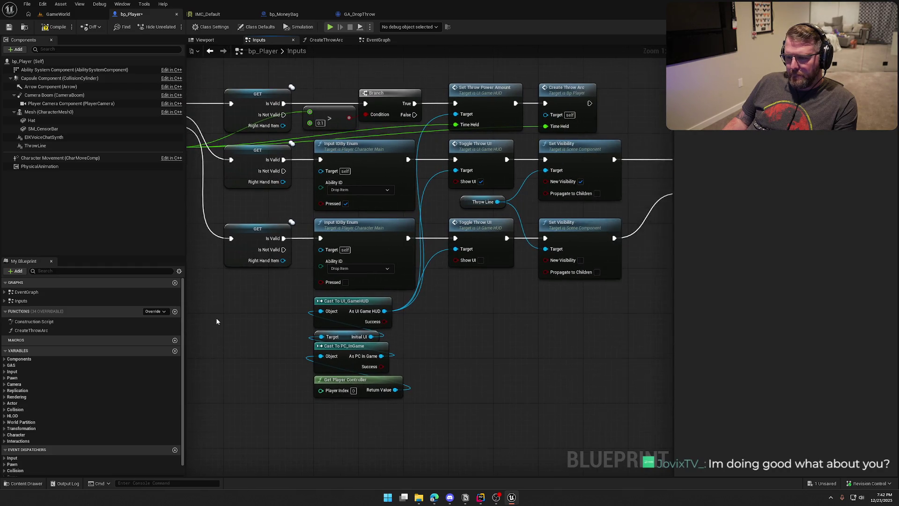
scroll(224, 320, "down", 1)
left_click_drag(610, 350, 440, 344)
mouse_move(592, 328)
left_mouse_down()
mouse_move(457, 253)
mouse_move(238, 193)
mouse_move(391, 199)
mouse_move(384, 199)
left_mouse_up()
scroll(238, 193, "up", 3)
left_click_drag(231, 203, 358, 257)
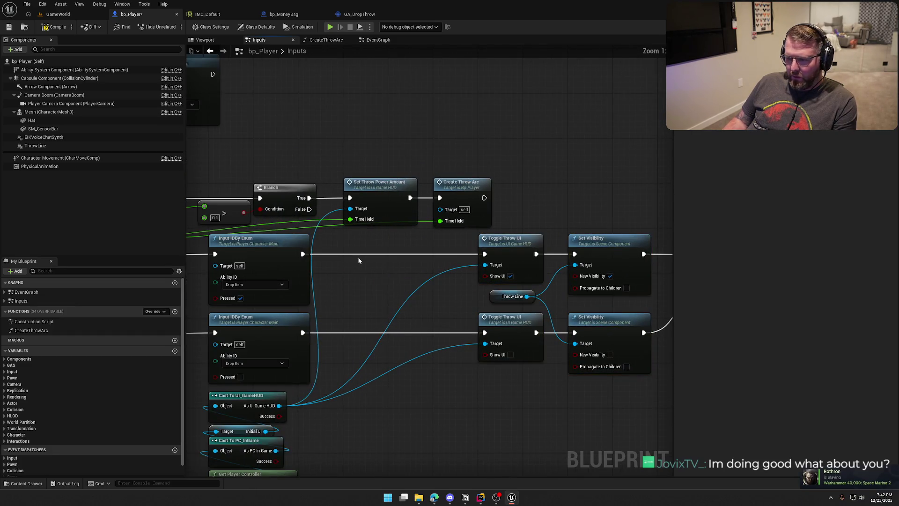
left_click(350, 255)
- Insert a 0.1-second Delay into the execution line before the upper Toggle Throw UI
mouse_move(303, 254)
left_mouse_down()
mouse_move(357, 265)
mouse_move(363, 243)
left_mouse_up()
key("Escape")
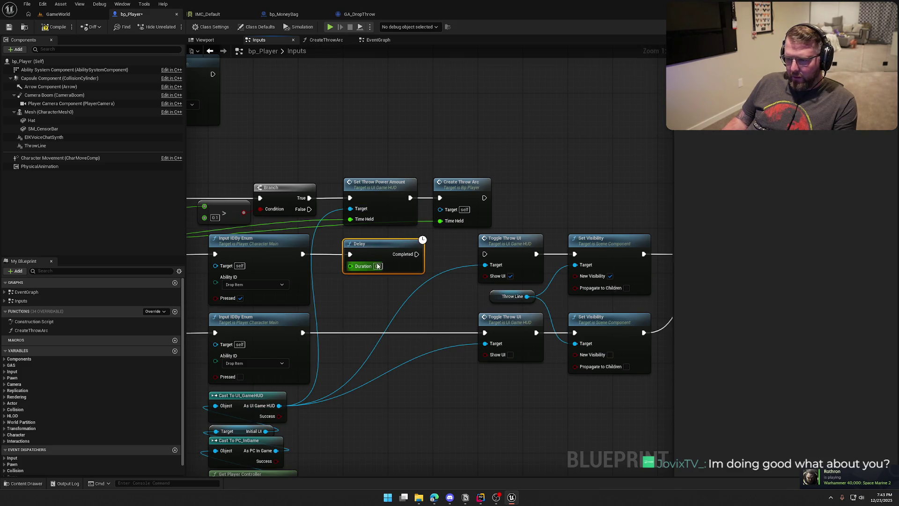
type("0.1")
key("Return")
- Add a Print String after the Delay showing Action Value, wire it to Toggle Throw UI, and compile
mouse_move(424, 227)
left_mouse_down()
mouse_move(396, 266)
mouse_move(380, 267)
left_mouse_up()
type("print")
key("Return")
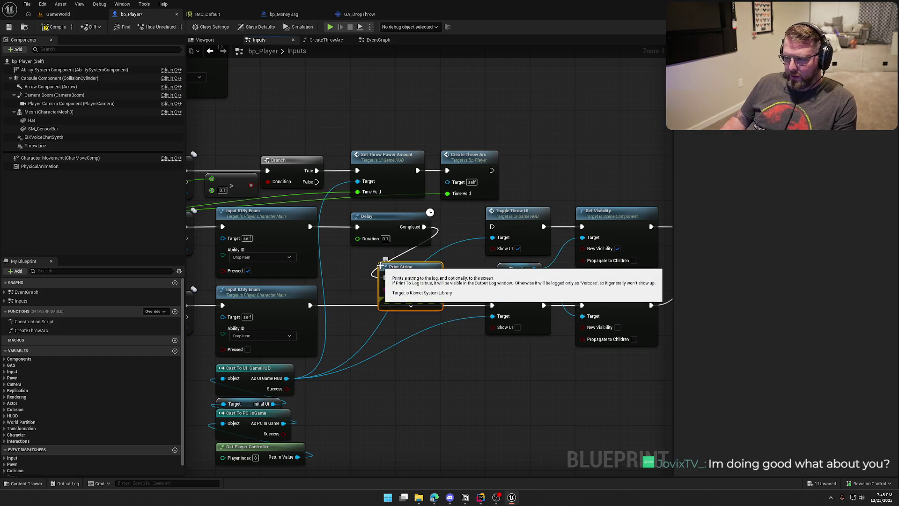
mouse_move(435, 277)
left_mouse_down()
mouse_move(453, 271)
mouse_move(492, 227)
left_mouse_up()
left_click_drag(395, 268, 417, 257)
left_click_drag(322, 275, 457, 228)
mouse_move(210, 158)
left_mouse_down()
mouse_move(457, 225)
mouse_move(537, 231)
left_mouse_up()
left_click_drag(343, 157, 479, 227)
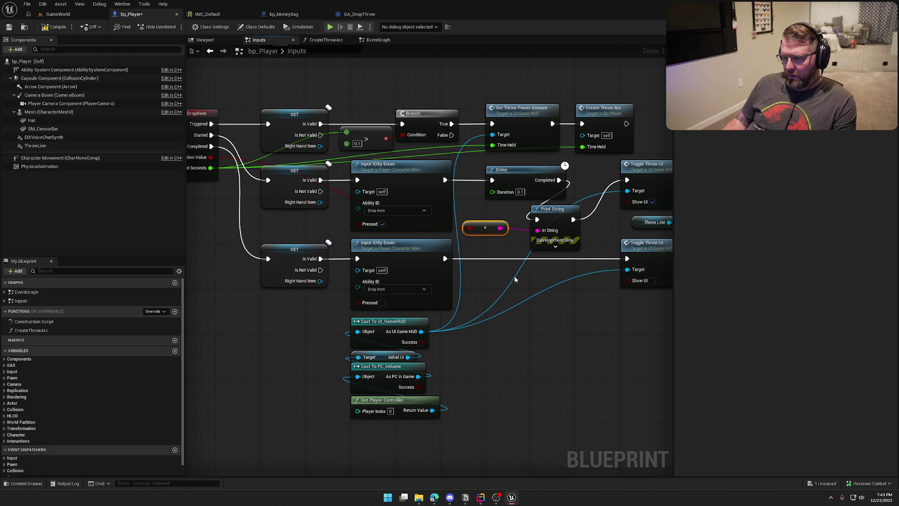
left_click(55, 27)
left_click(57, 14)
- Play GameWorld, pick up and drop the money bag twice with E and G, then stop
left_click(174, 27)
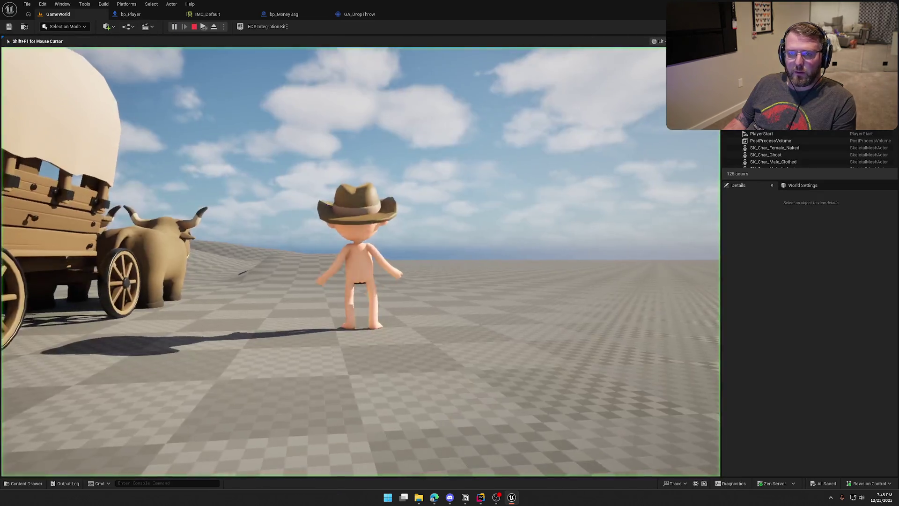
key("w")
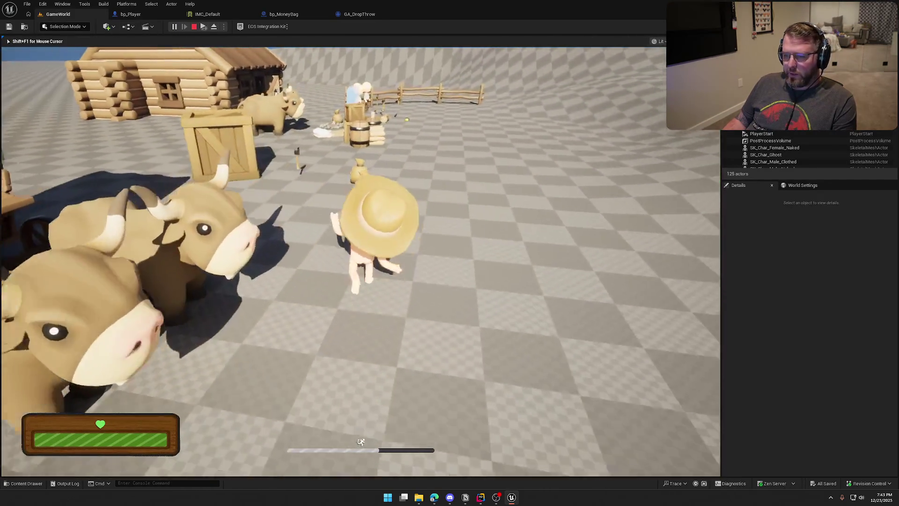
key("e")
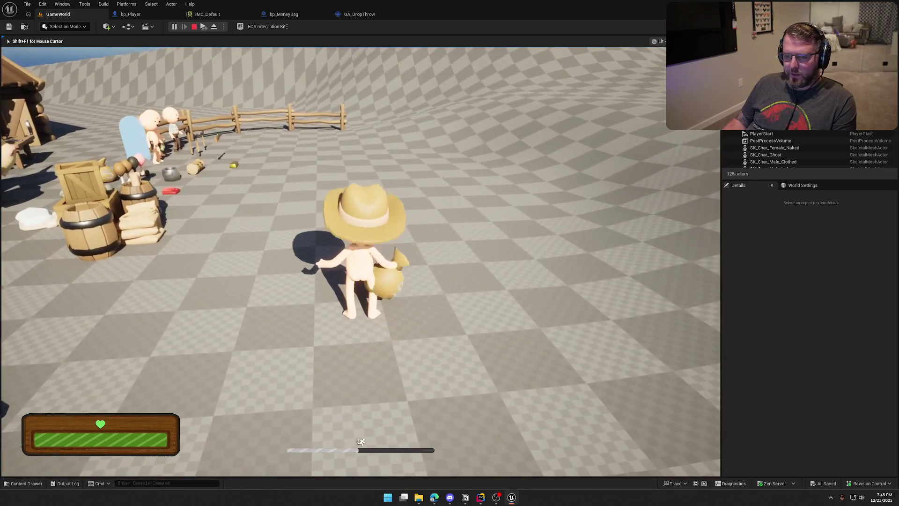
key("g")
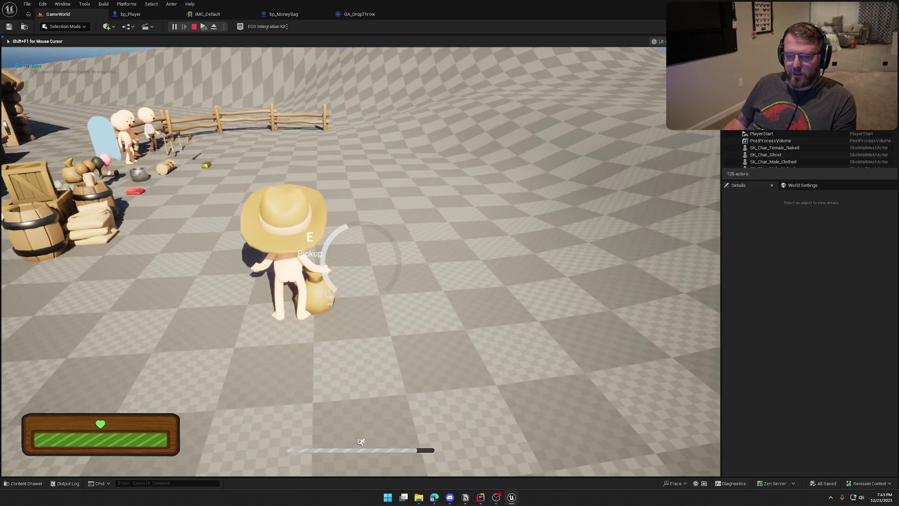
key("e")
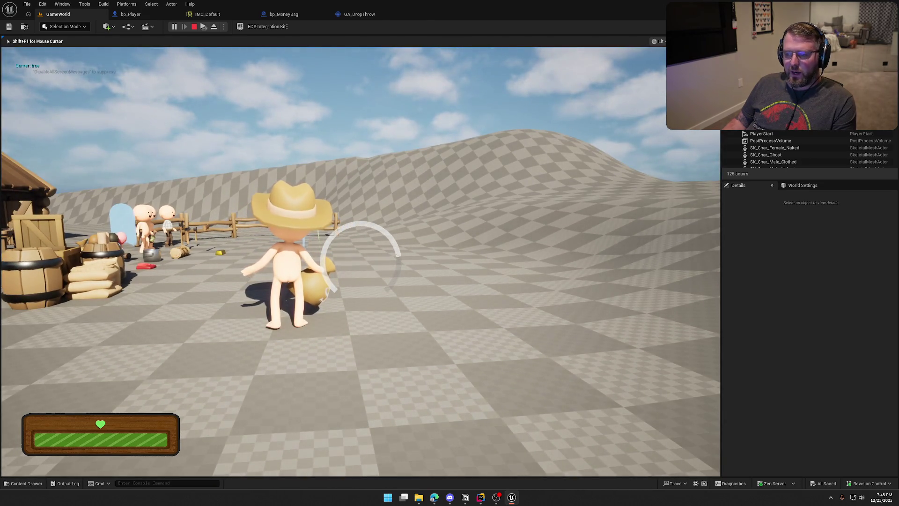
key("g")
key("Escape")
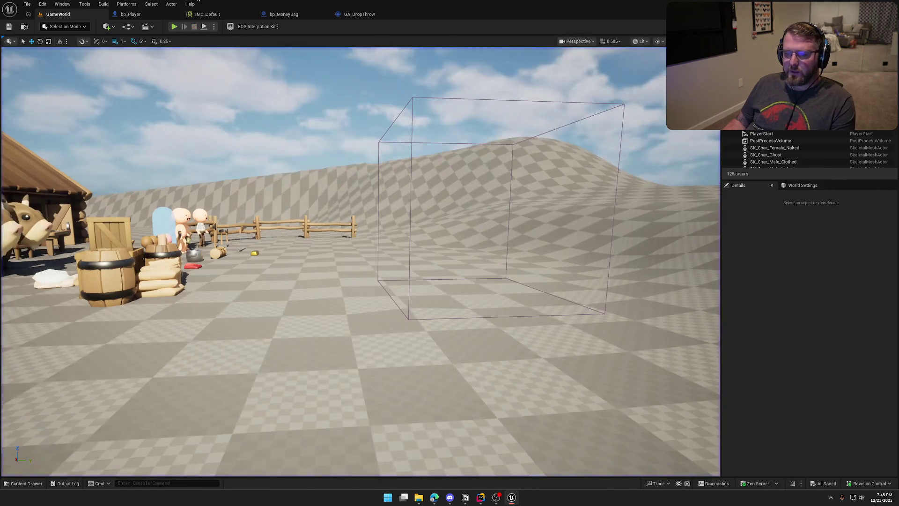
- Delete the Print String and its conversion node, and shift the throw nodes right to make room
left_click(131, 14)
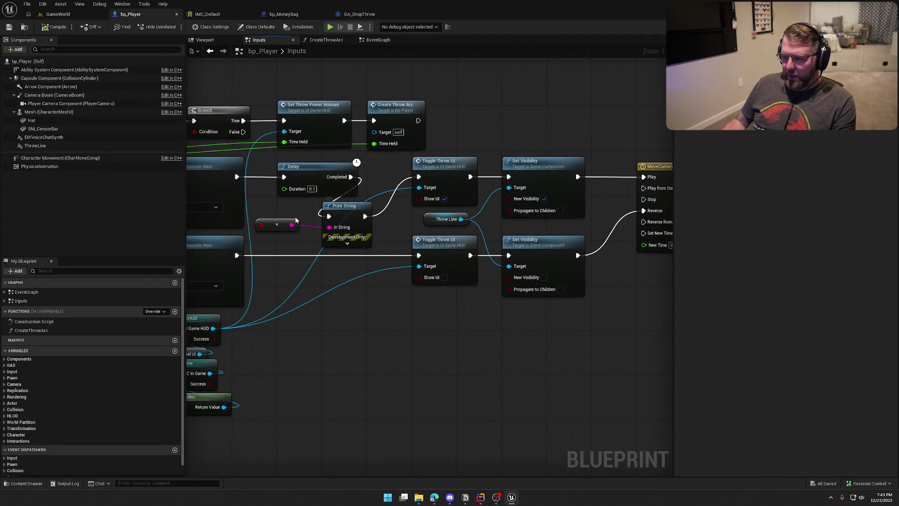
left_click_drag(251, 211, 372, 239)
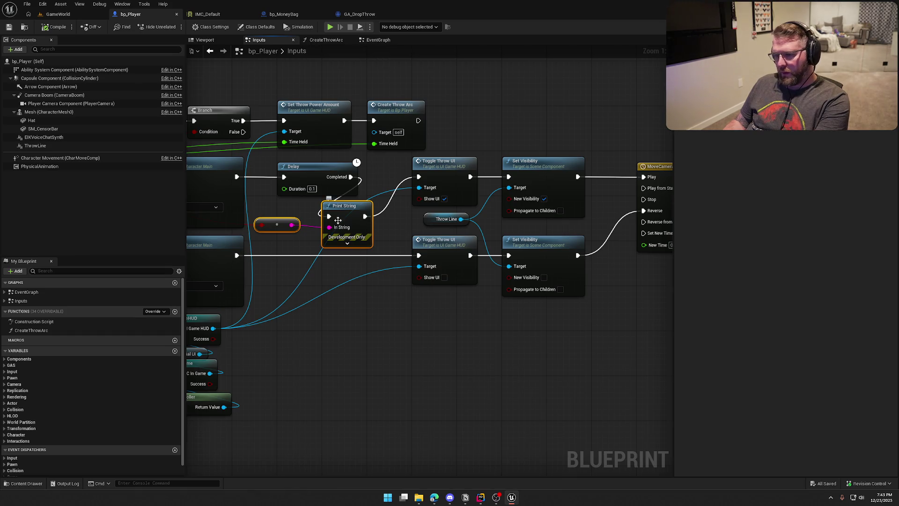
key("Delete")
scroll(356, 221, "down", 2)
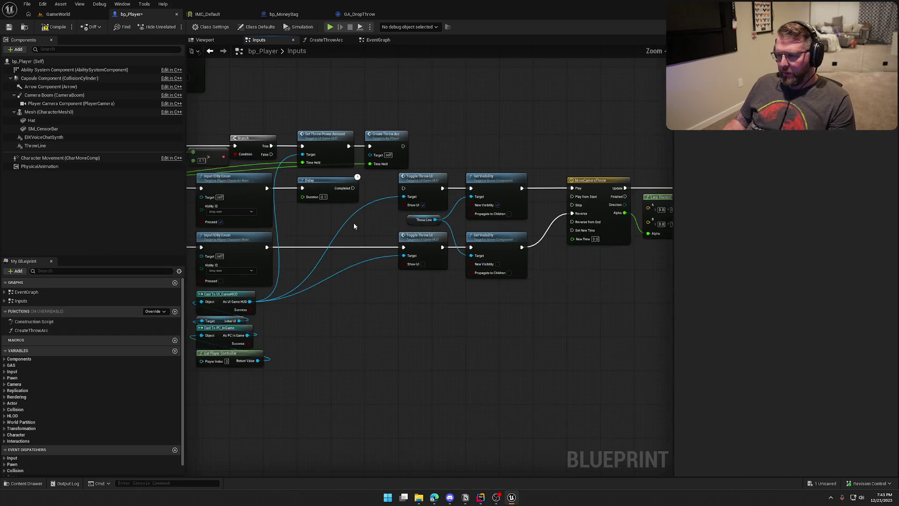
mouse_move(636, 308)
left_mouse_down()
mouse_move(269, 158)
mouse_move(359, 155)
left_mouse_up()
scroll(269, 159, "up", 1)
scroll(401, 201, "up", 2)
left_click_drag(402, 202, 430, 215)
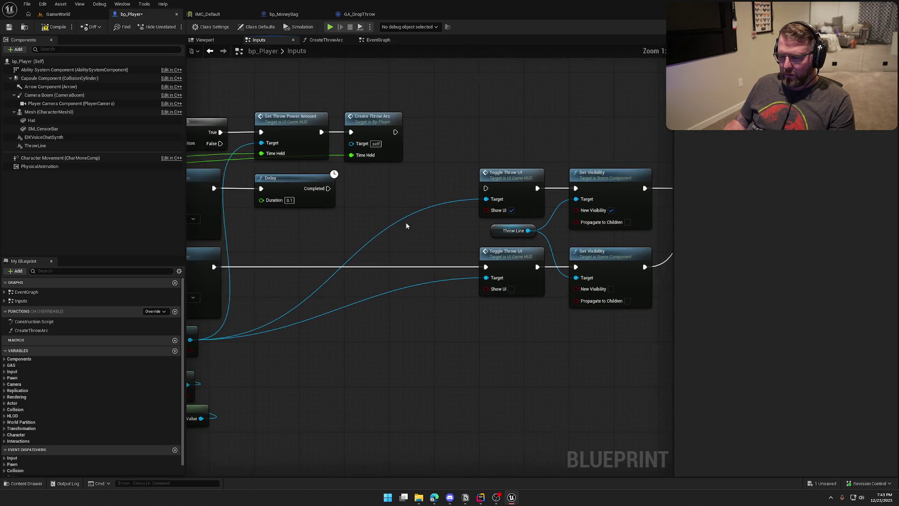
- Add a Branch after the Delay, True to the upper Toggle Throw UI, Action Value as Condition
left_click(365, 193)
left_click_drag(373, 206, 329, 189)
mouse_move(393, 198)
left_mouse_down()
mouse_move(372, 182)
mouse_move(407, 192)
mouse_move(486, 188)
left_mouse_up()
left_click_drag(378, 181, 426, 181)
left_click_drag(329, 231, 604, 219)
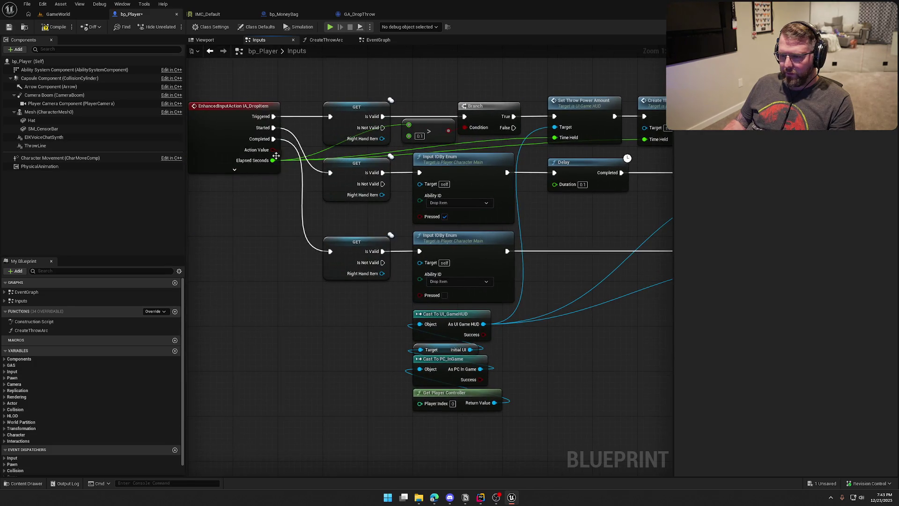
mouse_move(272, 150)
left_mouse_down()
mouse_move(526, 208)
mouse_move(613, 184)
mouse_move(299, 166)
left_mouse_up()
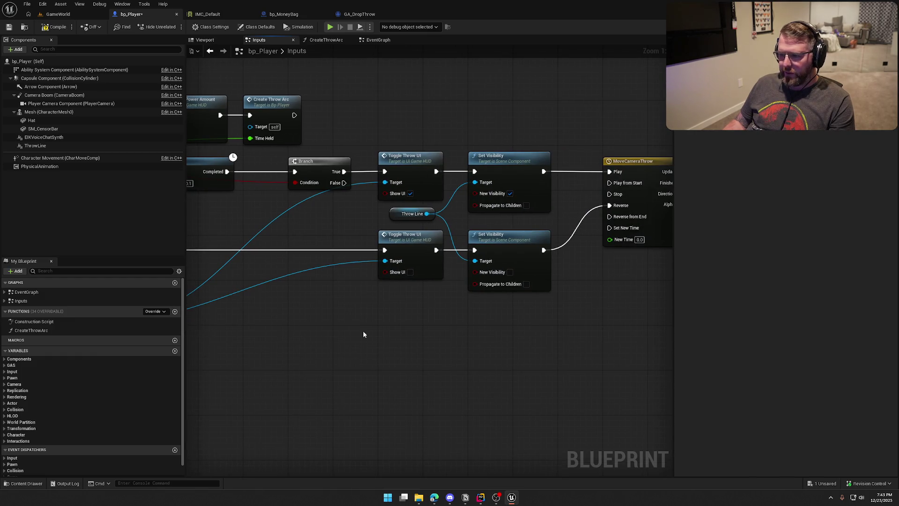
- Try a copied Branch on the lower input line, discard it, and compile bp_Player
left_click_drag(296, 328, 492, 295)
left_click(482, 135)
key("ctrl+c")
key("ctrl+v")
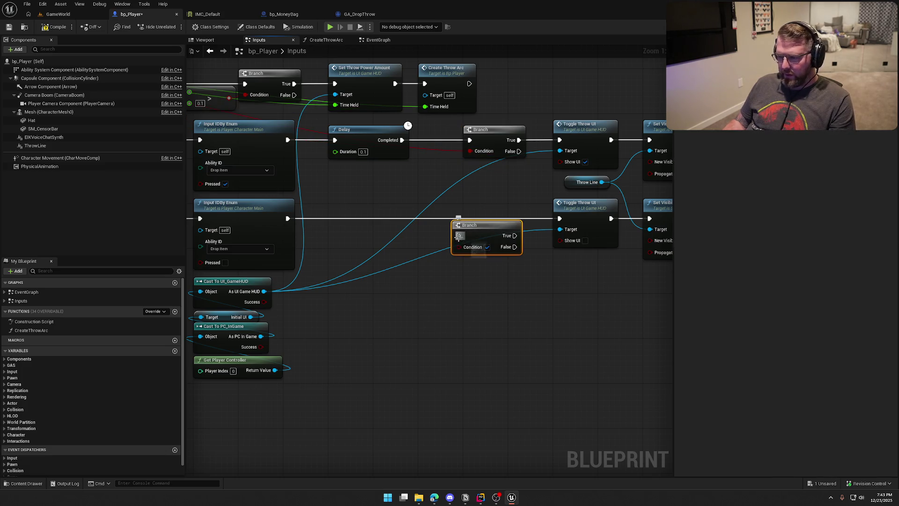
mouse_move(401, 178)
left_mouse_down()
mouse_move(600, 197)
mouse_move(397, 177)
left_mouse_up()
key("Delete")
scroll(484, 285, "down", 2)
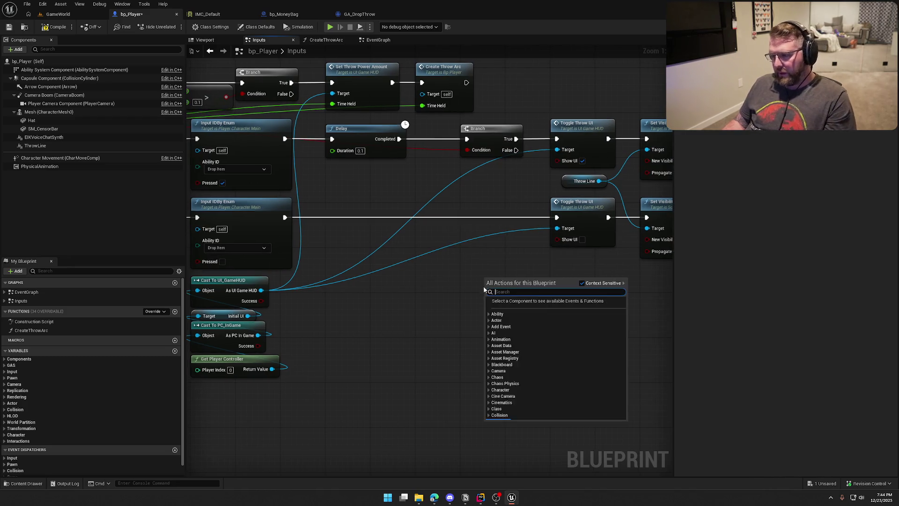
right_click(484, 280)
key("Escape")
left_click(53, 27)
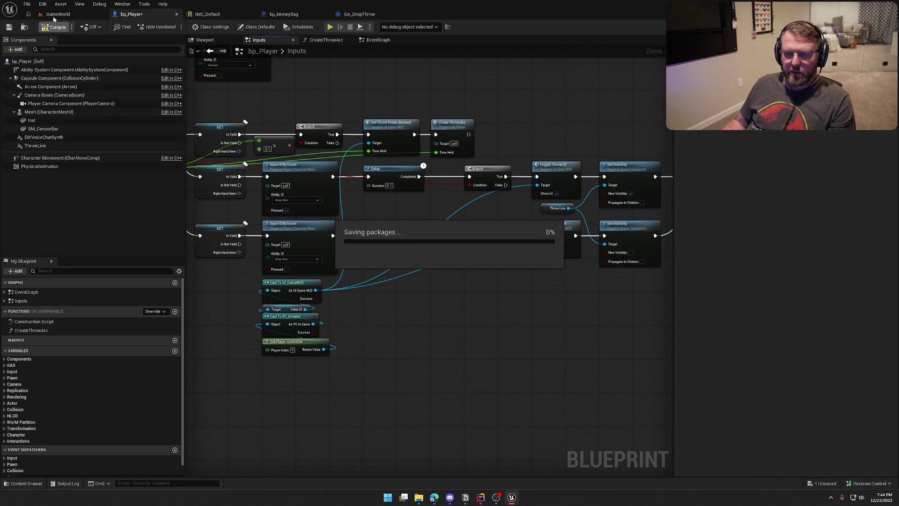
left_click(58, 14)
- Play-test picking up the money bag with E and dropping it with G, then return to bp_Player
left_click(174, 26)
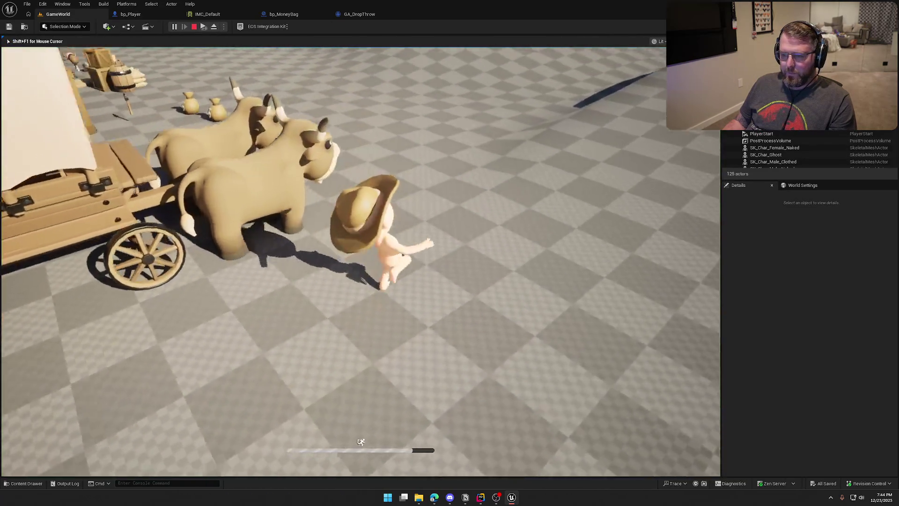
key("w")
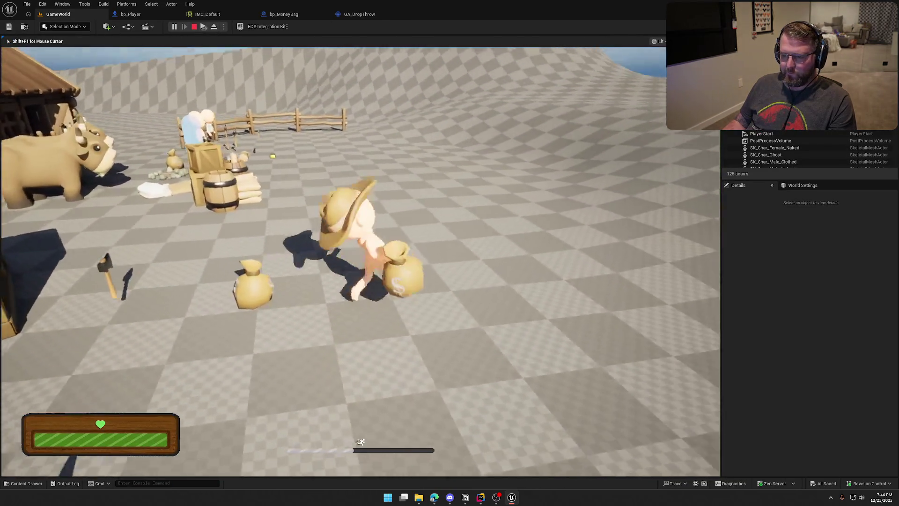
key("e")
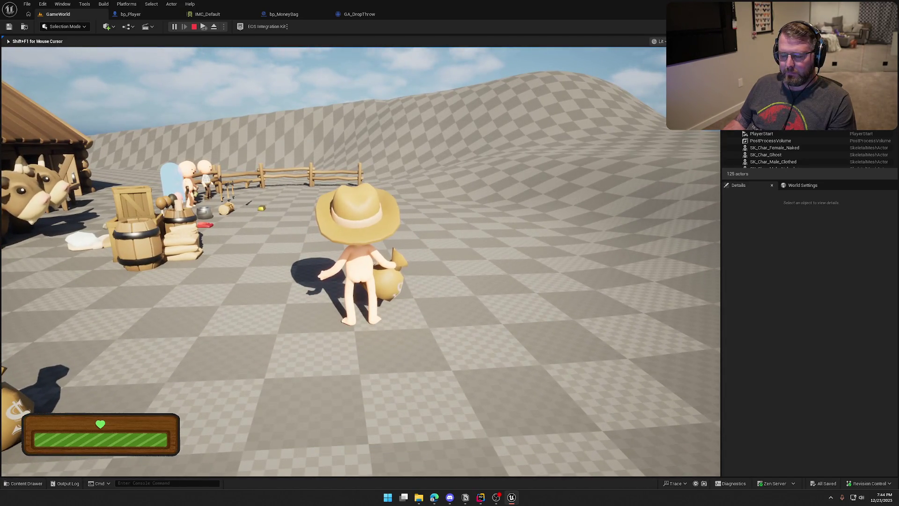
key("g")
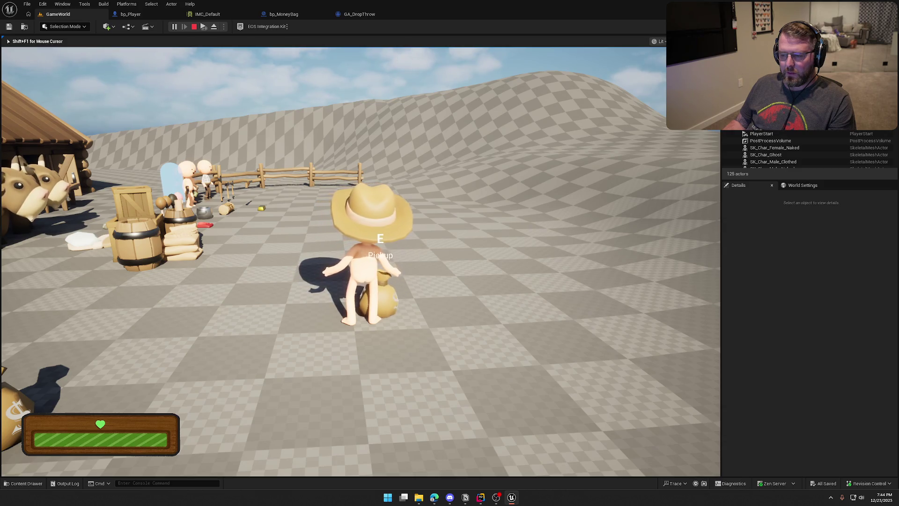
key("Escape")
left_click(131, 14)
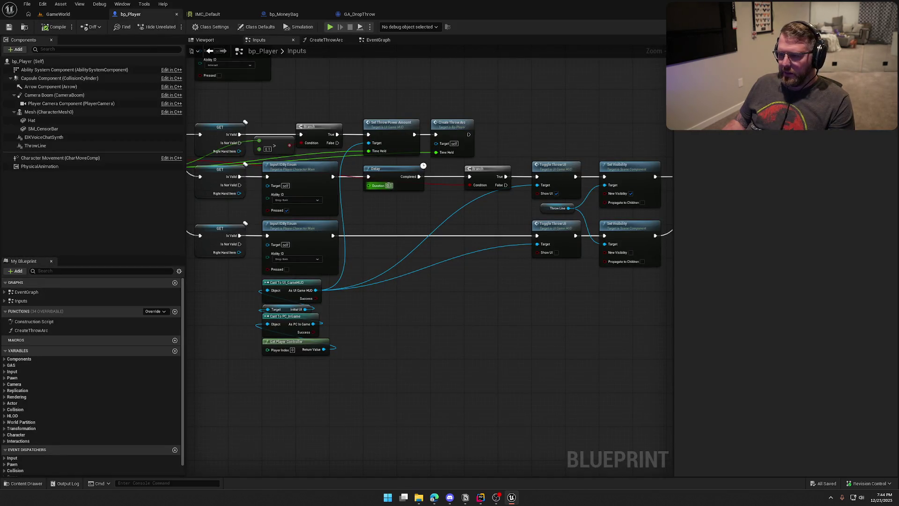
- Set the bp_Player Delay duration to 0.2 and save the blueprint
type("0.2")
key("Return")
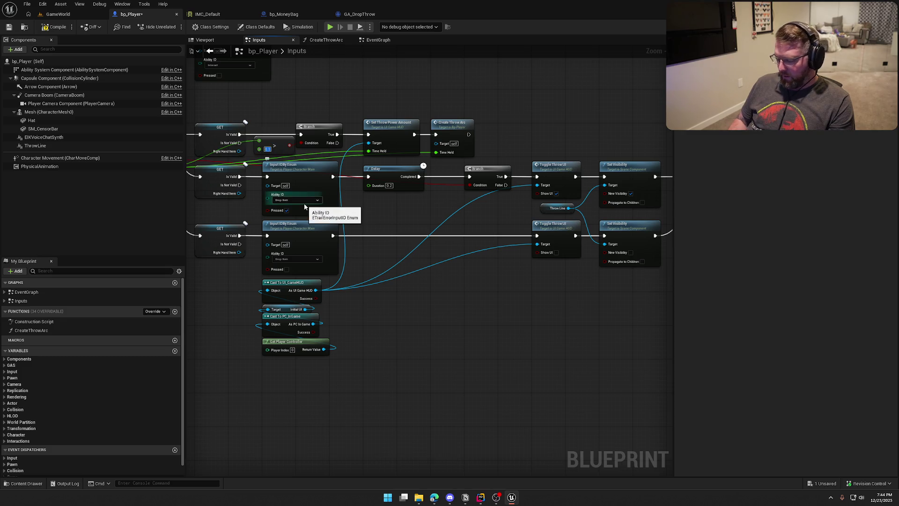
key("ctrl+s")
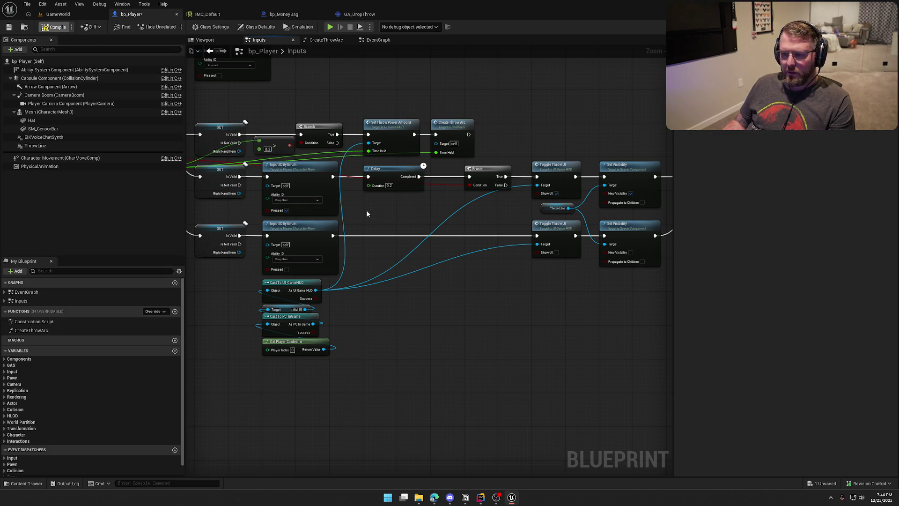
left_click_drag(389, 218, 416, 220)
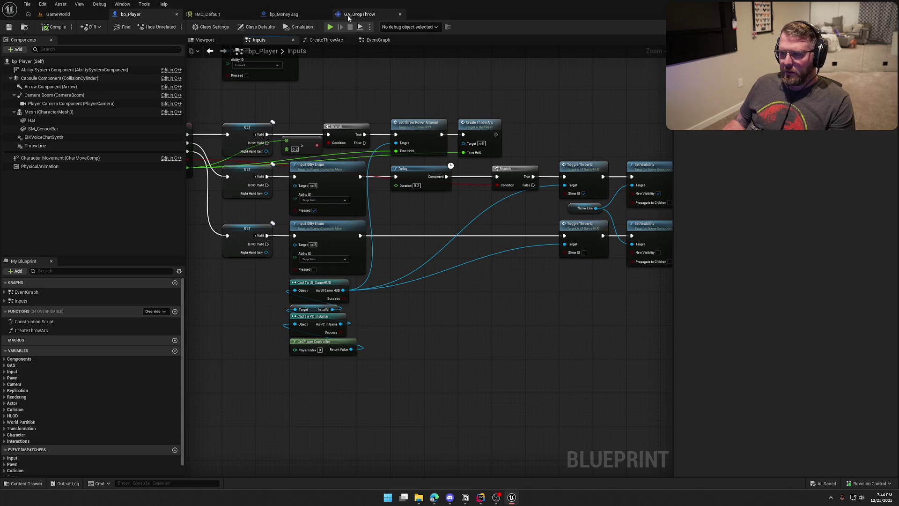
- Set GA_DropThrow's Time Held threshold to 0.2, compile it, and start a play session
left_click(359, 14)
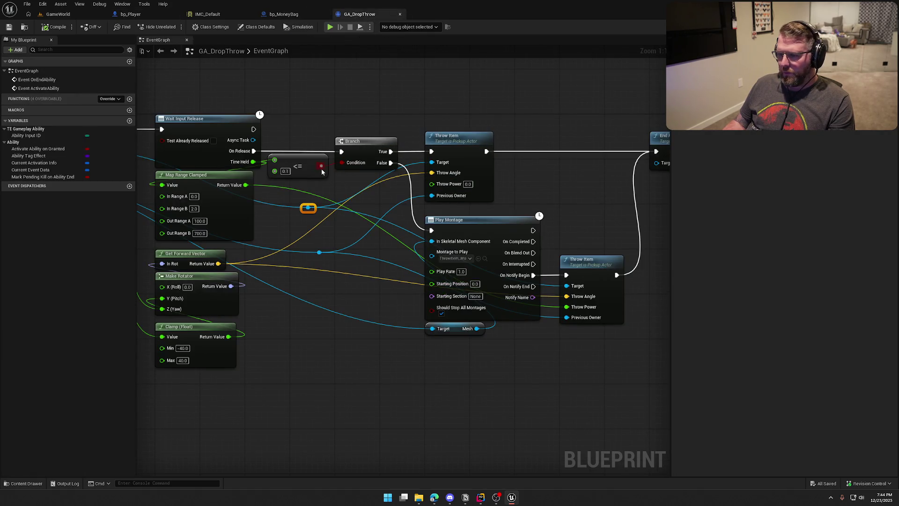
type("0.2")
key("Return")
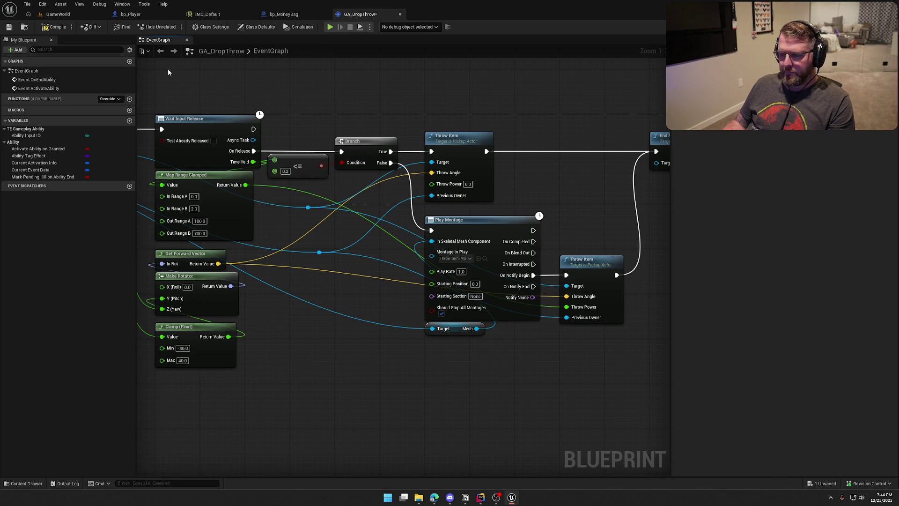
left_click(52, 26)
left_click(57, 14)
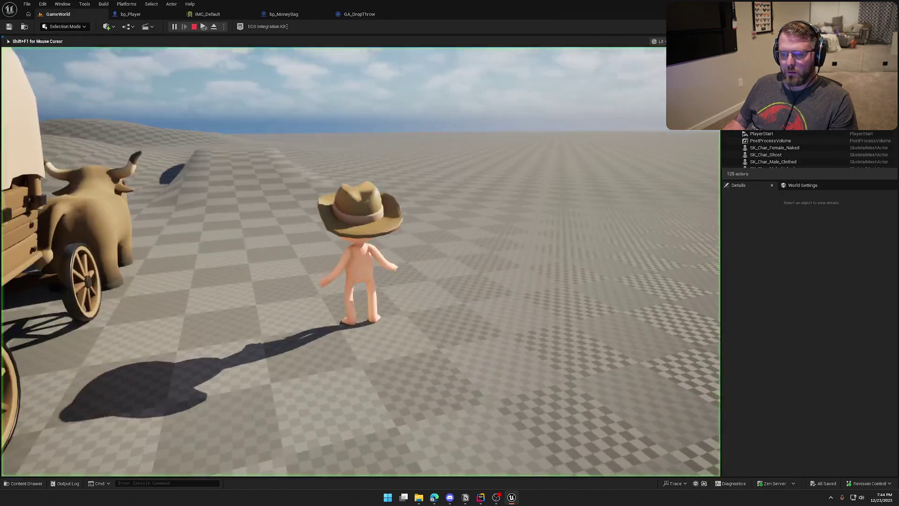
- Walk the character past the cabin to the money bags, grab one, and end the session
key("w")
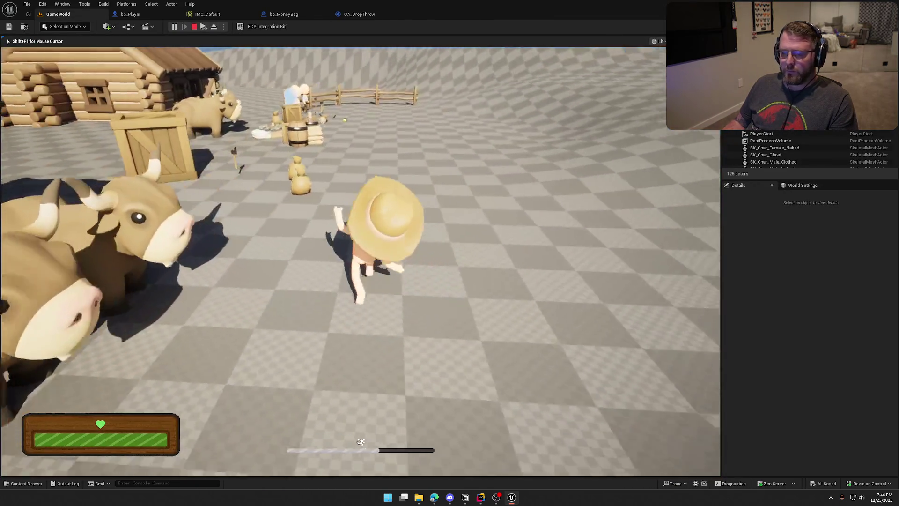
key("w")
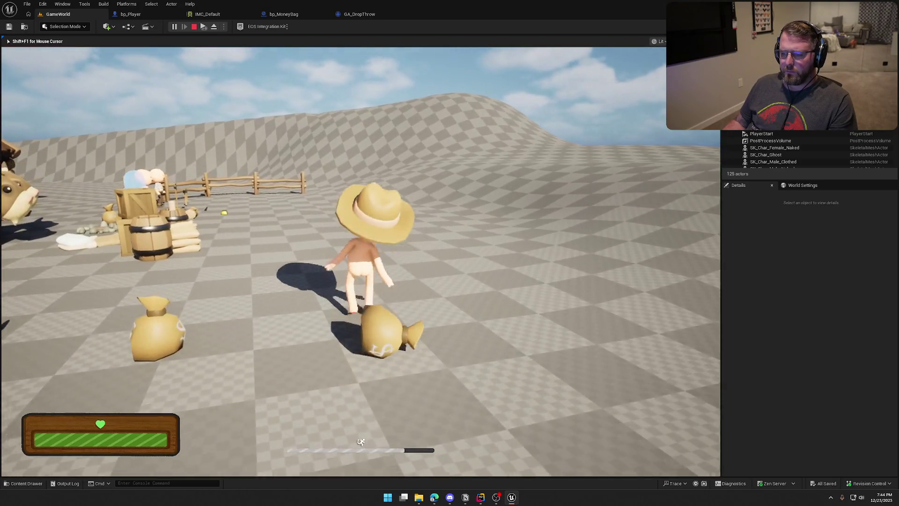
key("w")
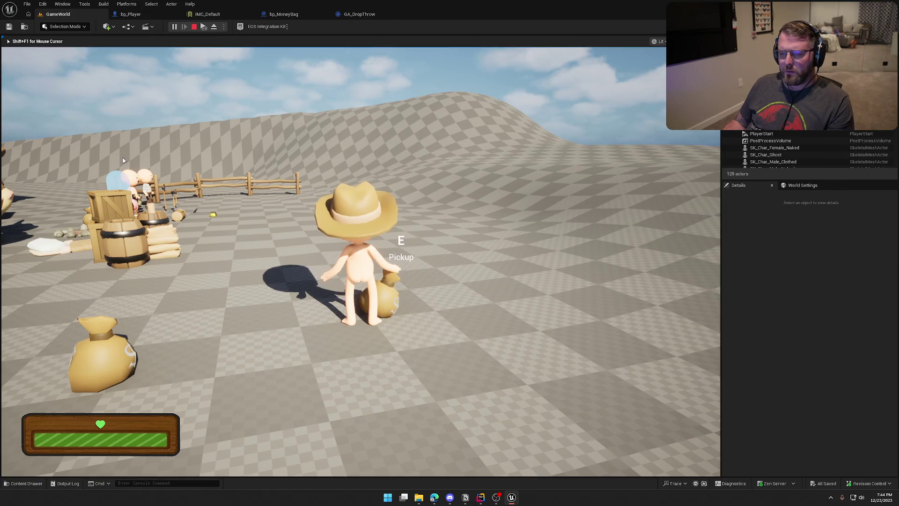
key("Escape")
left_click(140, 15)
- Change the bp_Player Delay duration to 1.0, compile, and play GameWorld again with Alt+P
scroll(525, 205, "up", 2)
left_click_drag(476, 221, 141, 215)
left_click_drag(185, 178, 327, 196)
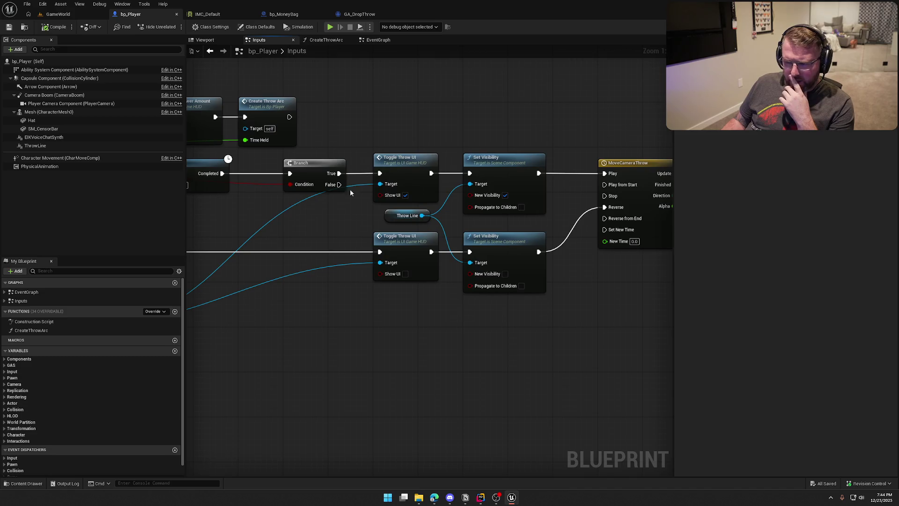
left_click_drag(278, 221, 356, 191)
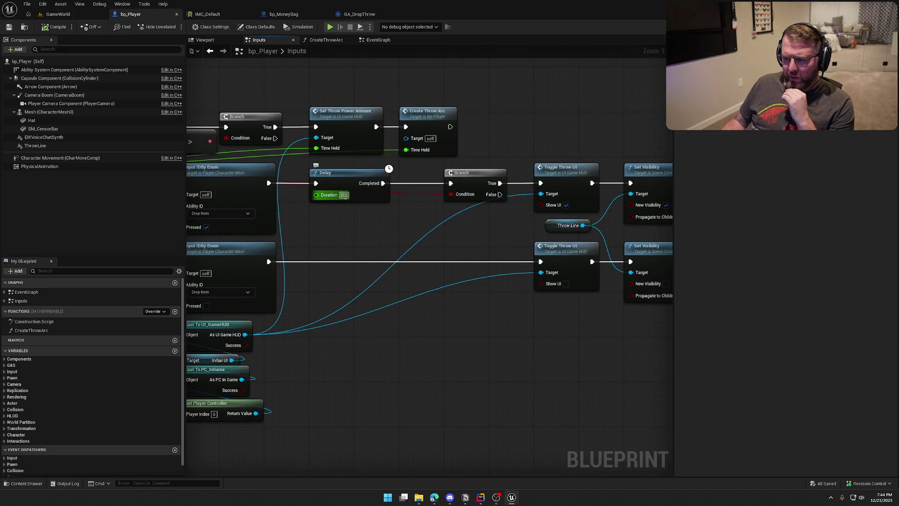
left_click(344, 194)
type("1")
key("Return")
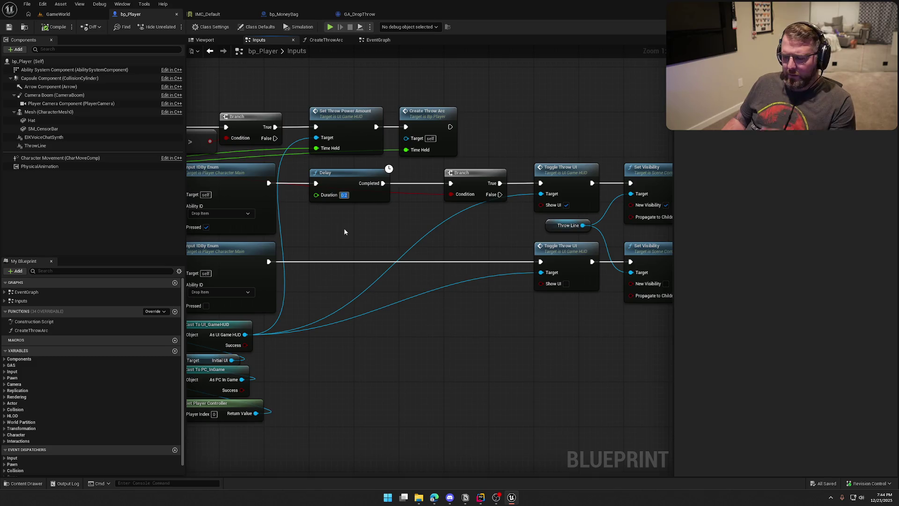
left_click(56, 27)
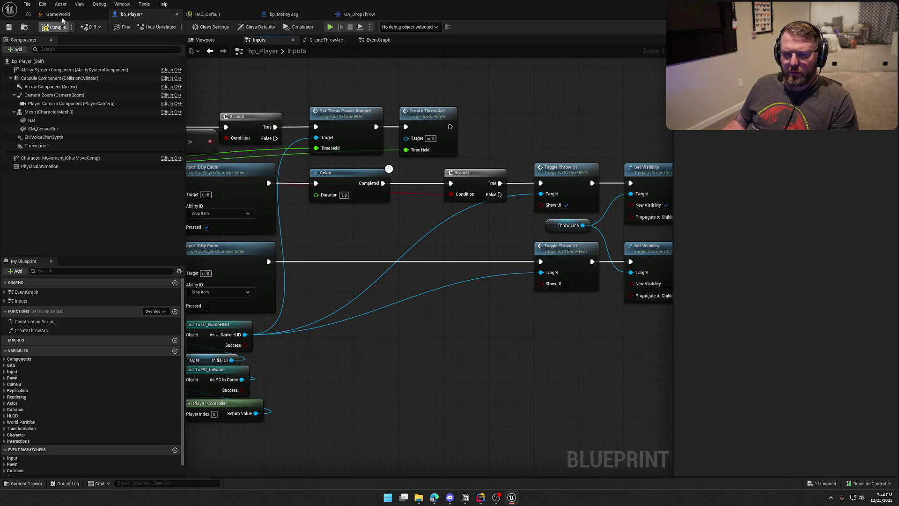
left_click(58, 14)
key("alt+p")
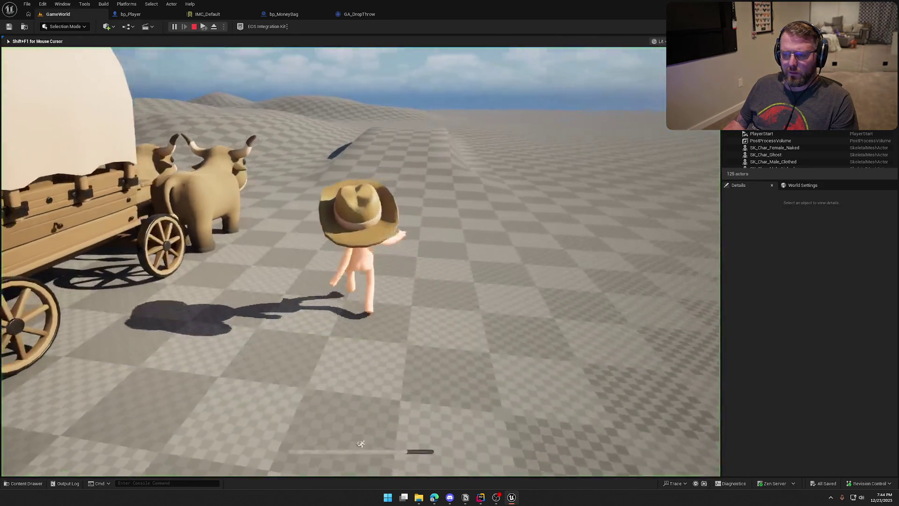
- Grab a money bag in play to test the 1.0 delay, then end the session
key("w")
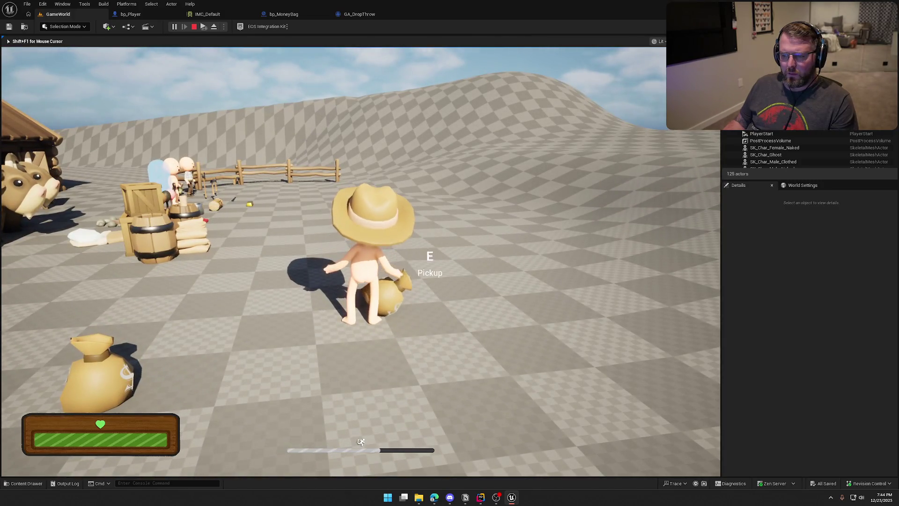
key("Escape")
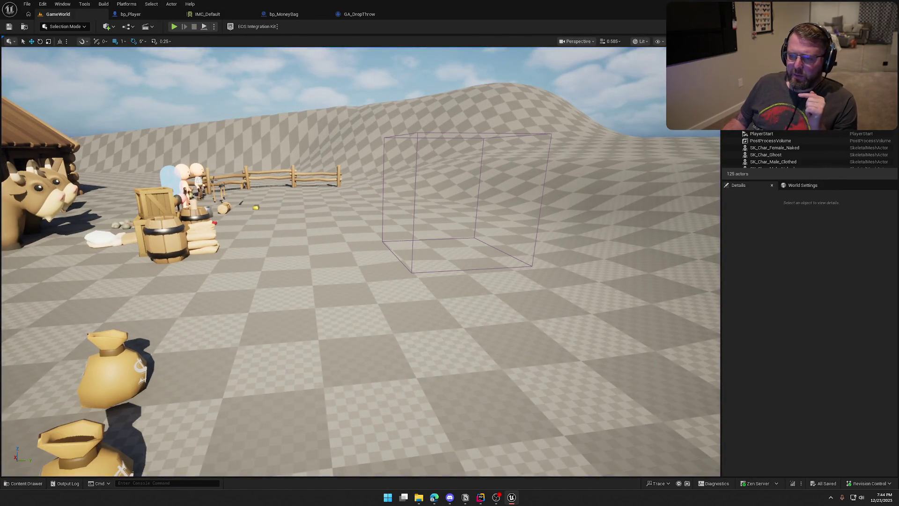
left_click(359, 15)
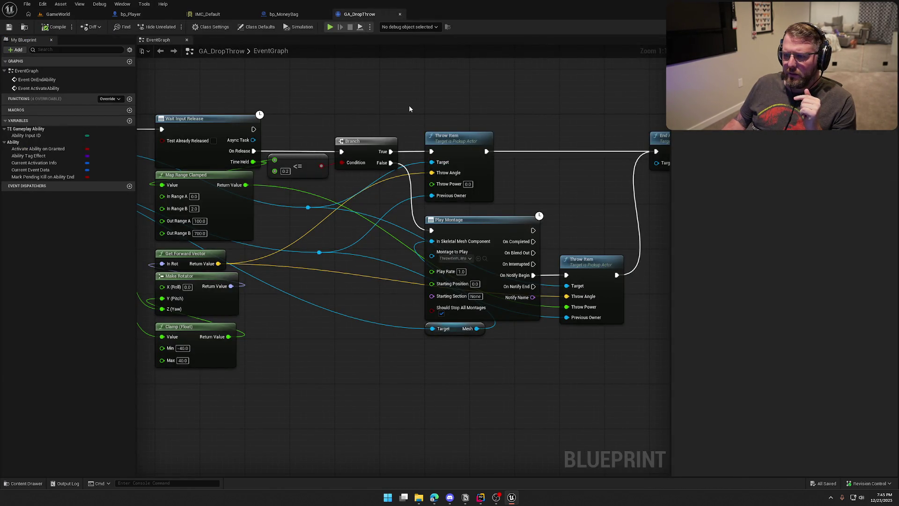
- Compare bp_Player's Toggle Throw UI nodes against GA_DropThrow's throw logic
left_click(131, 14)
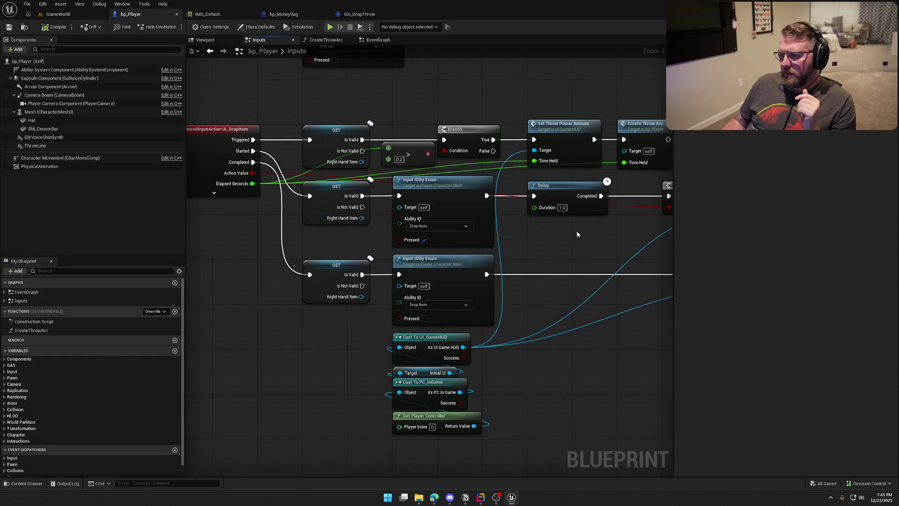
mouse_move(588, 248)
left_mouse_down()
mouse_move(380, 222)
mouse_move(197, 220)
left_mouse_up()
mouse_move(309, 120)
left_mouse_down()
mouse_move(365, 202)
mouse_move(465, 216)
left_mouse_up()
mouse_move(529, 243)
left_mouse_down()
mouse_move(327, 257)
mouse_move(404, 193)
left_mouse_up()
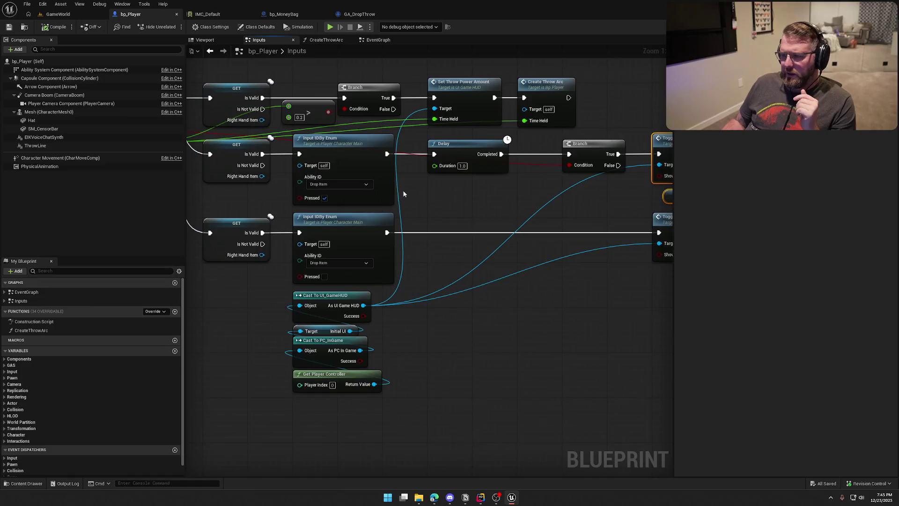
left_click(359, 14)
mouse_move(405, 124)
left_mouse_down()
mouse_move(567, 105)
mouse_move(616, 140)
mouse_move(544, 103)
mouse_move(72, 86)
mouse_move(240, 136)
mouse_move(233, 42)
left_mouse_up()
left_click(153, 18)
- Cut the Branch True link to Toggle Throw UI, compile bp_Player, and start play
left_click_drag(475, 212, 364, 171)
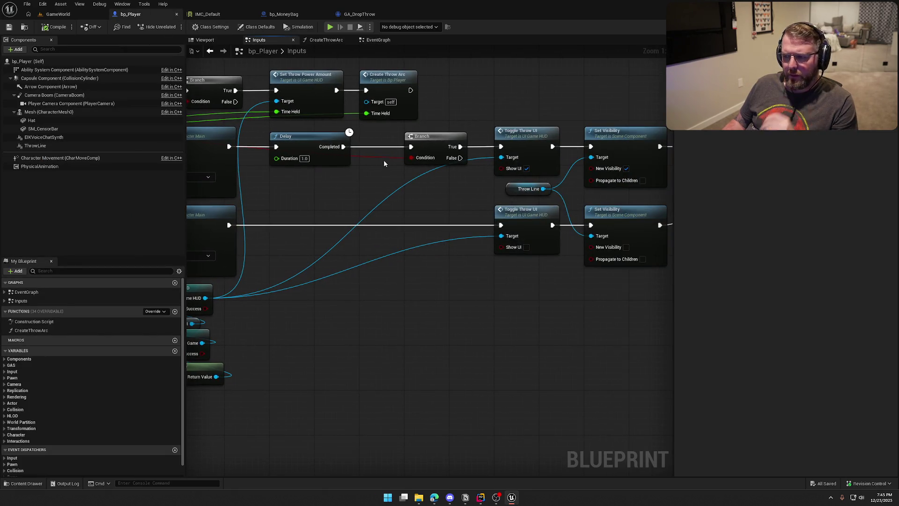
left_click(477, 144, "alt")
left_click(54, 27)
left_click(58, 14)
left_click(174, 27)
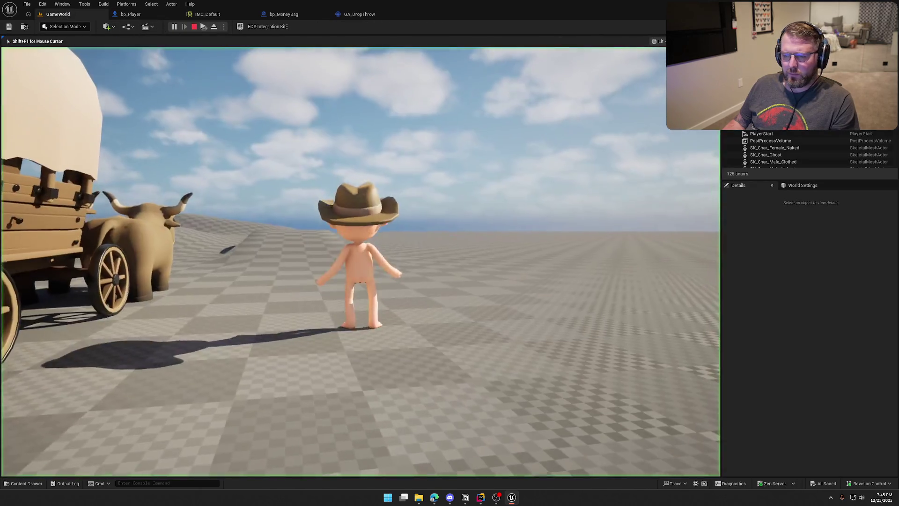
- Pick up a money bag, throw it with Q, re-catch it with E and throw again, then stop
key("w")
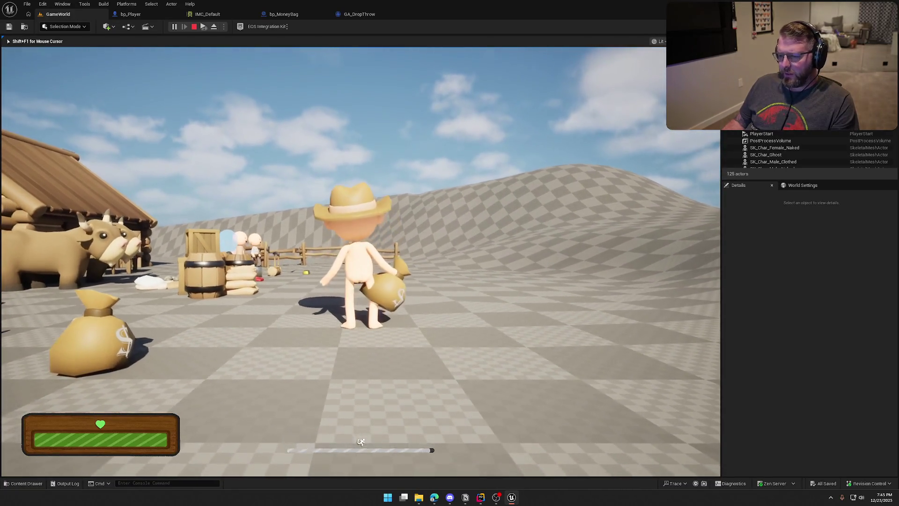
key("q")
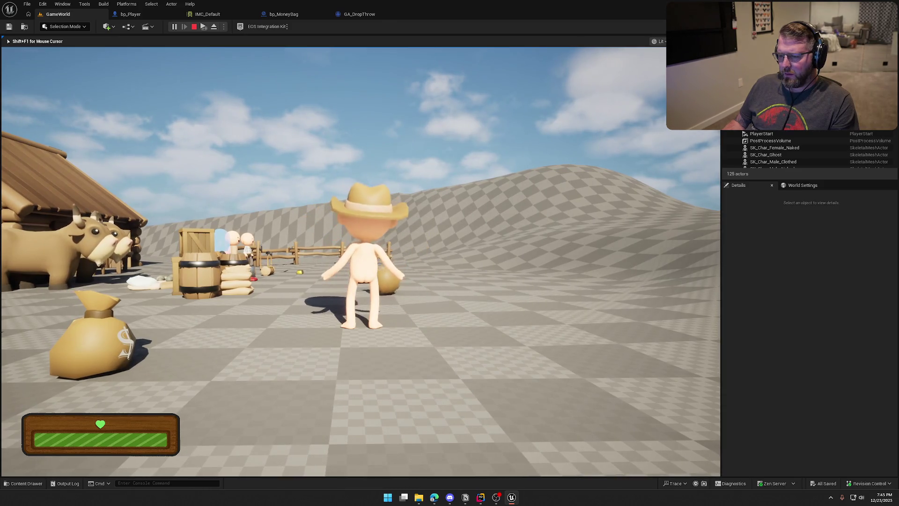
key("e")
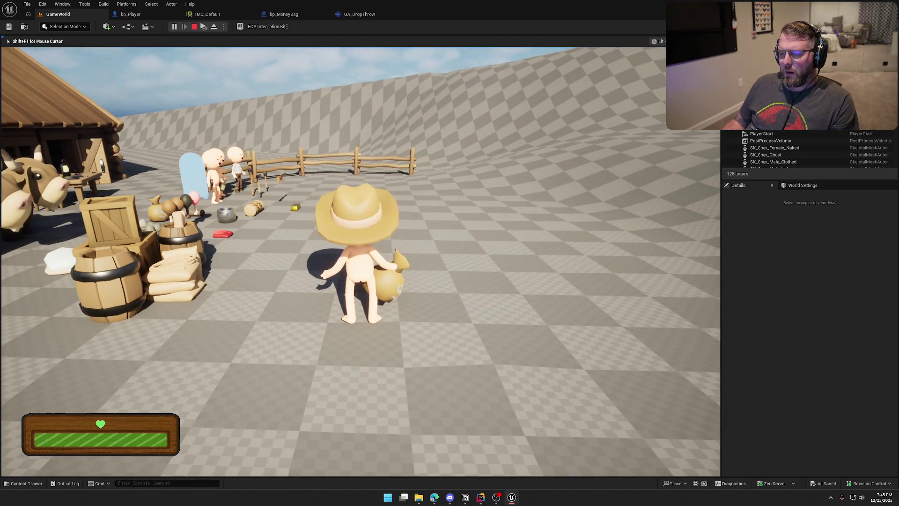
key("q")
key("Escape")
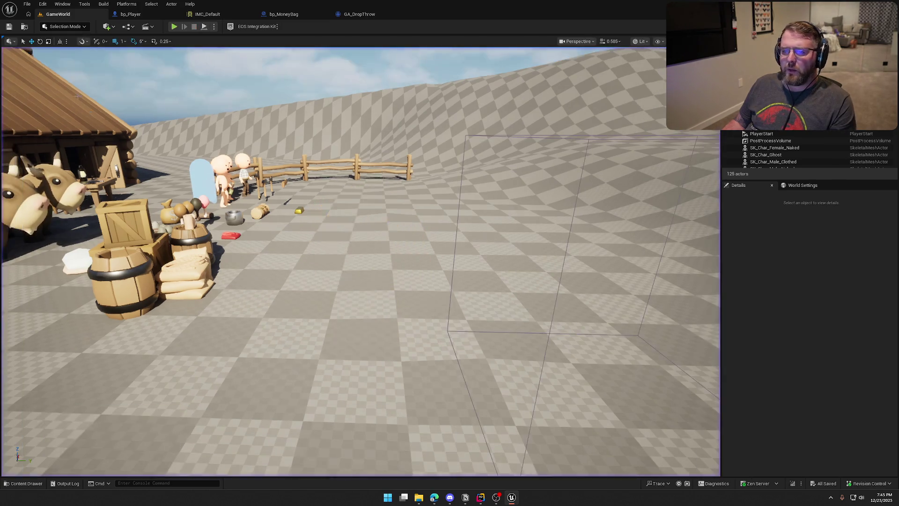
left_click(130, 14)
- Wire Branch True into the upper Toggle Throw UI, set Delay Duration to 0.2, and save
left_click_drag(461, 146, 501, 146)
left_click(353, 157)
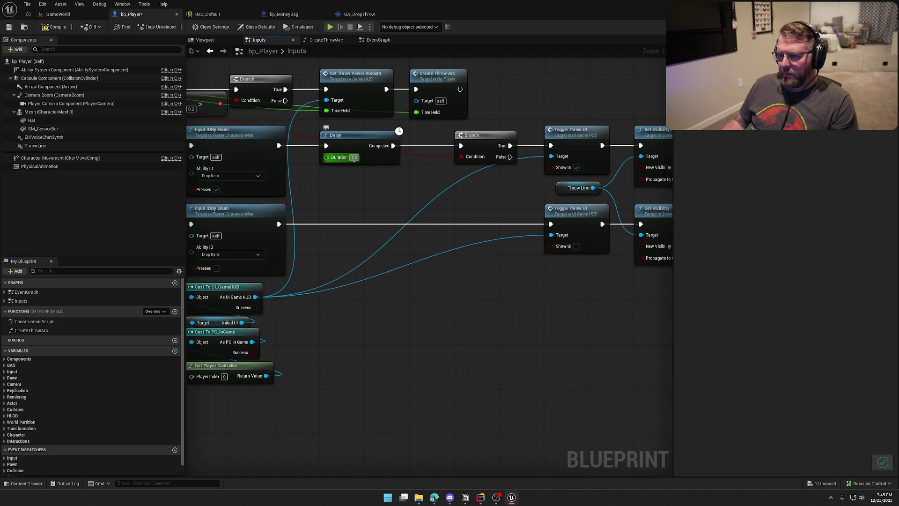
type("0.2")
key("Return")
left_click(337, 203)
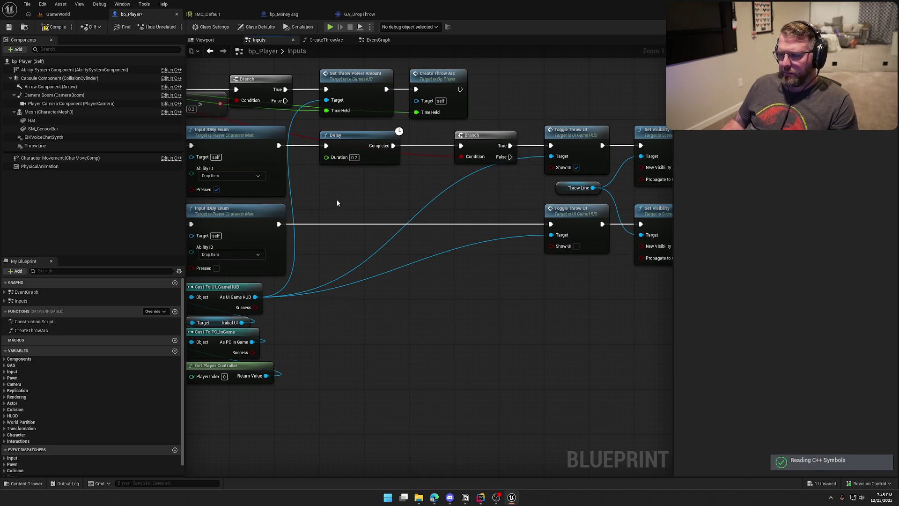
key("ctrl+s")
- Inspect the lower Toggle Throw UI node and pan to MoveCameraThrow and Lerp (Vector)
mouse_move(409, 291)
left_mouse_down()
mouse_move(363, 243)
mouse_move(324, 224)
left_mouse_up()
left_click_drag(442, 308, 355, 203)
left_click_drag(435, 307, 370, 206)
left_click(384, 317)
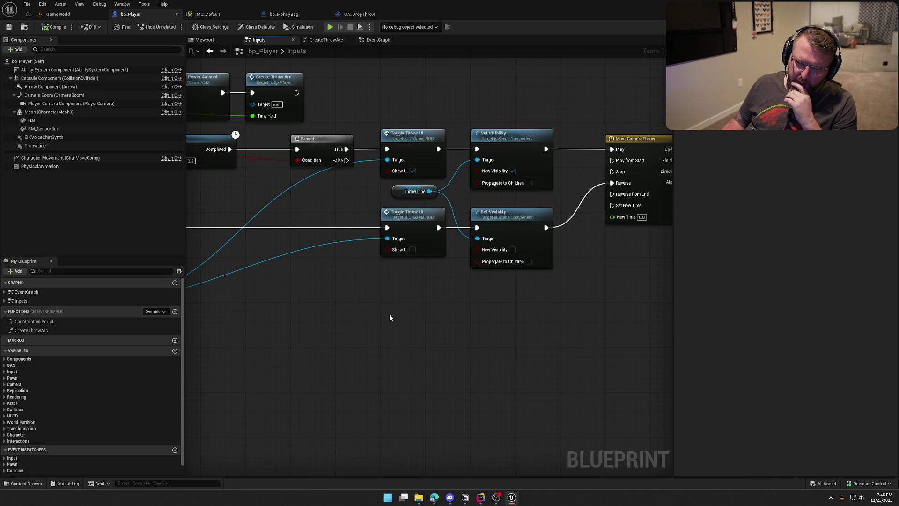
mouse_move(577, 297)
left_mouse_down()
mouse_move(323, 302)
mouse_move(584, 292)
left_mouse_up()
- Review UI_GameHUD's ToggleThrowUI Select and Play Animation nodes, then go back to bp_Player's Inputs graph
double_click(360, 224)
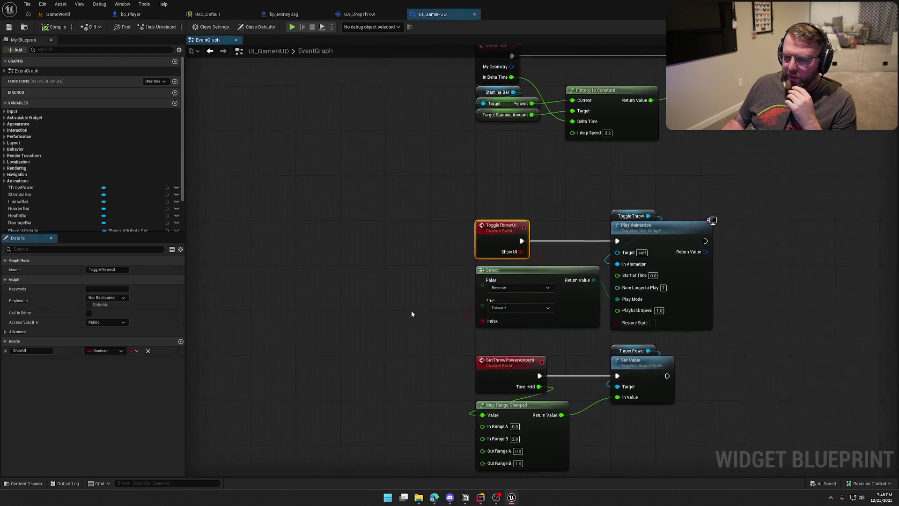
left_click_drag(342, 266, 219, 236)
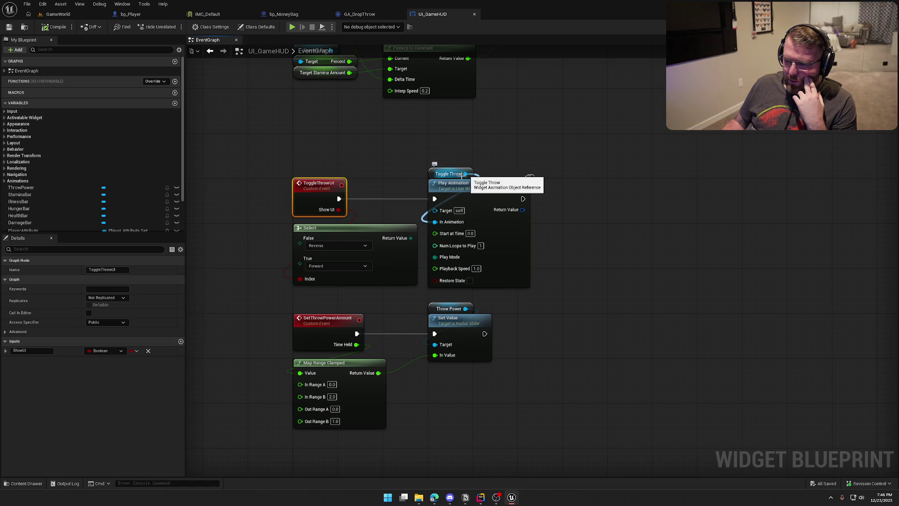
mouse_move(255, 220)
left_mouse_down()
mouse_move(425, 155)
mouse_move(577, 280)
left_mouse_up()
left_click(579, 154)
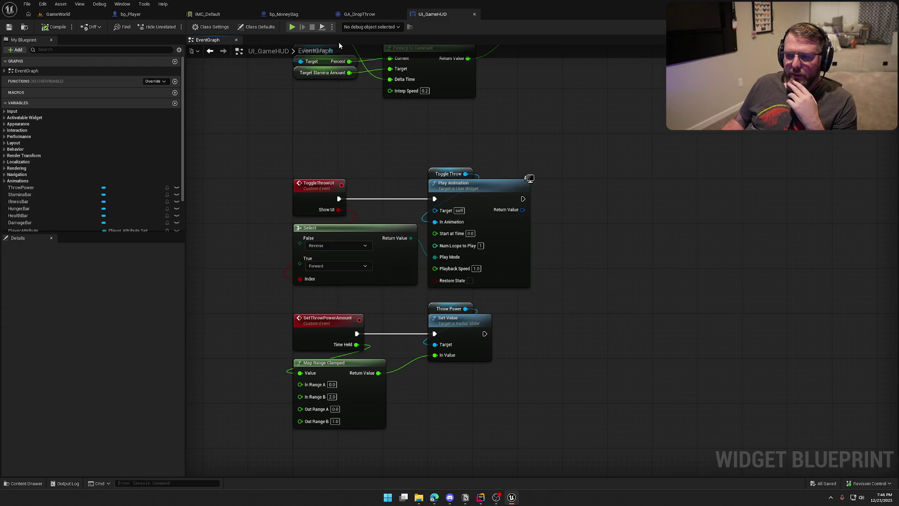
left_click(359, 14)
left_click(131, 14)
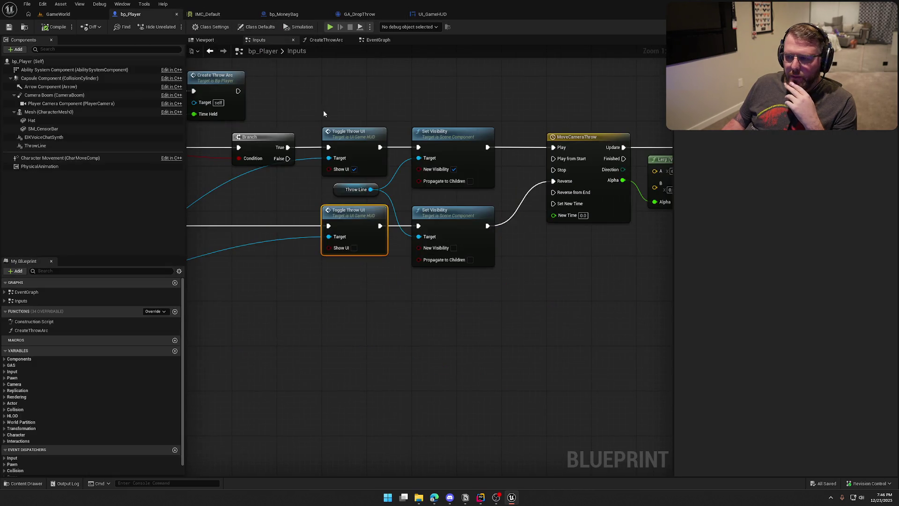
- Duplicate the Throw Line reference and add an Is Visible node from the copy
mouse_move(426, 200)
left_mouse_down()
mouse_move(227, 180)
mouse_move(500, 200)
left_mouse_up()
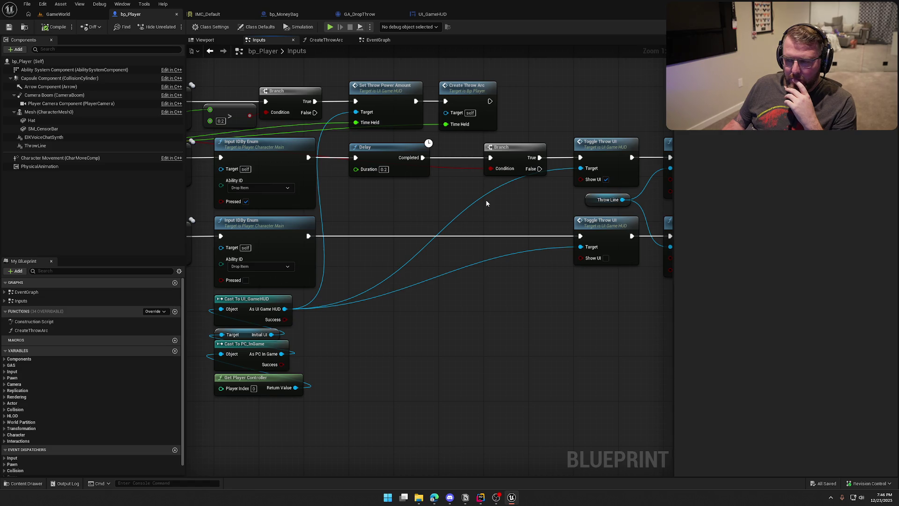
mouse_move(506, 197)
left_mouse_down()
mouse_move(233, 200)
mouse_move(539, 211)
mouse_move(21, 212)
mouse_move(218, 199)
mouse_move(448, 204)
left_mouse_up()
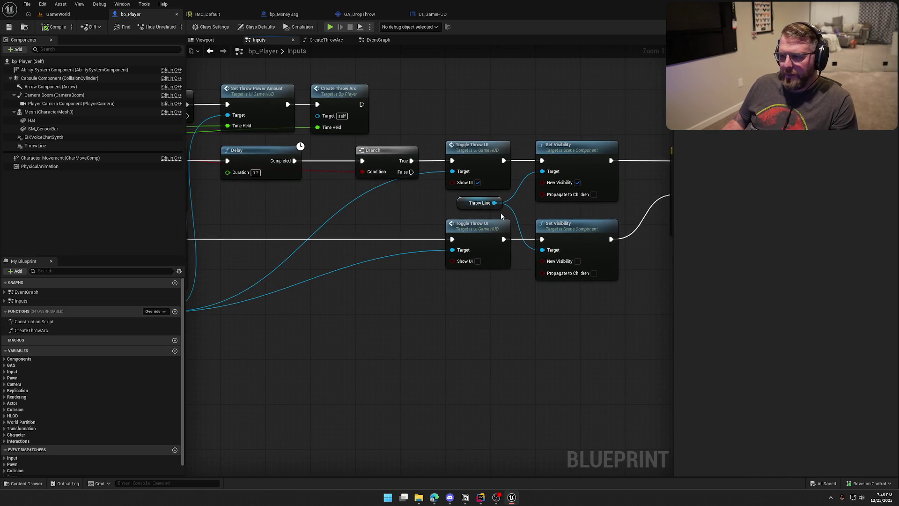
left_click(491, 204)
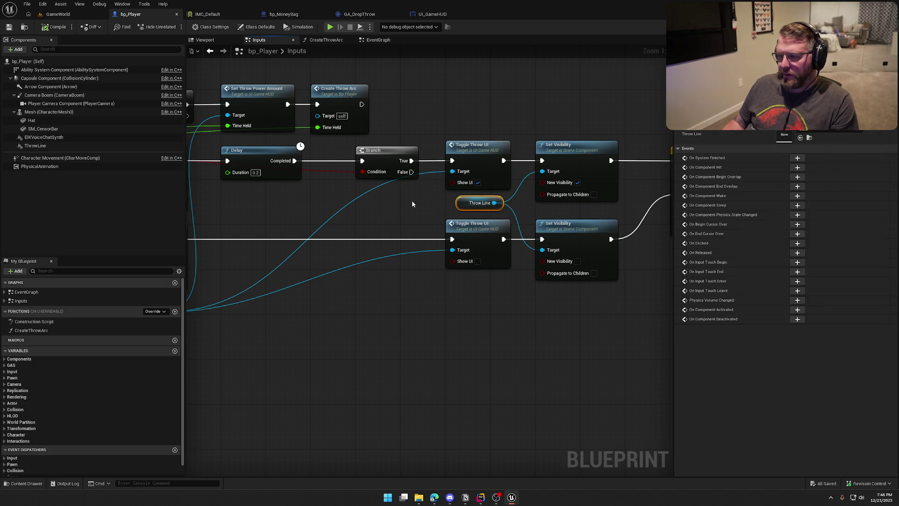
left_click_drag(399, 219, 512, 217)
key("ctrl+c")
key("ctrl+v")
mouse_move(367, 268)
left_mouse_down()
mouse_move(426, 278)
mouse_move(396, 269)
left_mouse_up()
type("is visible")
key("Return")
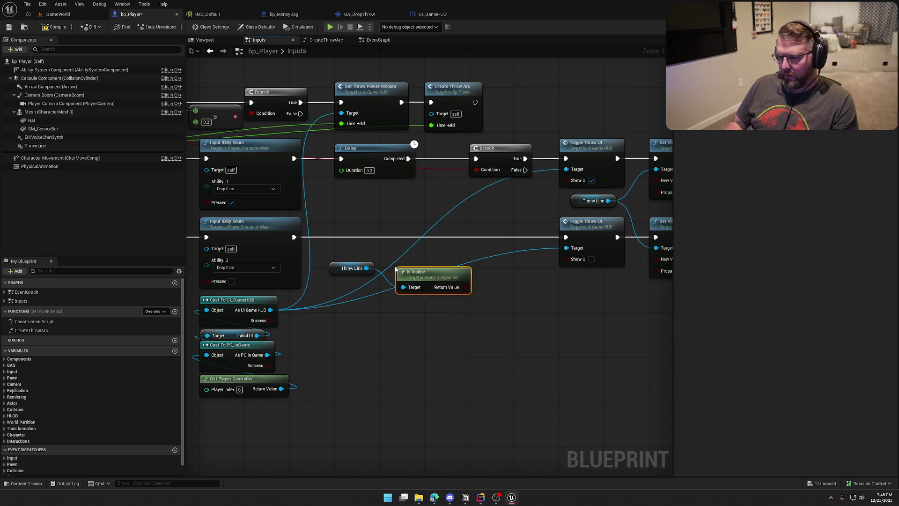
- Add a Branch after the released drop input, with Is Visible as Condition and True to Toggle Throw UI
left_click(437, 218)
left_click_drag(443, 230, 294, 237)
left_click_drag(463, 287, 444, 241)
left_click_drag(500, 230, 566, 237)
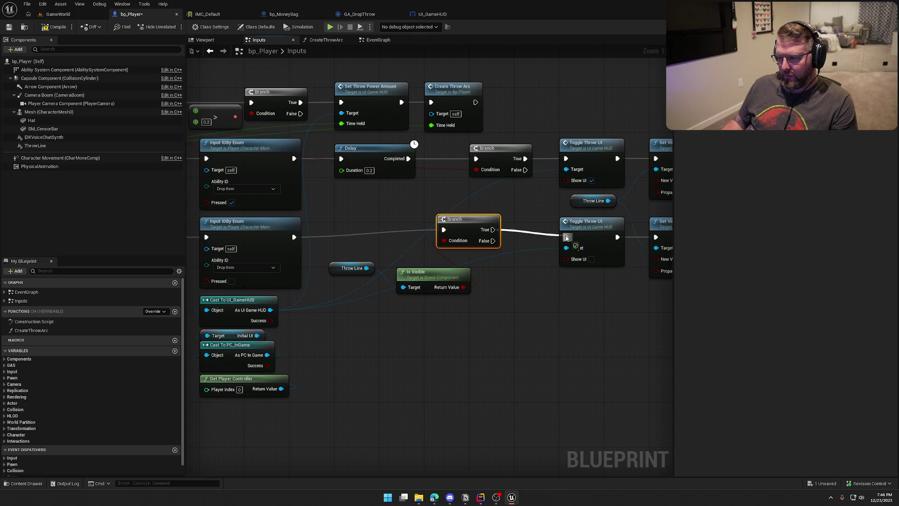
left_click_drag(475, 223, 507, 233)
- Tidy the Throw Line and Is Visible nodes together, then return to the GameWorld level
mouse_move(342, 266)
left_mouse_down()
mouse_move(363, 306)
mouse_move(495, 280)
left_mouse_up()
left_click(423, 280, "ctrl")
left_click_drag(547, 300, 418, 301)
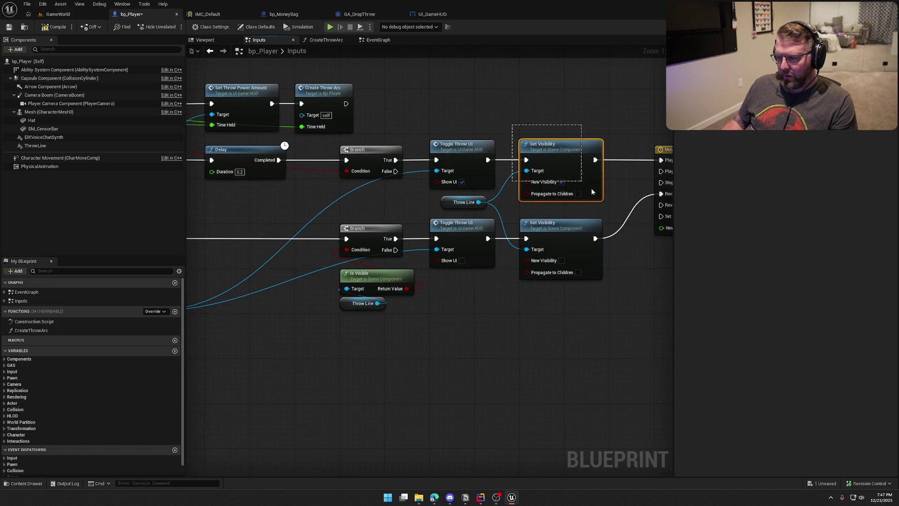
left_click(62, 15)
left_click(173, 28)
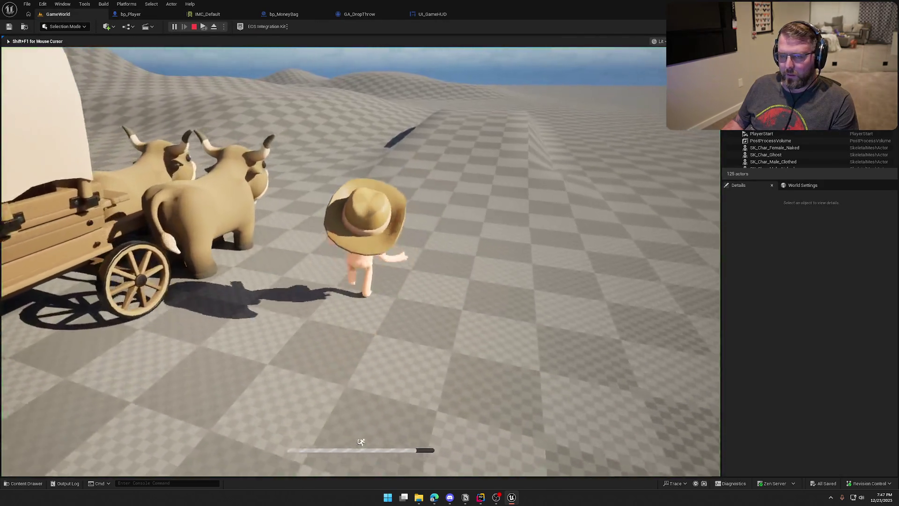
key("w")
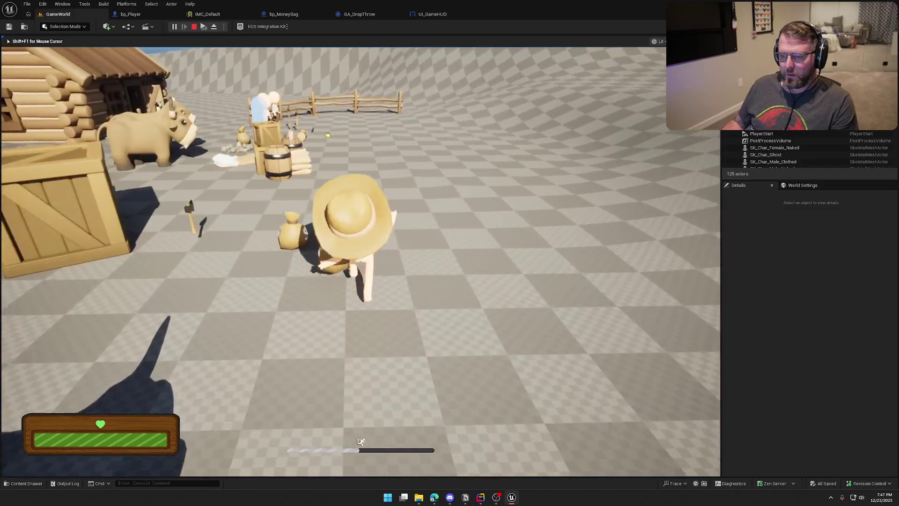
key("w")
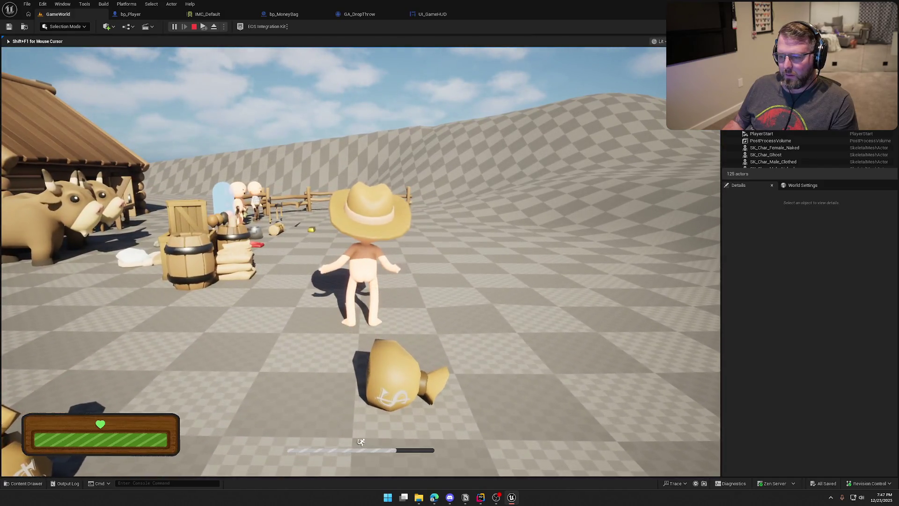
key("w")
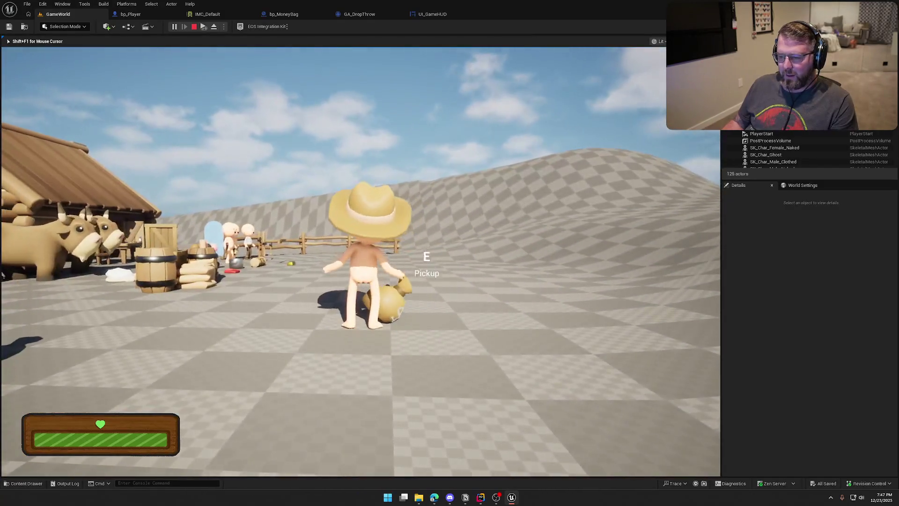
key("w")
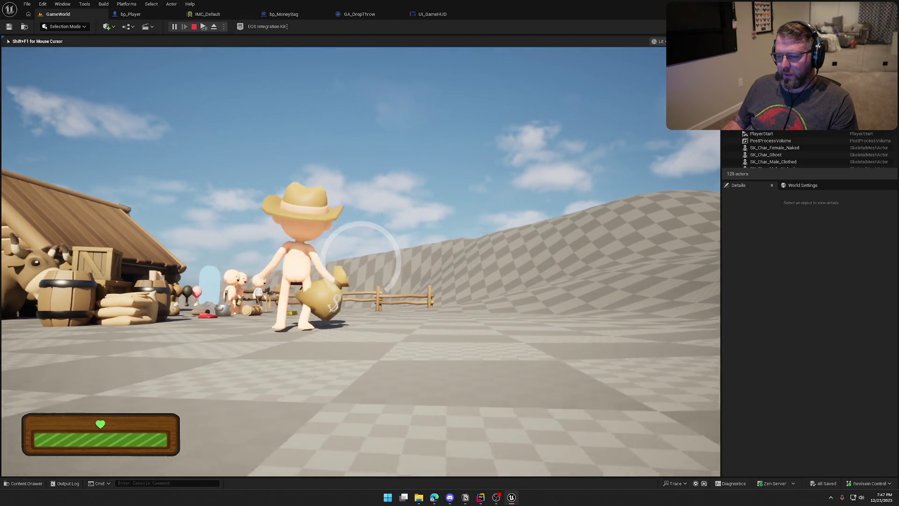
key("g")
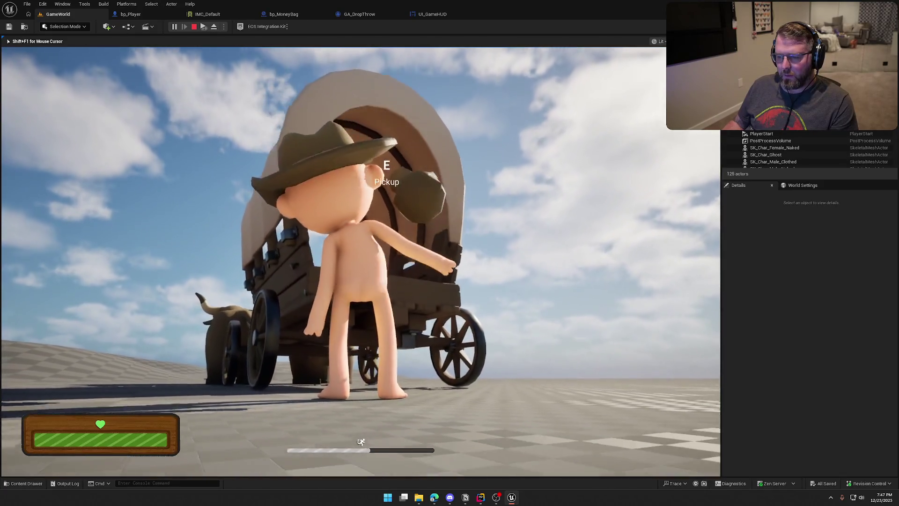
key("w")
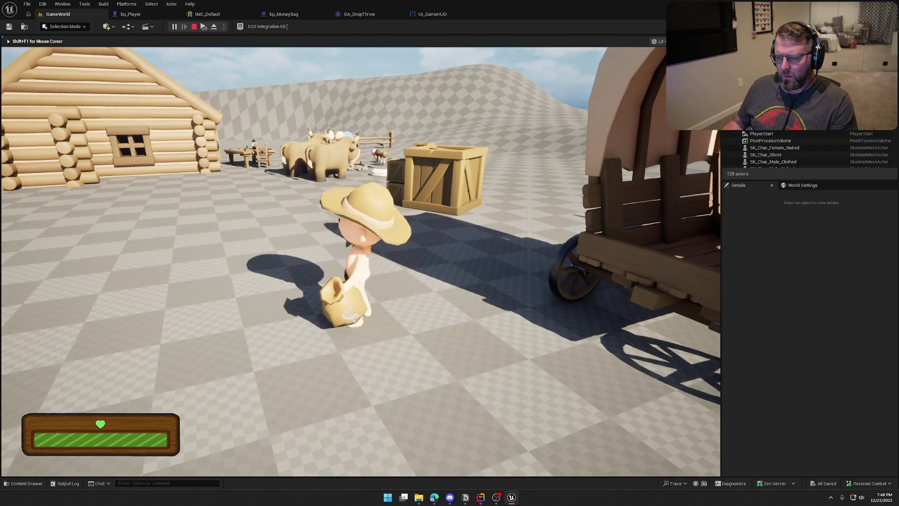
key("shift+w")
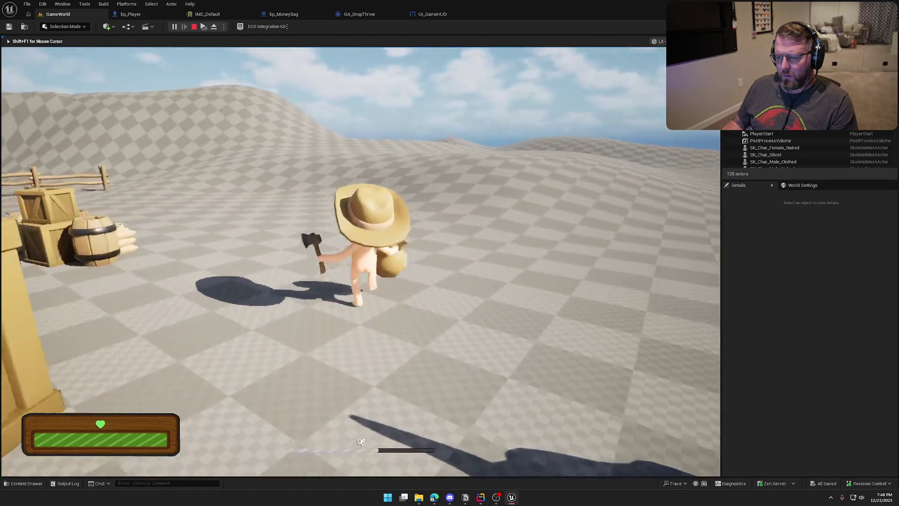
key("shift+w")
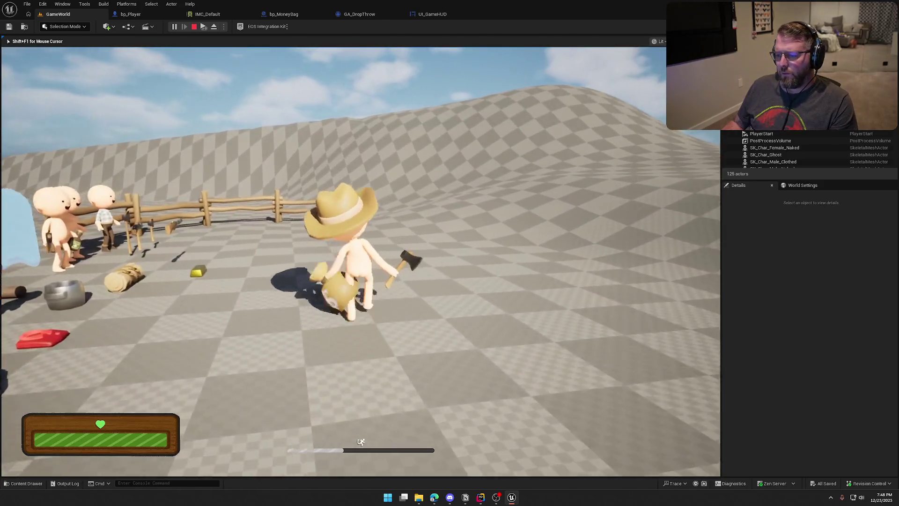
key("g")
key("w")
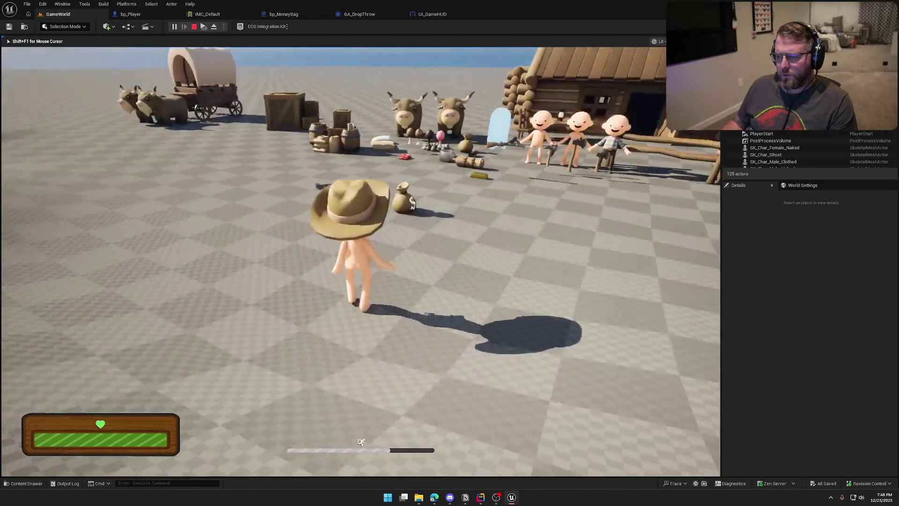
key("Escape")
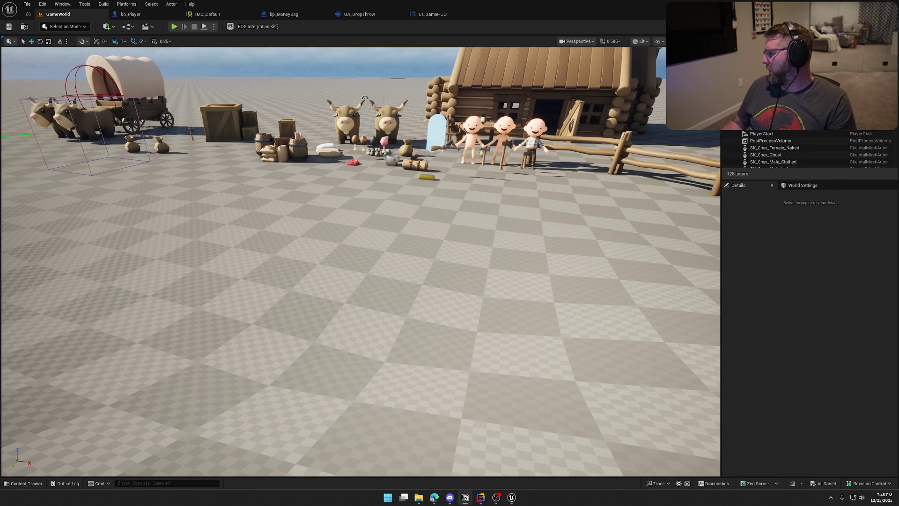
left_click(805, 281)
- Open GA_Sprint from GAS/Abilities and examine its SET and Wait for Attribute Changed nodes
key("ctrl+space")
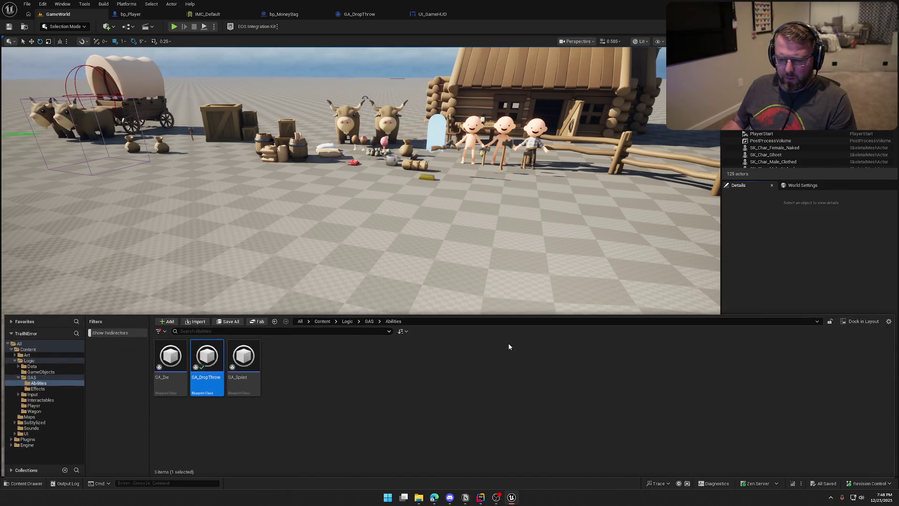
double_click(244, 358)
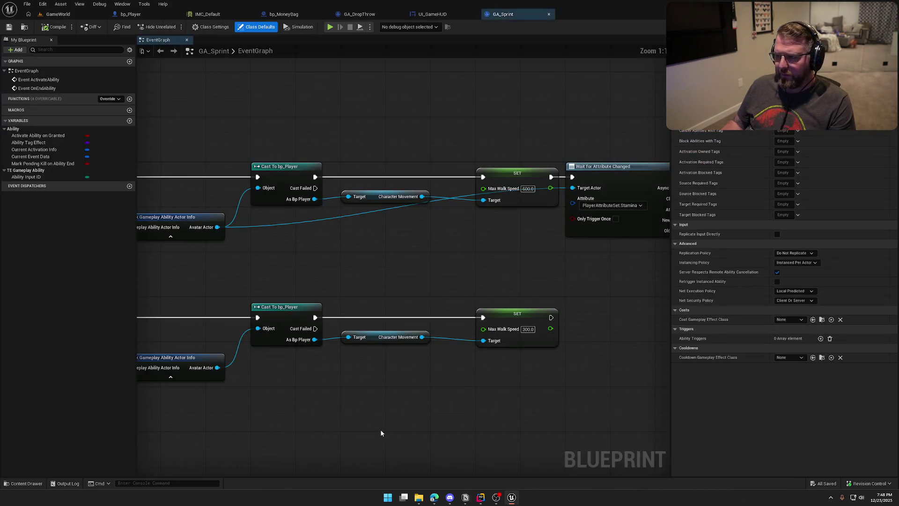
mouse_move(408, 355)
left_mouse_down()
mouse_move(321, 260)
mouse_move(213, 245)
left_mouse_up()
mouse_move(242, 117)
left_mouse_down()
mouse_move(488, 216)
mouse_move(532, 280)
left_mouse_up()
scroll(532, 281, "down", 3)
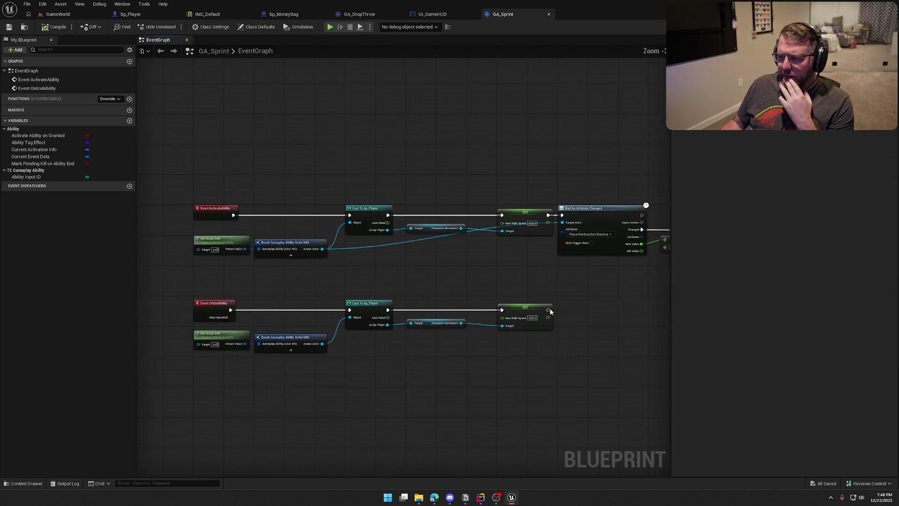
left_click_drag(353, 266, 298, 260)
left_click_drag(468, 165, 509, 328)
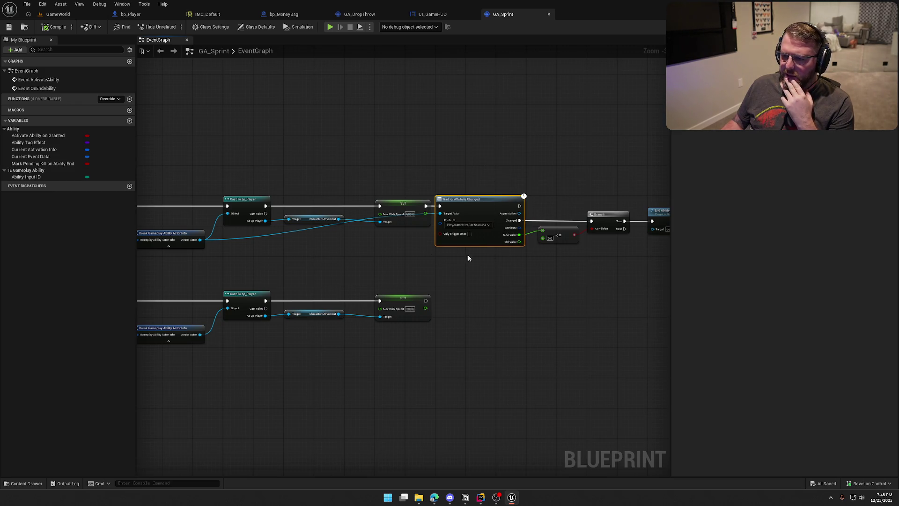
right_click(390, 137)
key("Escape")
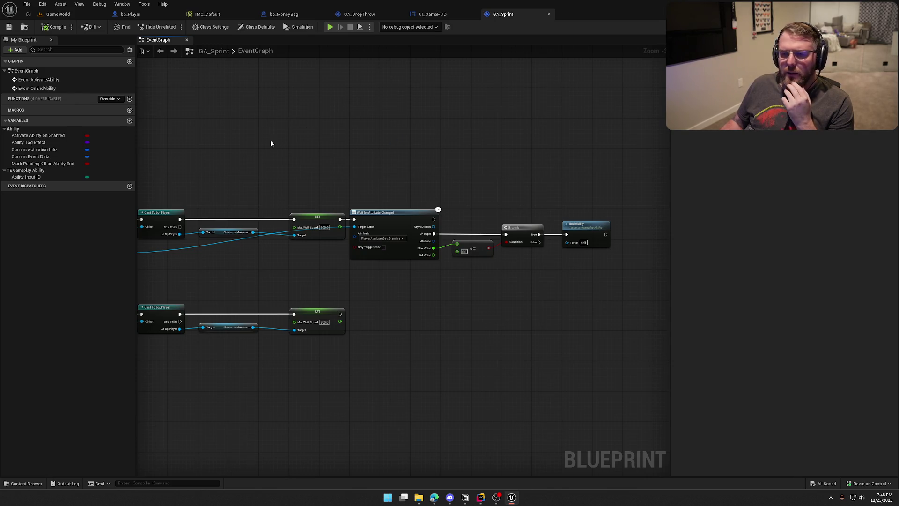
left_click(58, 14)
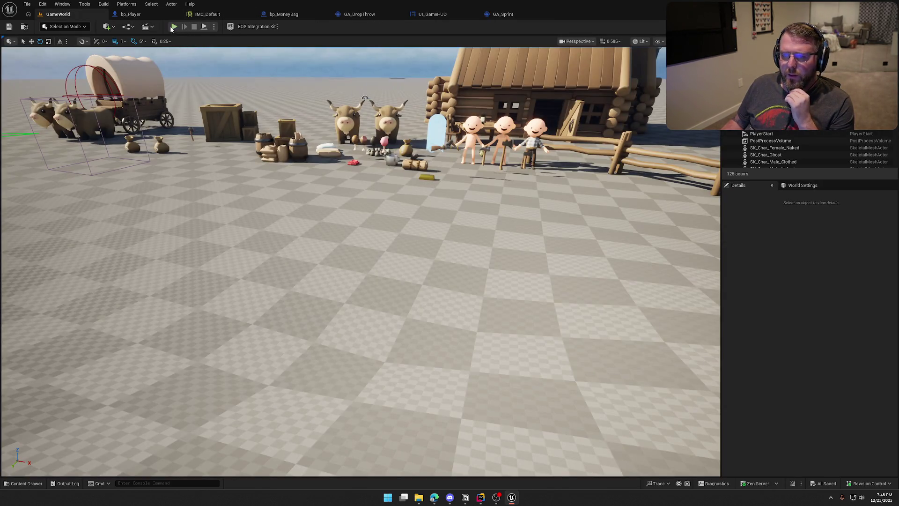
- Start a multiplayer Play session and walk the client to the money bag to pick it up
left_click(174, 27)
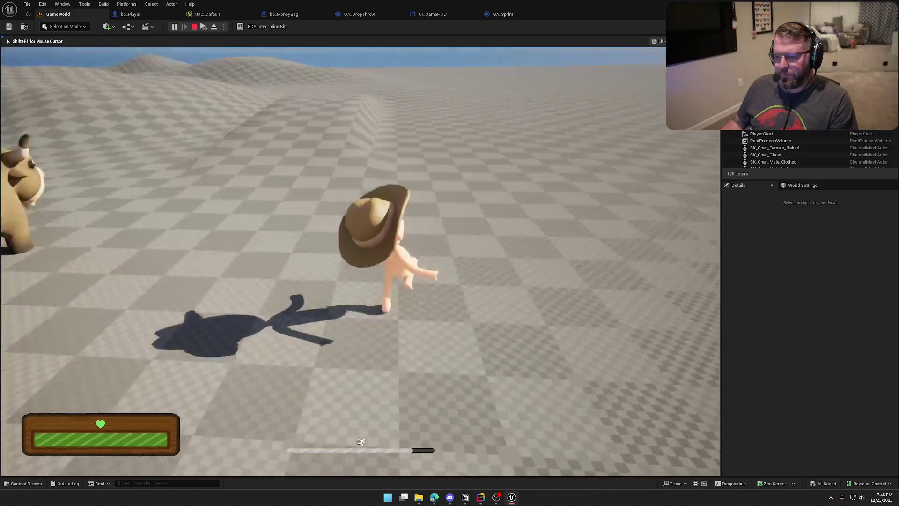
key("super")
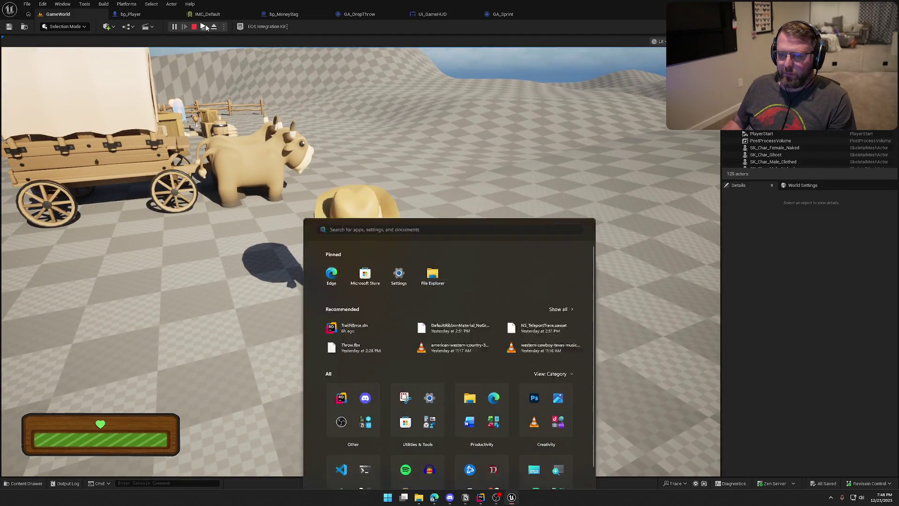
key("w")
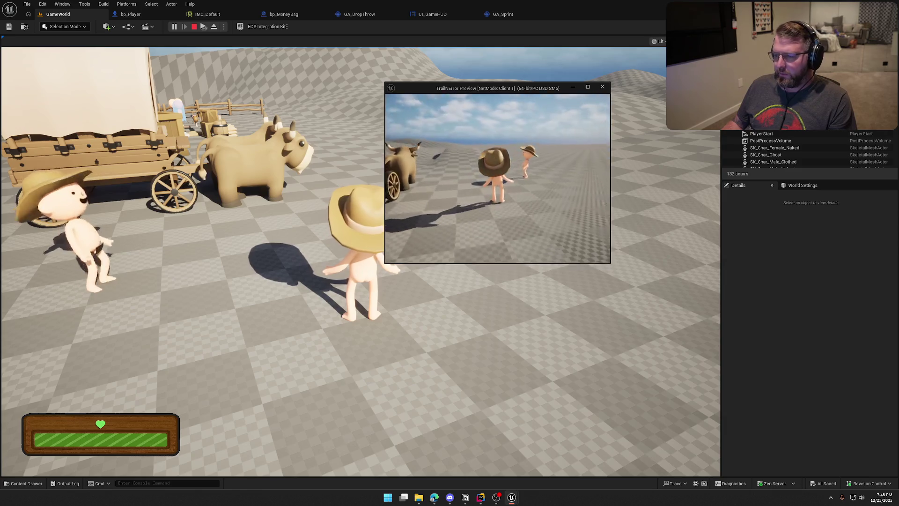
key("w")
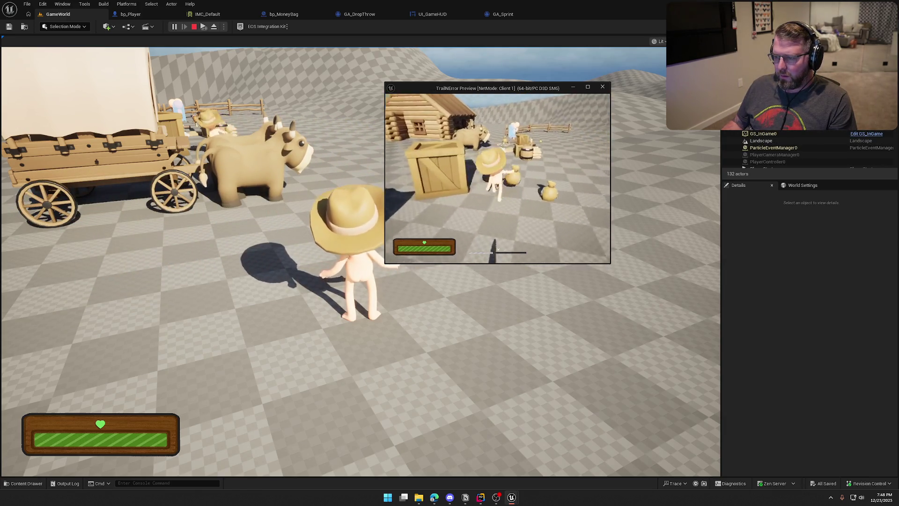
key("e")
- Carry the money bag toward the wagon, use it with E, and run back
key("w")
key("w")
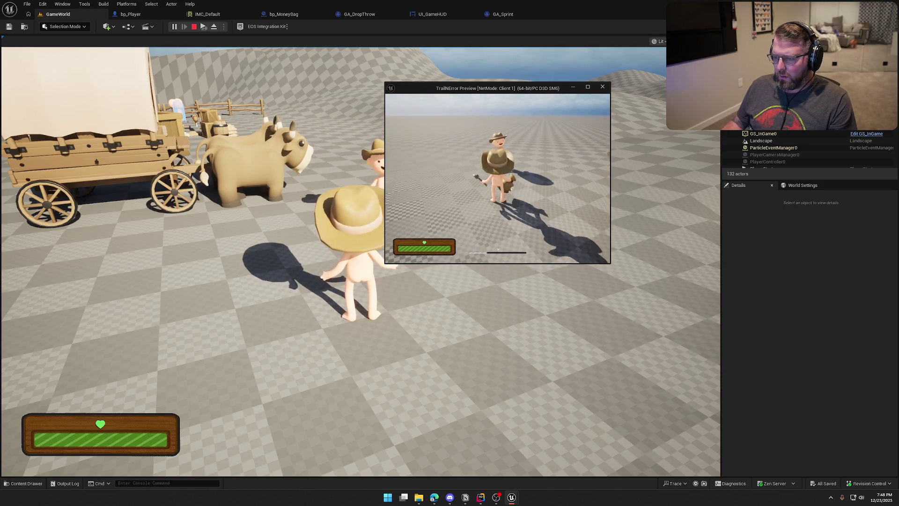
key("w")
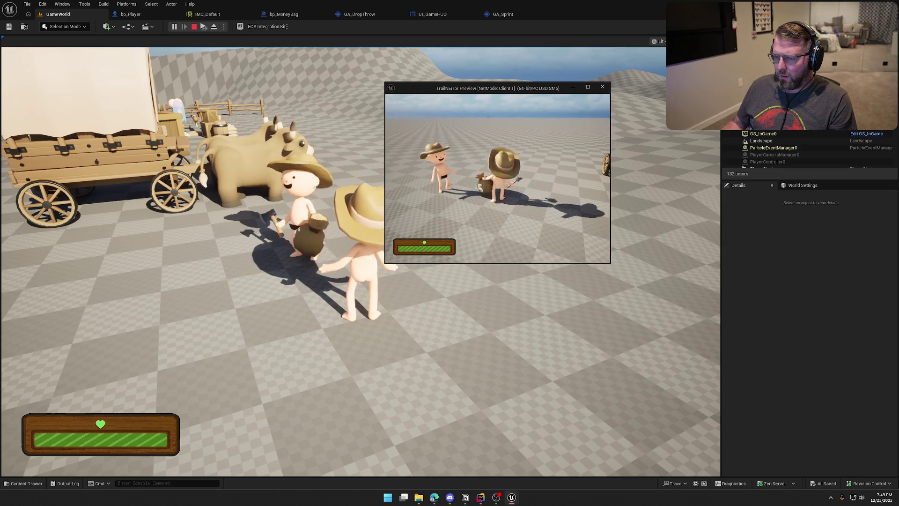
key("w")
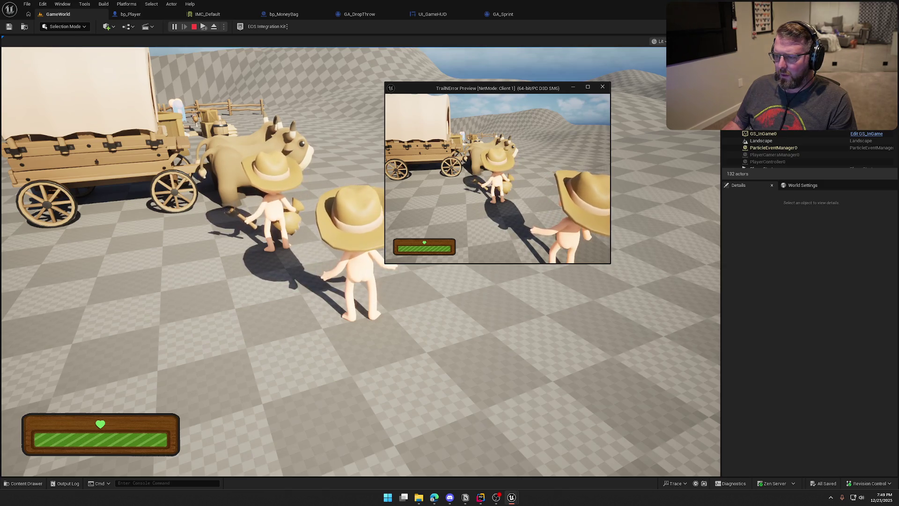
key("e")
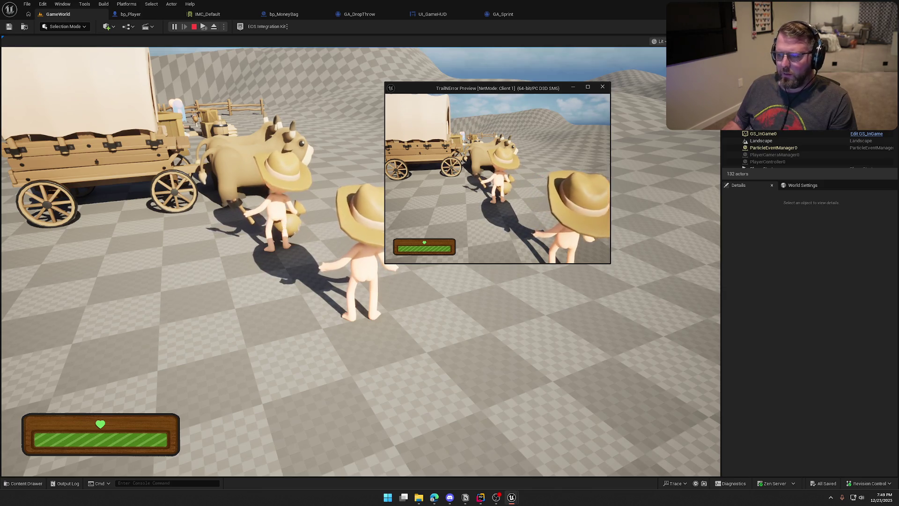
key("s")
key("super")
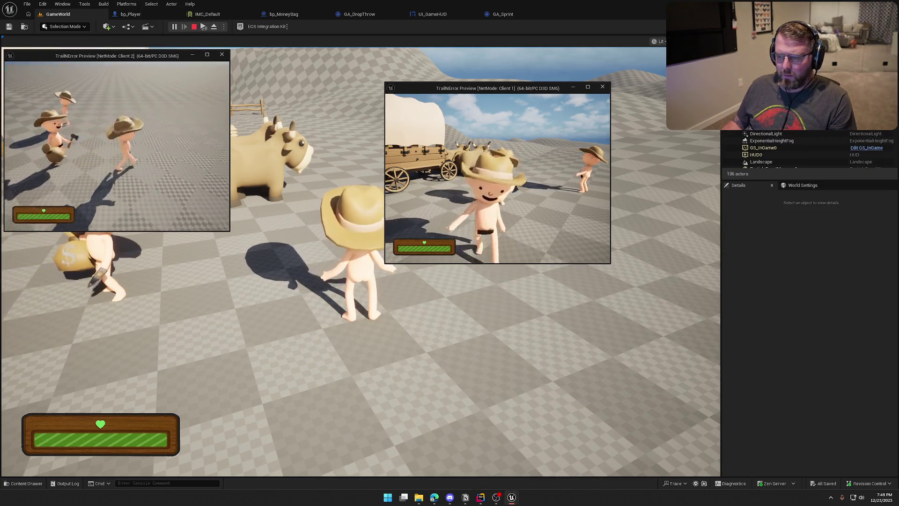
- Move Client 2 up to Client 1 and use the money bag several times
key("w")
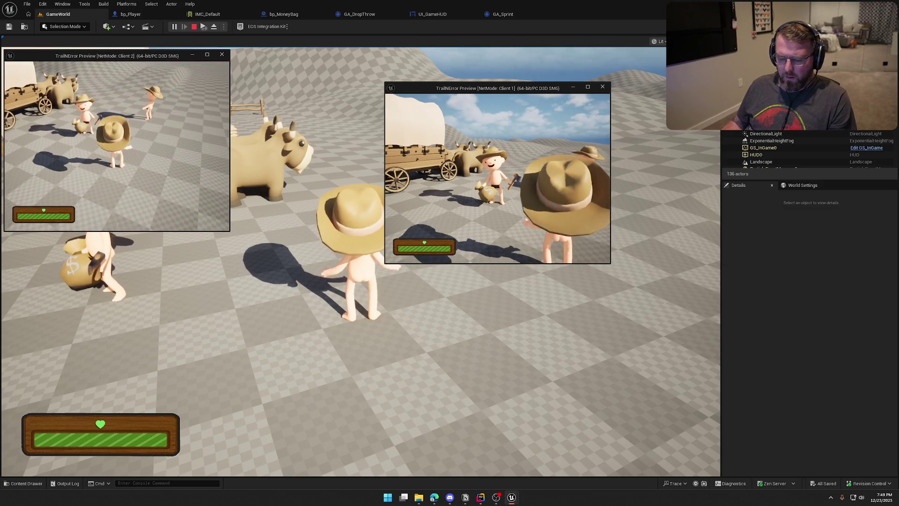
key("super")
key("super")
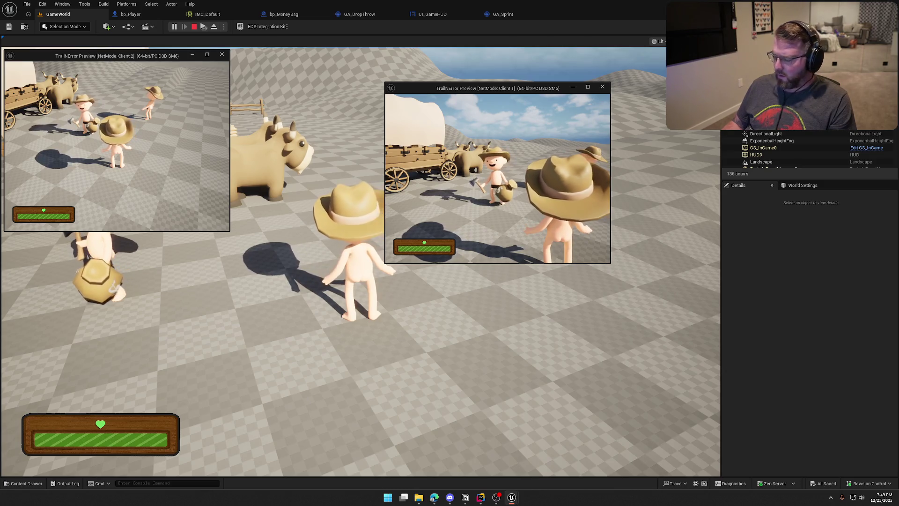
key("e")
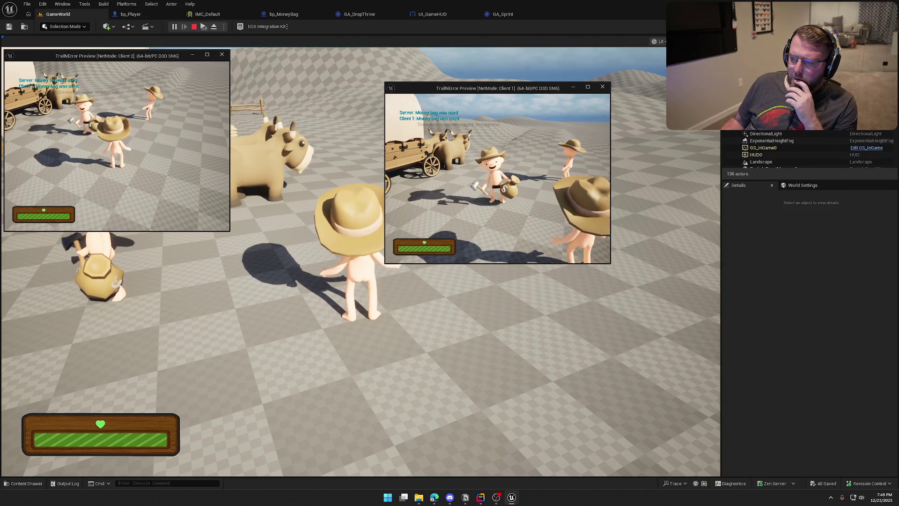
key("e")
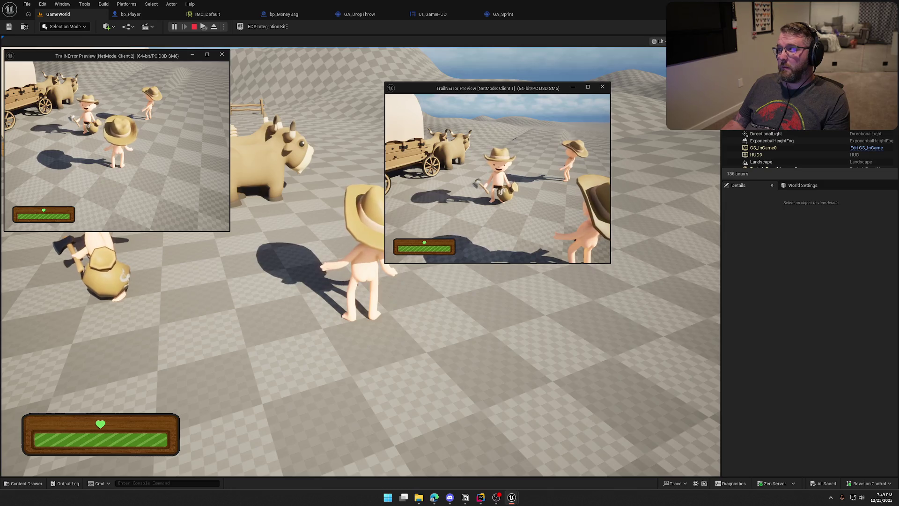
key("e")
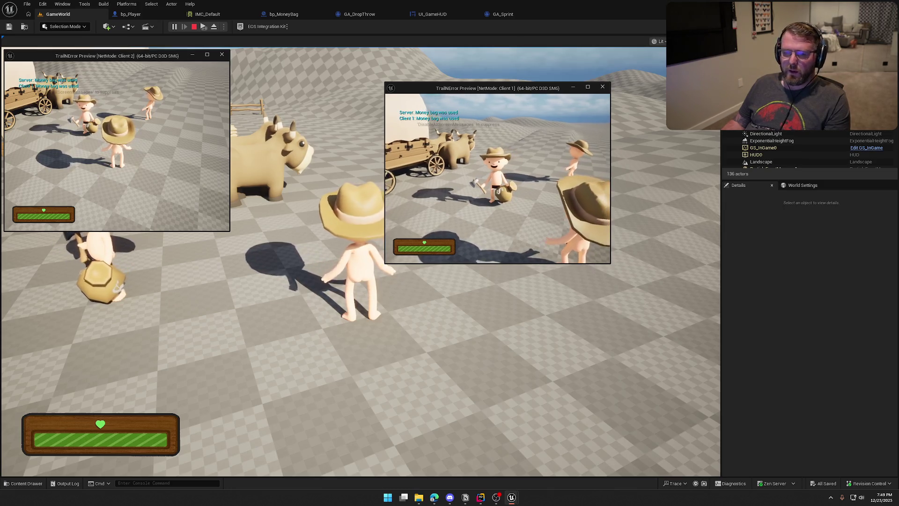
key("e")
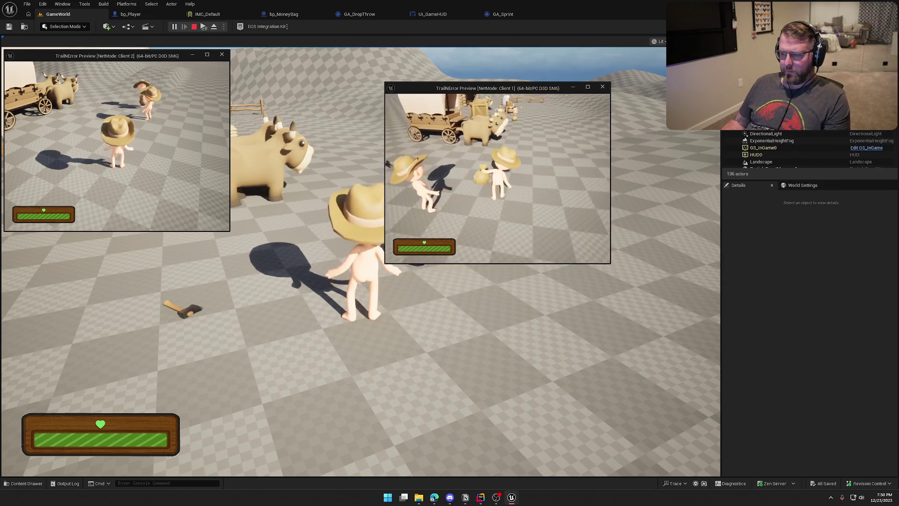
- Pick up the axe, drop it with G, walk toward the cow, and stop the multiplayer session
key("super")
key("super")
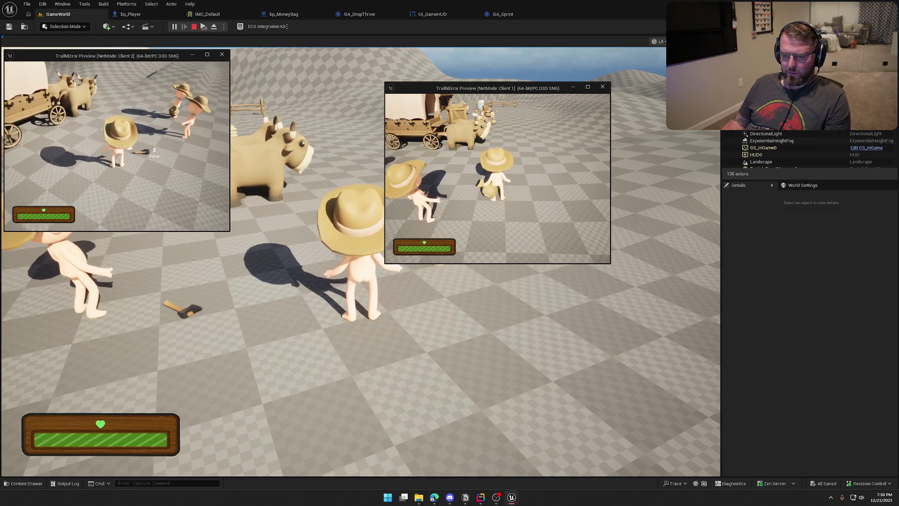
key("e")
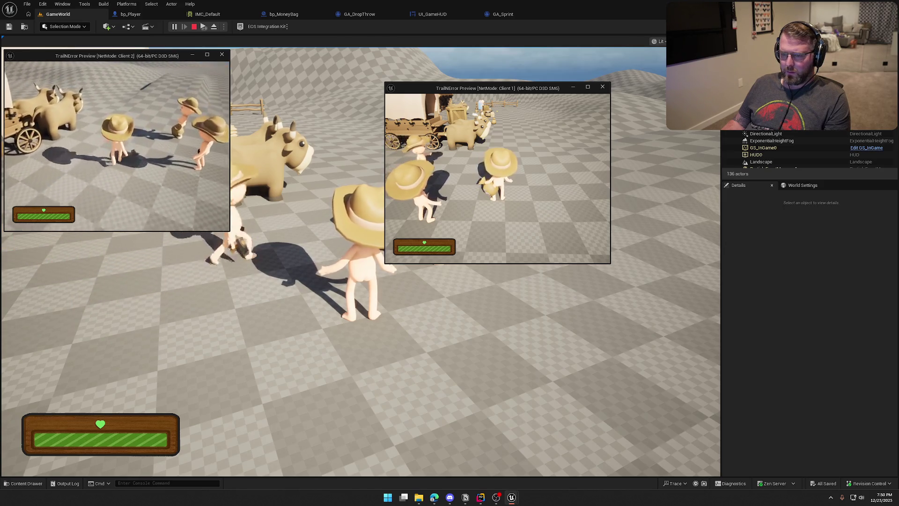
key("g")
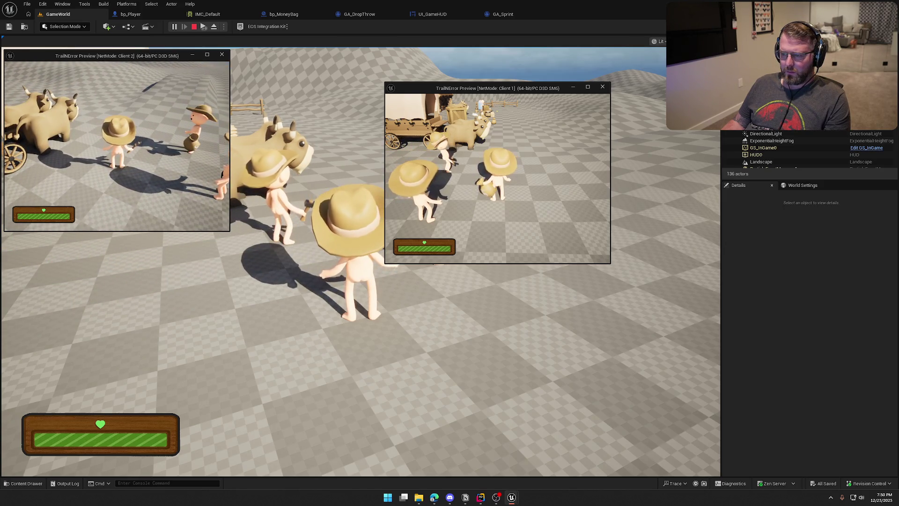
key("w")
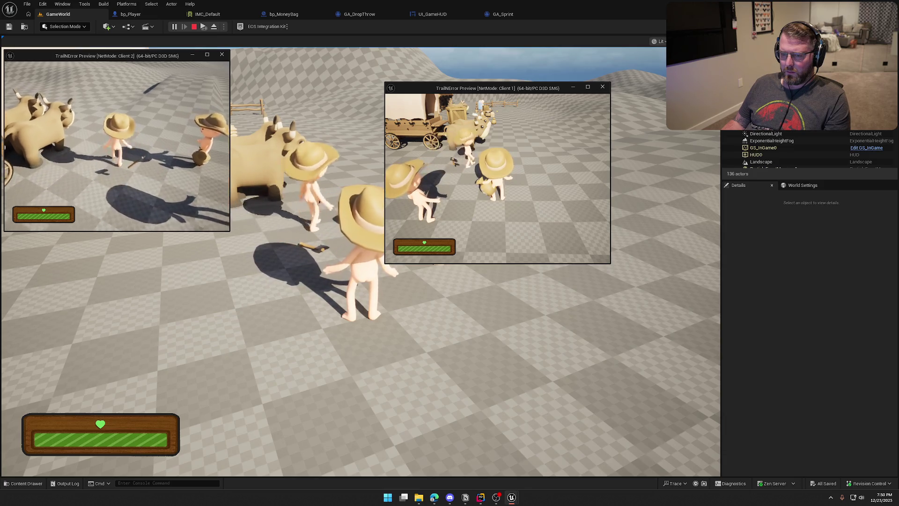
key("super")
key("super")
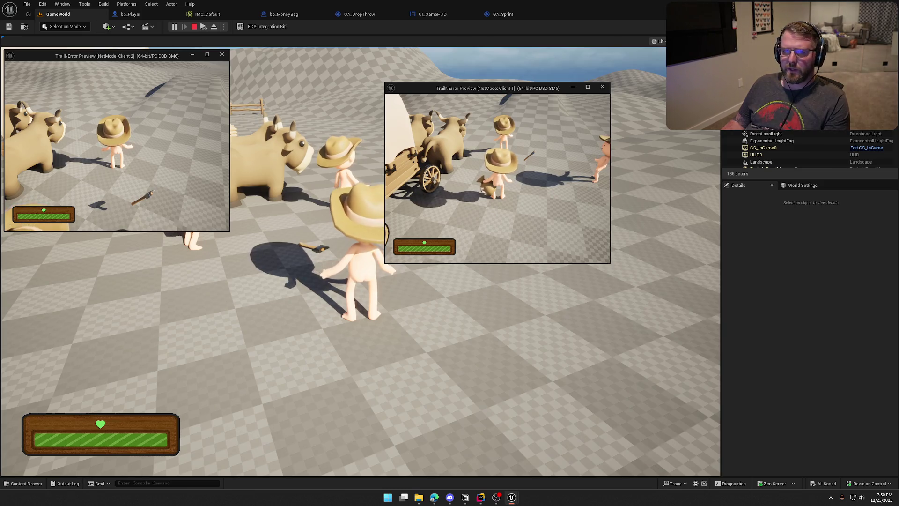
left_click(361, 258)
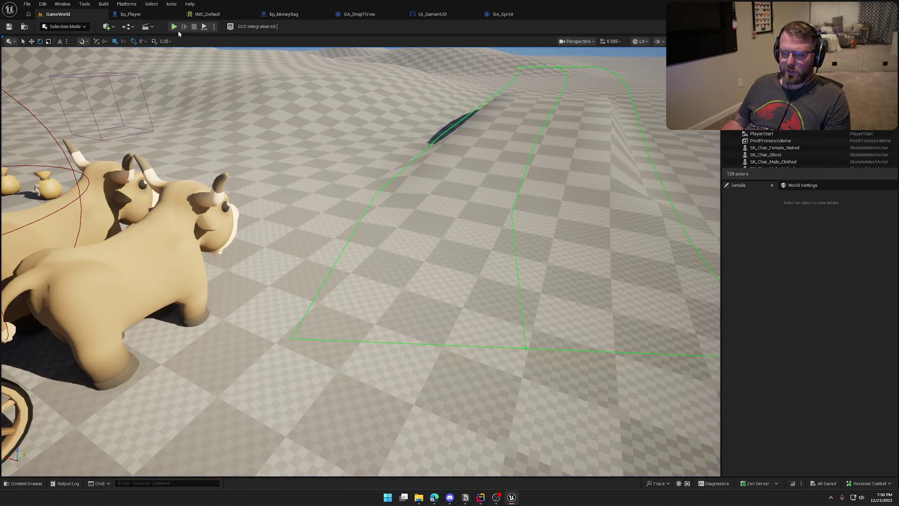
- Sprint toward the animals, drop the axe and pick it back up, then walk to the wagon
key("shift+w")
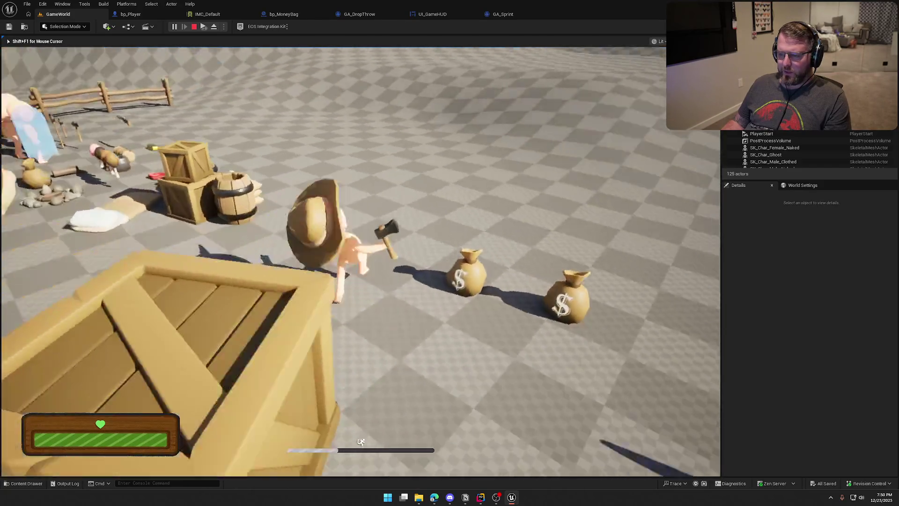
key("g")
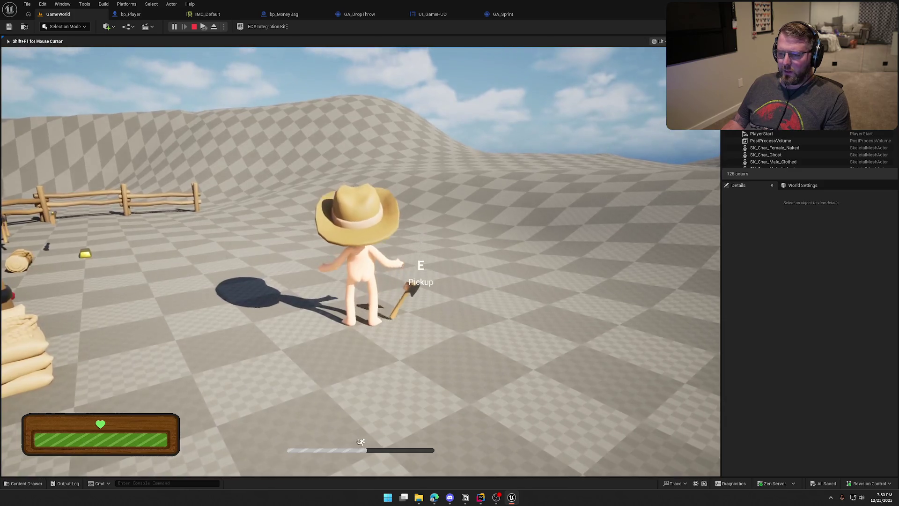
key("e")
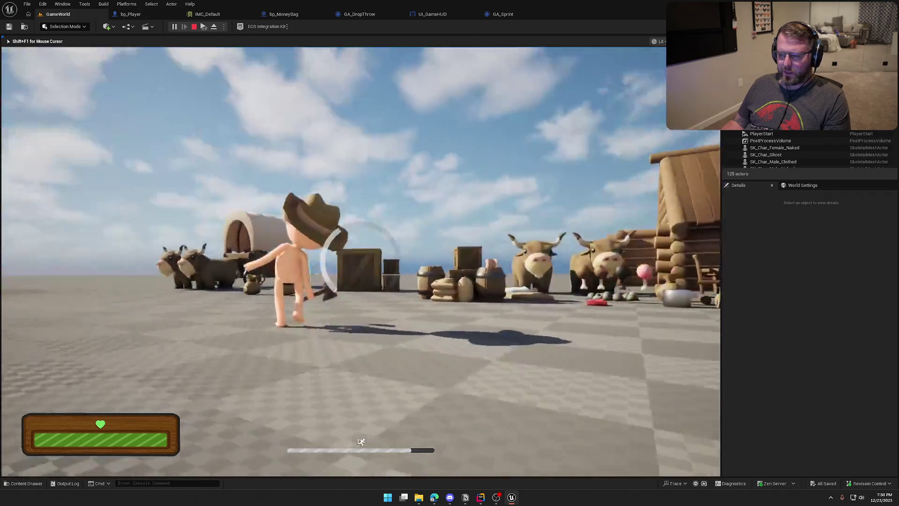
key("w")
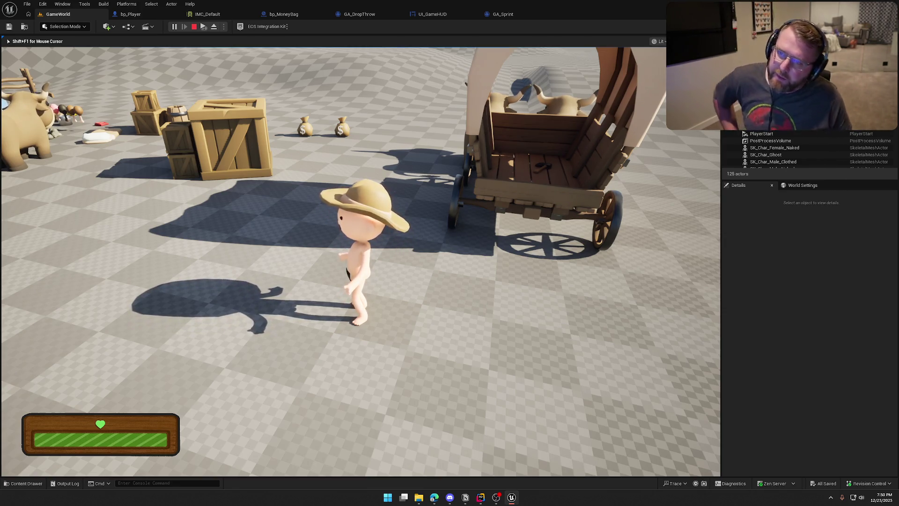
- Pick up a money bag, drop one with Q near the fence, and stop play with Escape
key("shift+w")
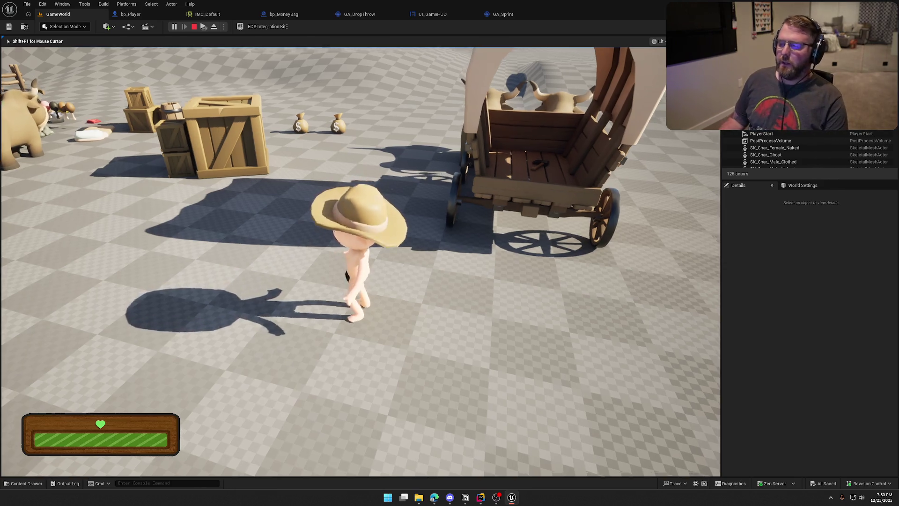
key("w")
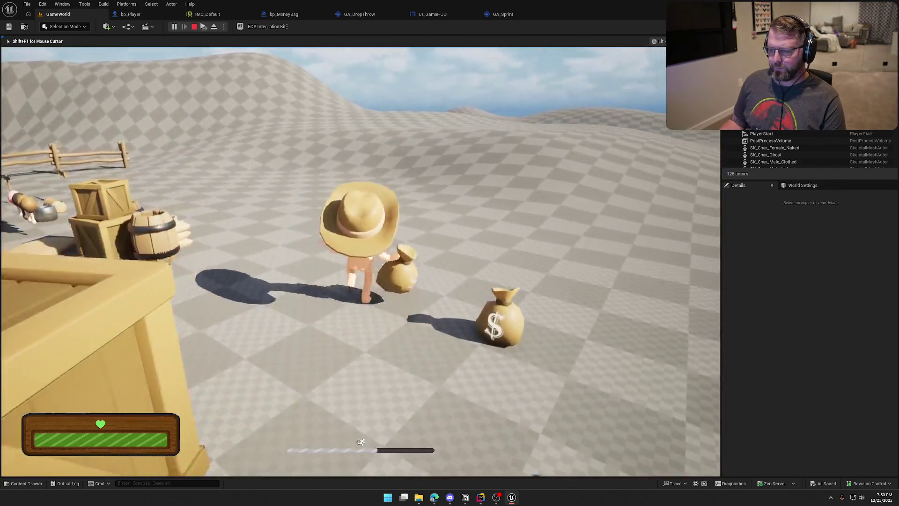
key("w")
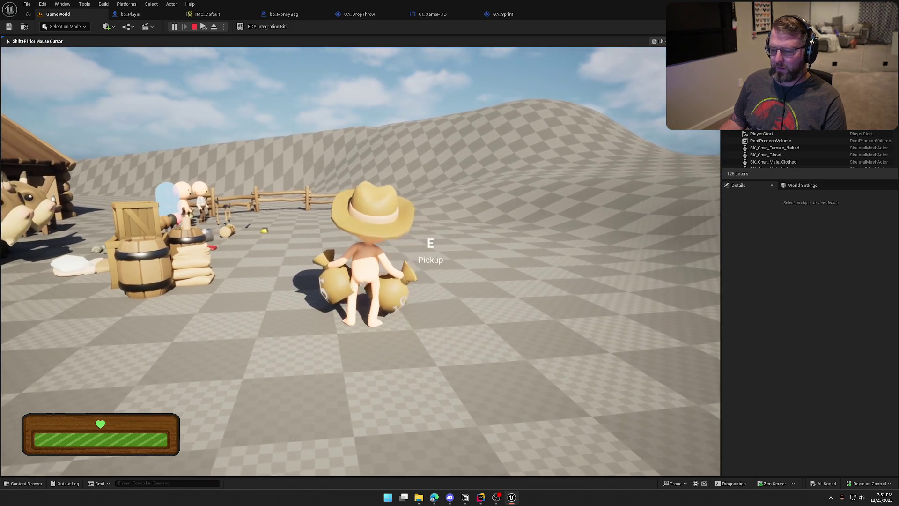
key("q")
key("w")
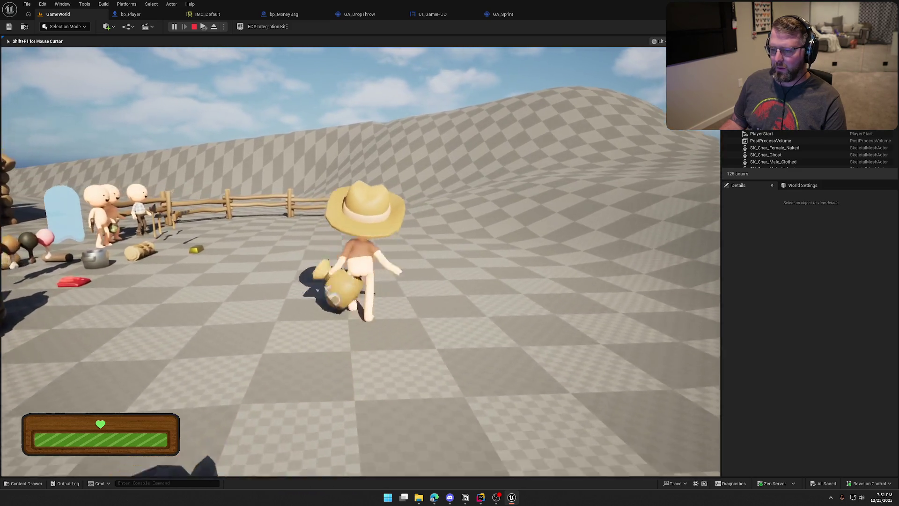
key("w")
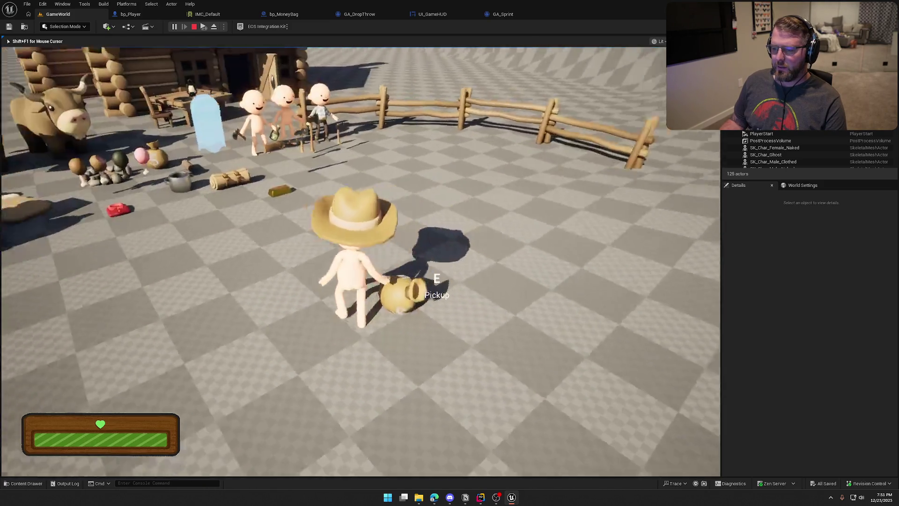
key("shift")
key("s")
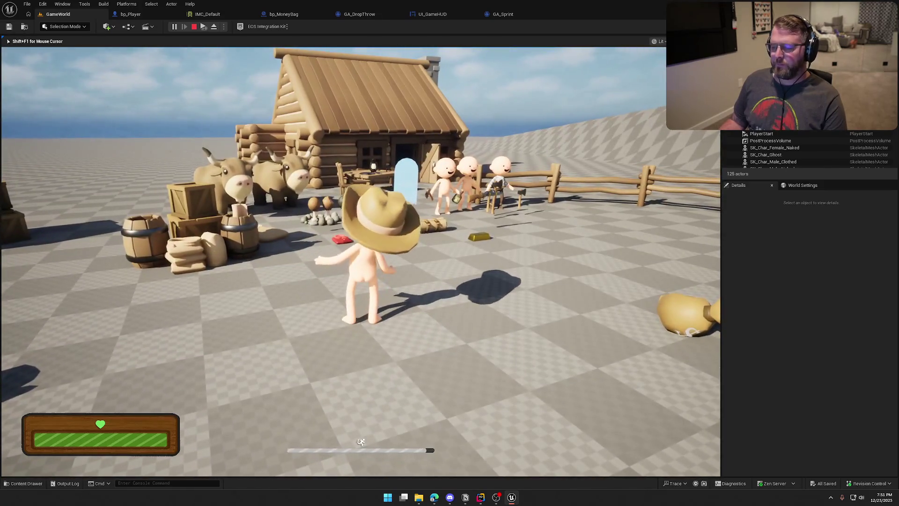
key("Escape")
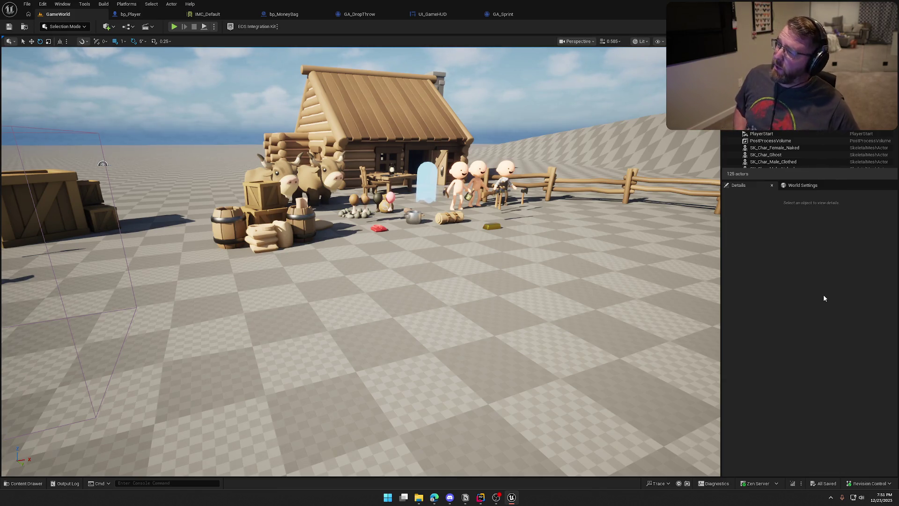
- Select the red SM_Clothes prop in the level and frame it with F
left_click(377, 228)
key("f")
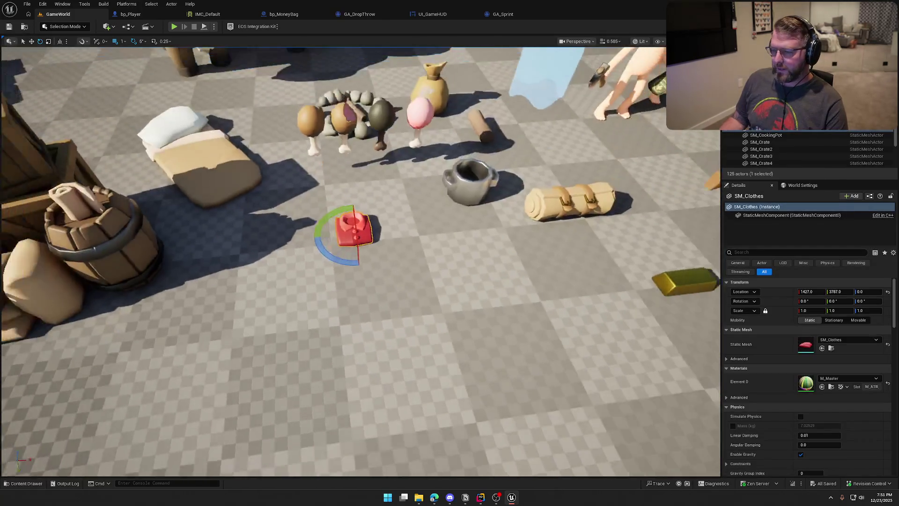
key("alt+Tab")
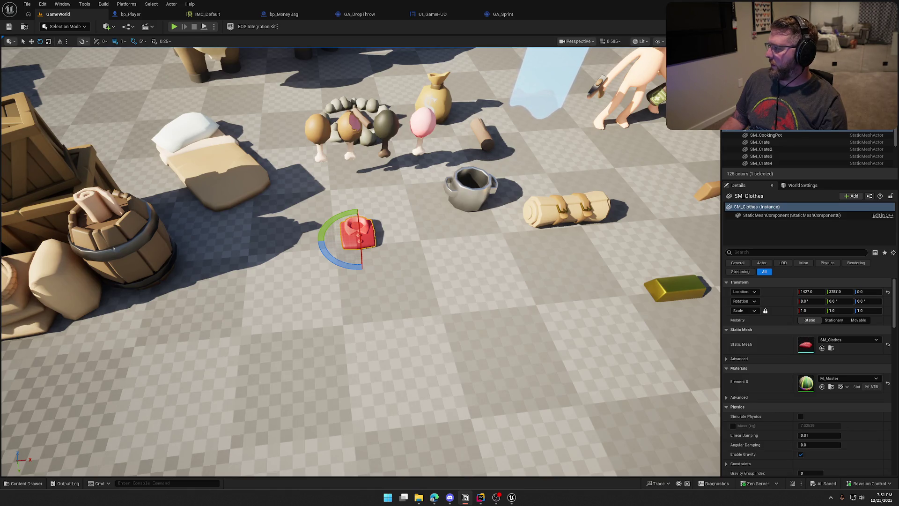
- Select a money bag by the wagon and browse to its asset with Ctrl+B
scroll(336, 252, "down", 5)
left_click(325, 252)
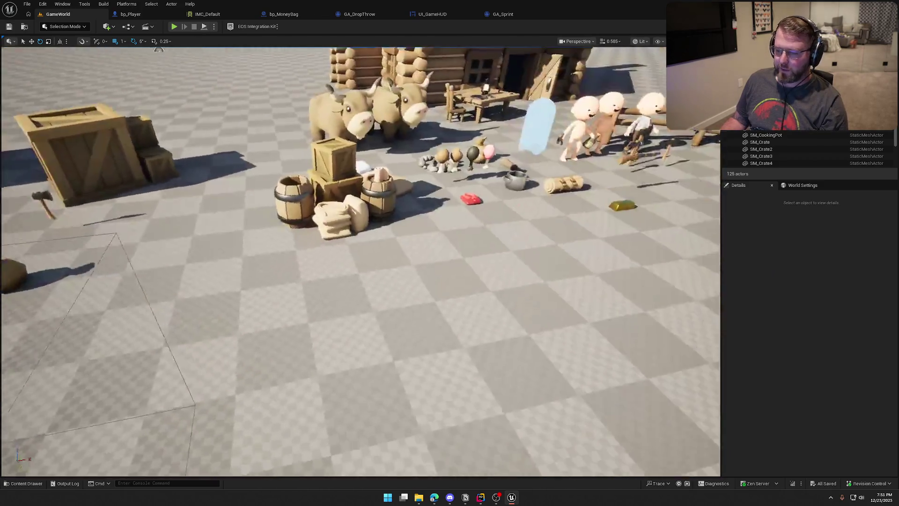
left_click_drag(325, 252, 313, 295)
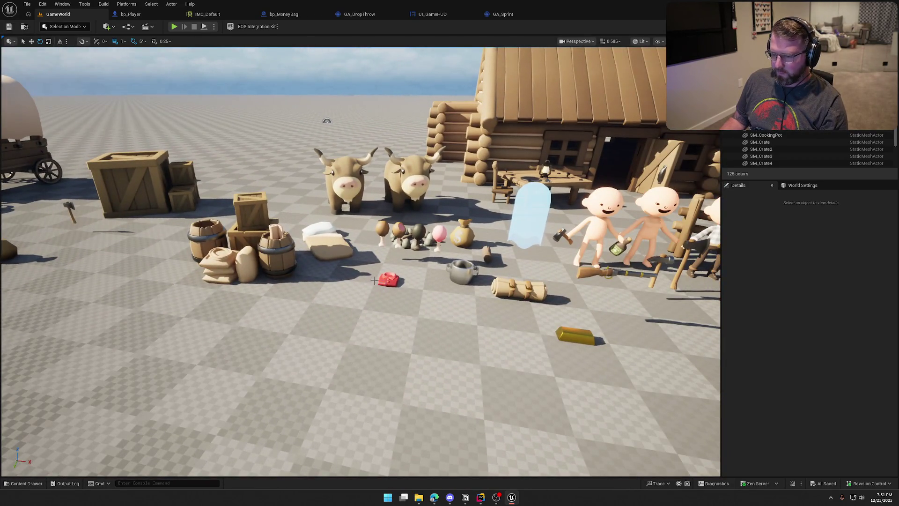
left_click_drag(376, 280, 327, 262)
left_click(150, 231)
key("ctrl+b")
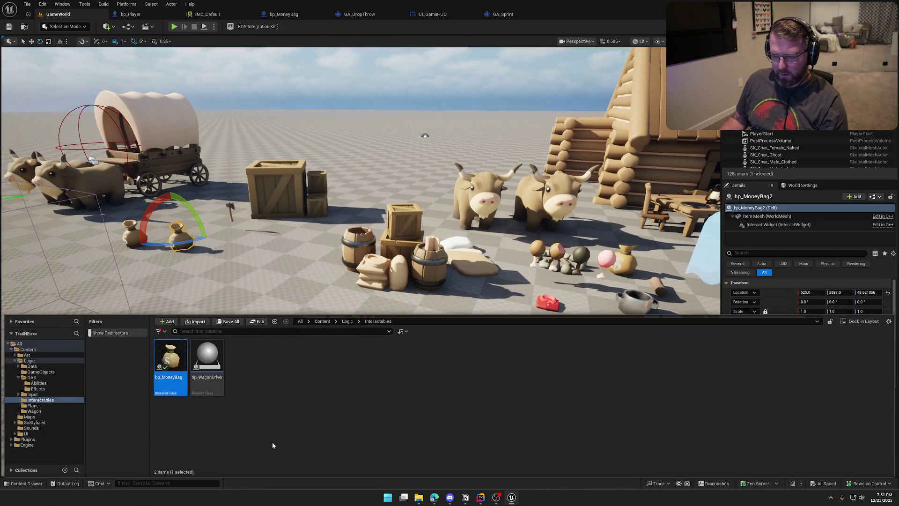
- Duplicate bp_MoneyBag, name the copy bp_Clothing, open it, and dock its editor with the others
key("ctrl+d")
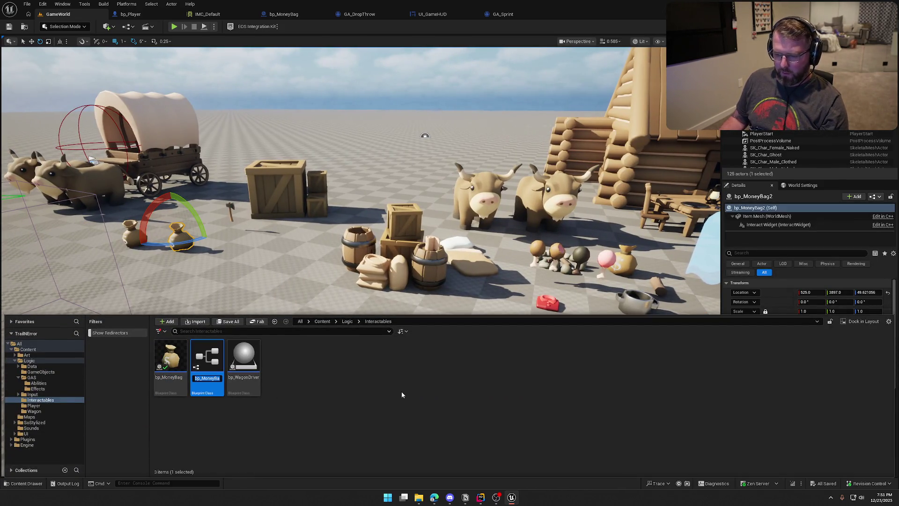
type("bp")
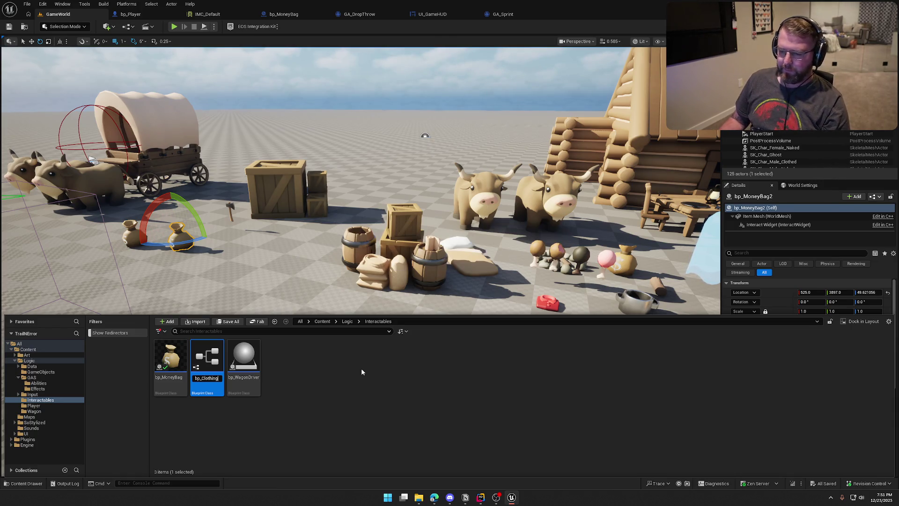
key("Return")
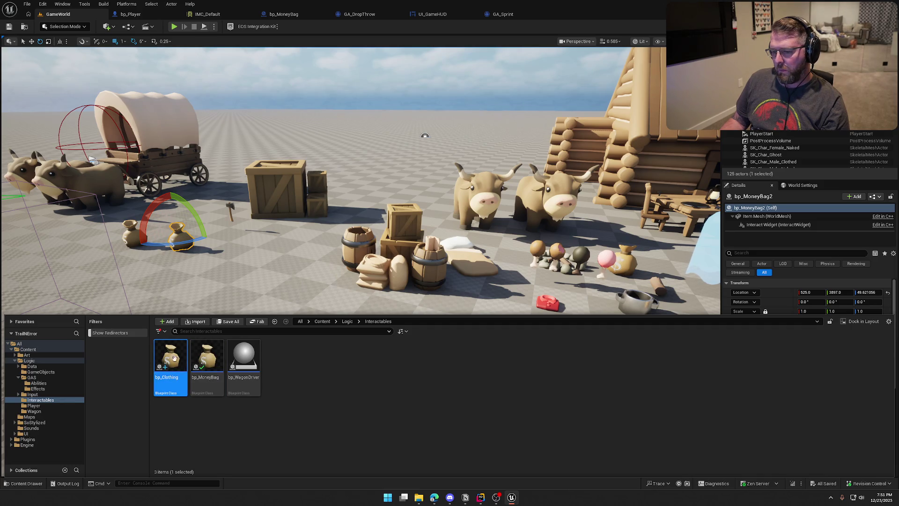
key("Return")
mouse_move(46, 14)
left_mouse_down()
mouse_move(496, 73)
mouse_move(536, 18)
left_mouse_up()
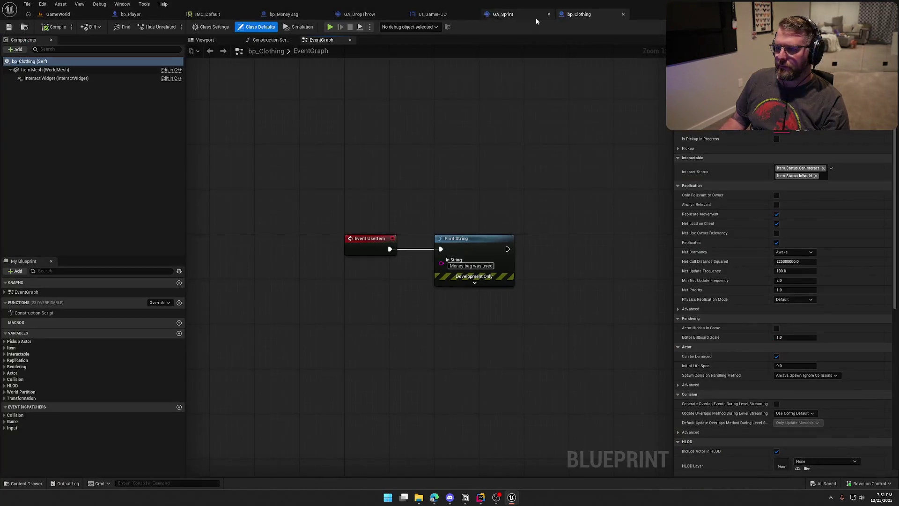
- Close the UI_GameHUD, GA_DropThrow, bp_MoneyBag, IMC_Default and bp_Player editor tabs
middle_click(429, 15)
middle_click(363, 14)
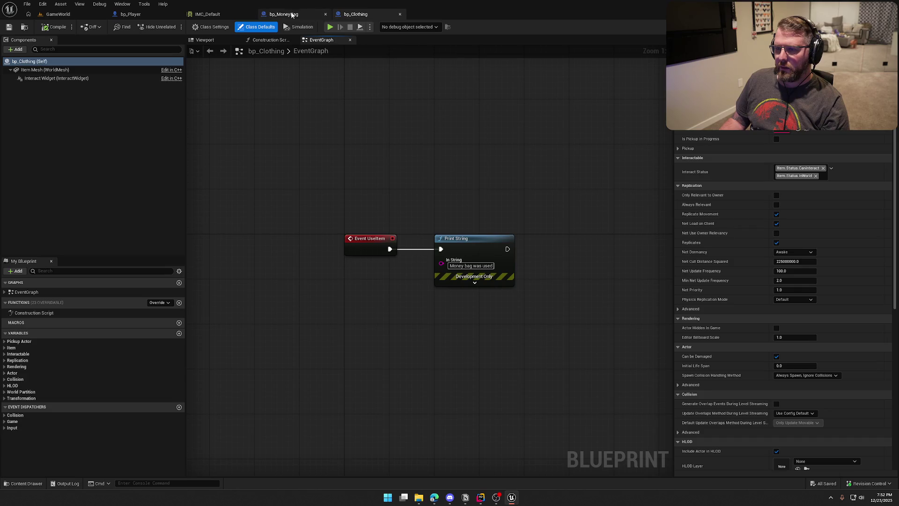
middle_click(290, 14)
middle_click(211, 14)
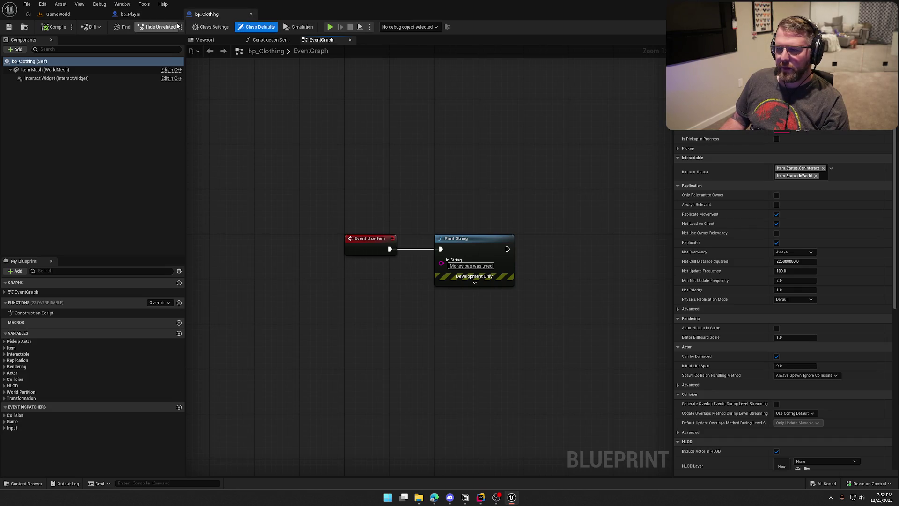
middle_click(158, 14)
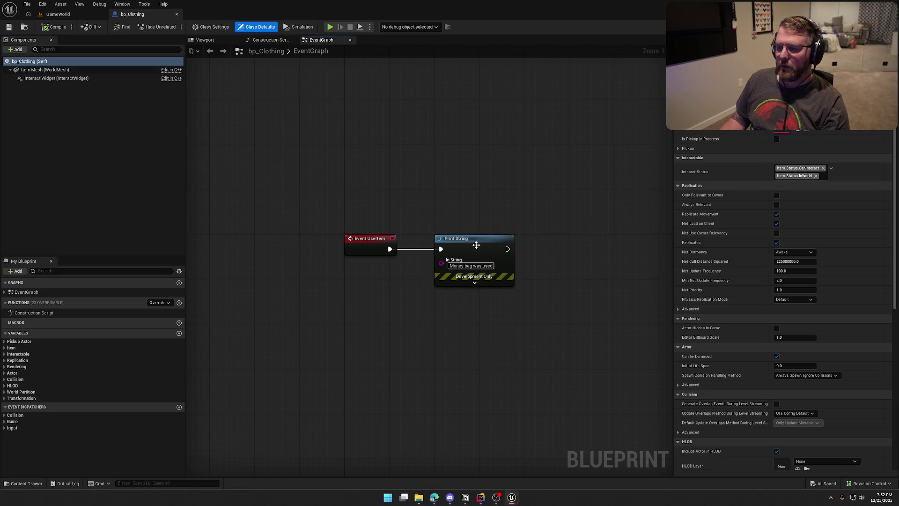
- Change the printed message to 'Clothing was used' and compile and save bp_Clothing
left_click(468, 266)
key("ctrl+a")
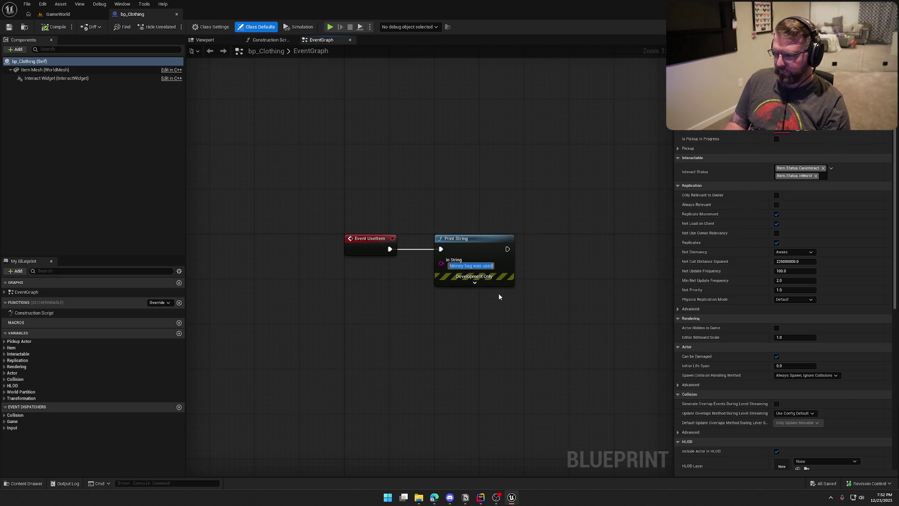
type("Clothing was used")
key("Return")
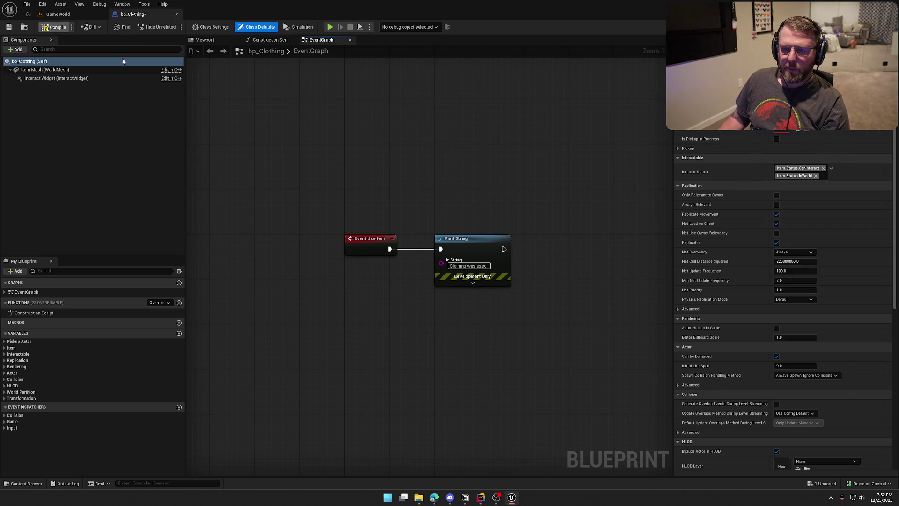
key("ctrl+s")
mouse_move(374, 158)
left_mouse_down()
mouse_move(328, 134)
mouse_move(269, 168)
left_mouse_up()
- Place a bp_Clothing actor beside the money bags in GameWorld and return to its blueprint
left_click(61, 5)
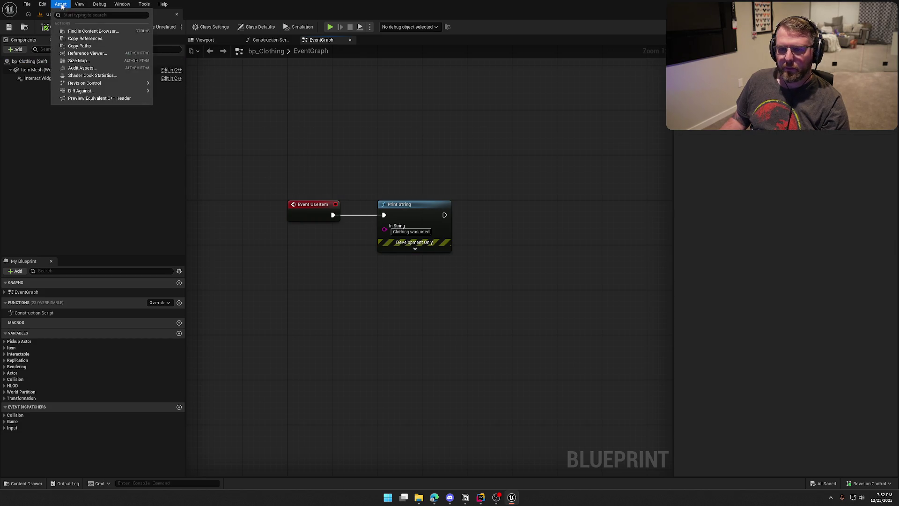
left_click(47, 14)
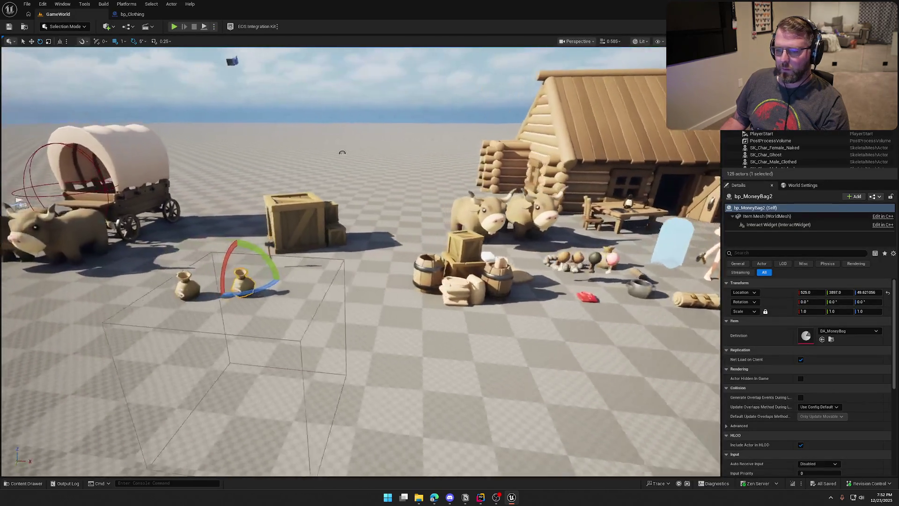
key("ctrl+space")
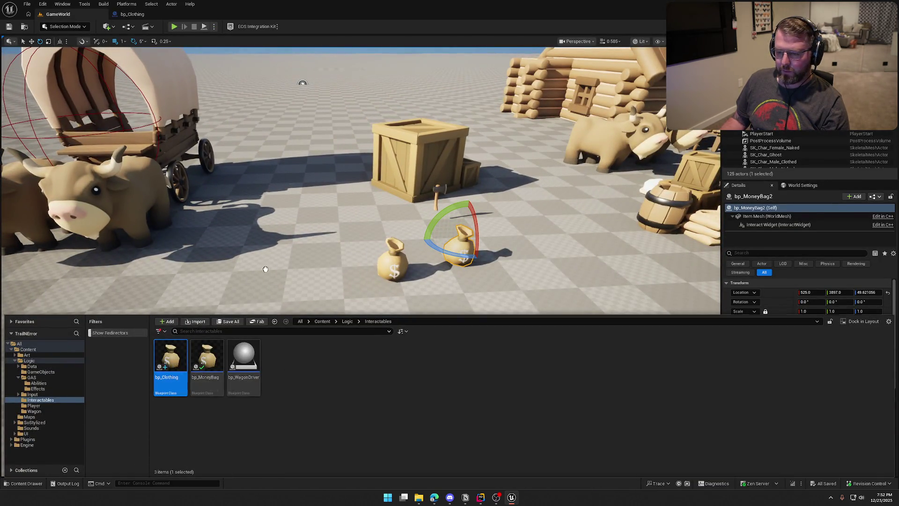
left_click_drag(265, 269, 319, 262)
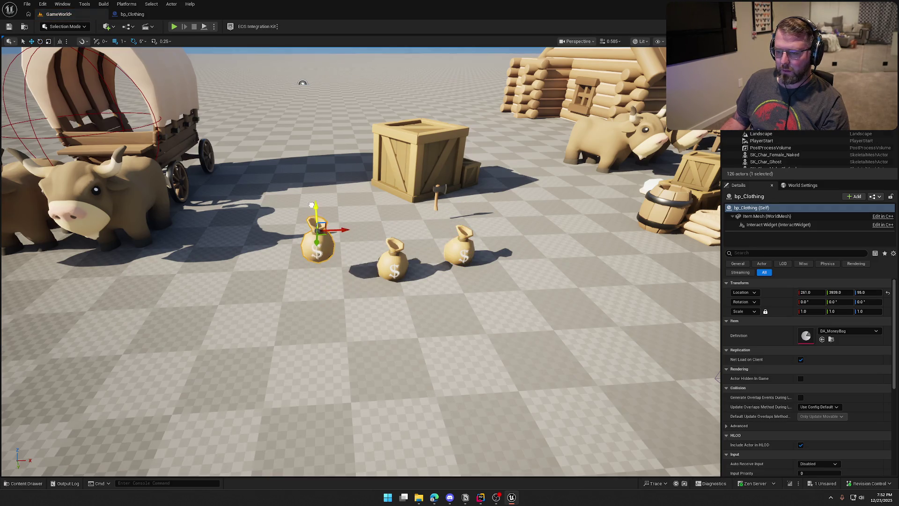
left_click(132, 14)
left_click(44, 69)
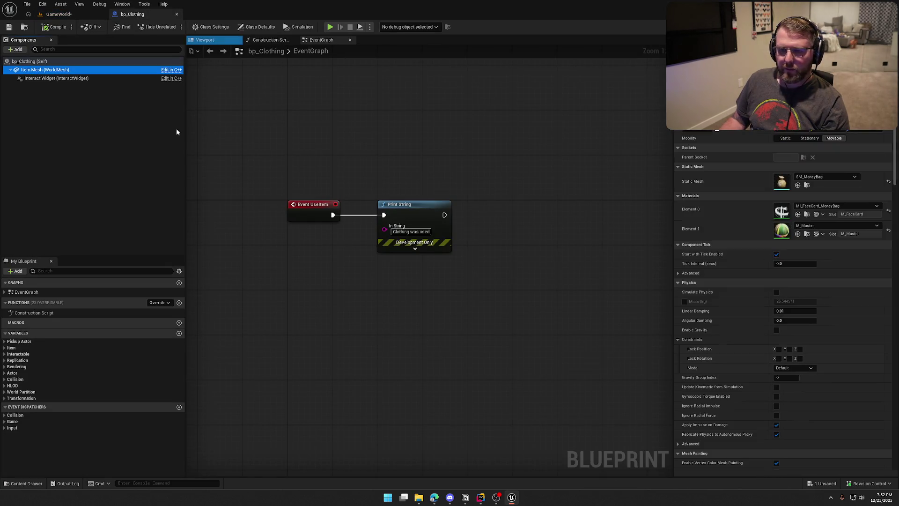
- Set the Item Mesh static mesh to SM_Clothes and view the 3D preview
left_click(827, 177)
type("c")
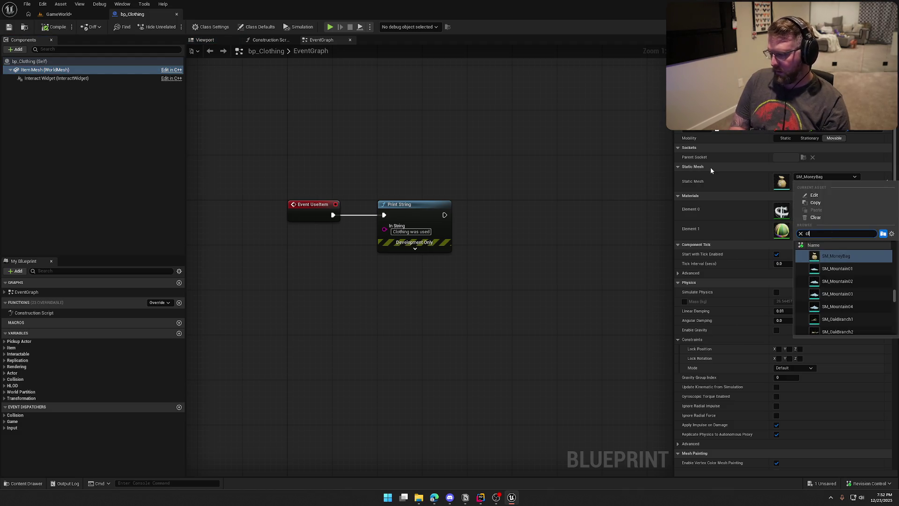
type("lot")
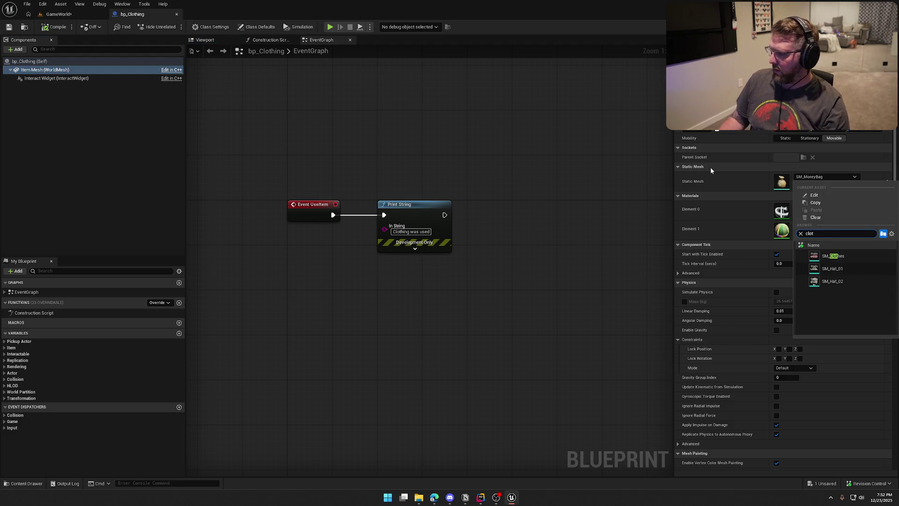
left_click(833, 256)
left_click(204, 40)
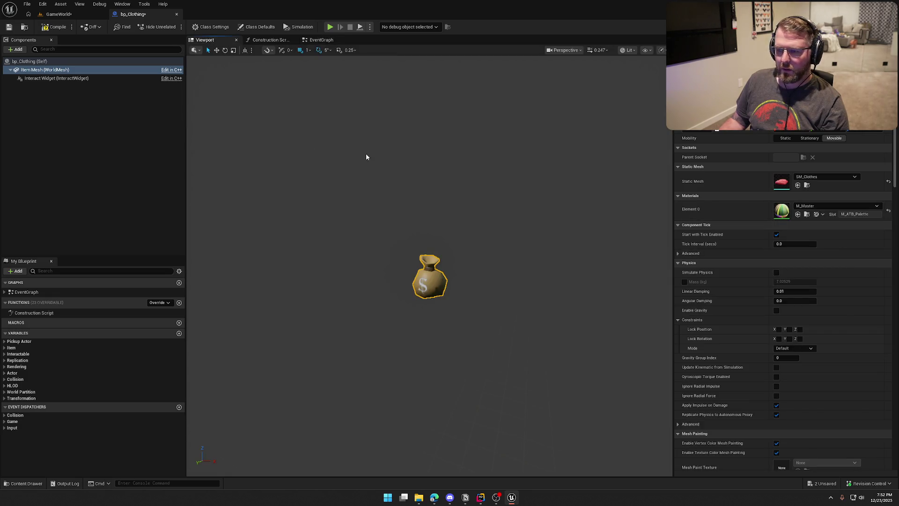
- Select the Item Definition variable and select DA_MoneyBag in the Items data assets
left_click(5, 342)
left_click(6, 354)
left_click(28, 368)
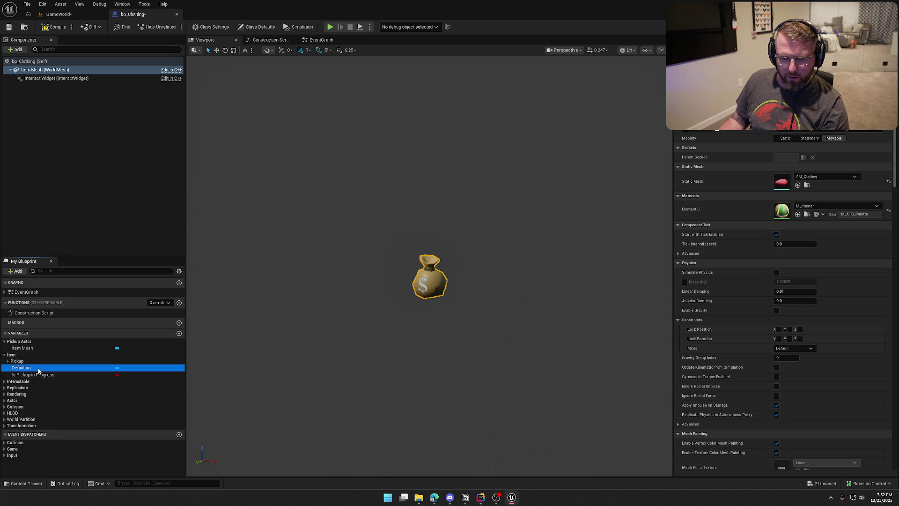
key("ctrl+space")
left_click(277, 408)
- Duplicate DA_MoneyBag, name the copy DA_Clothes, and open it for editing
left_click(280, 361)
key("ctrl+d")
type("DA")
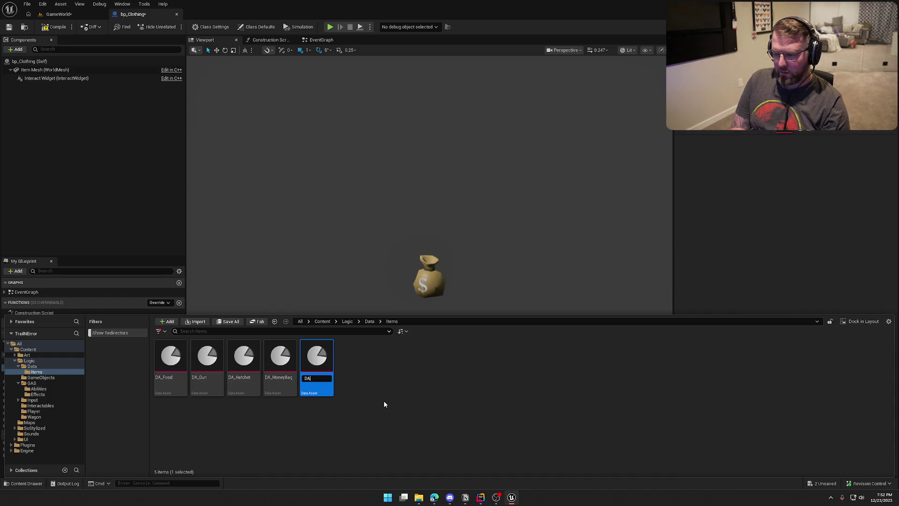
type("_Clothes")
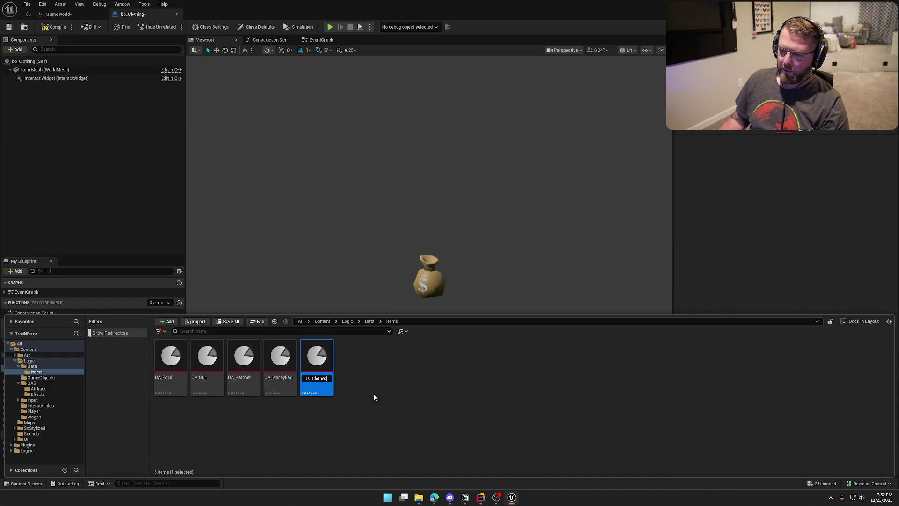
key("Return")
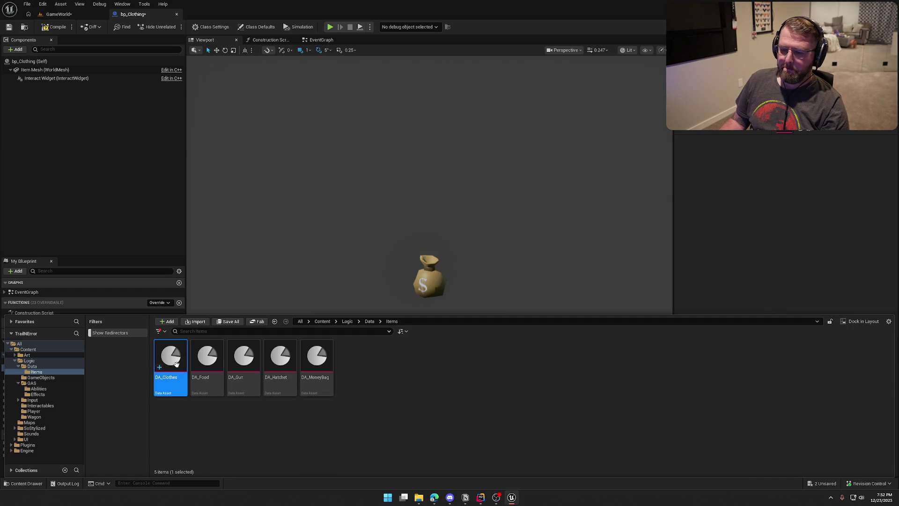
double_click(174, 364)
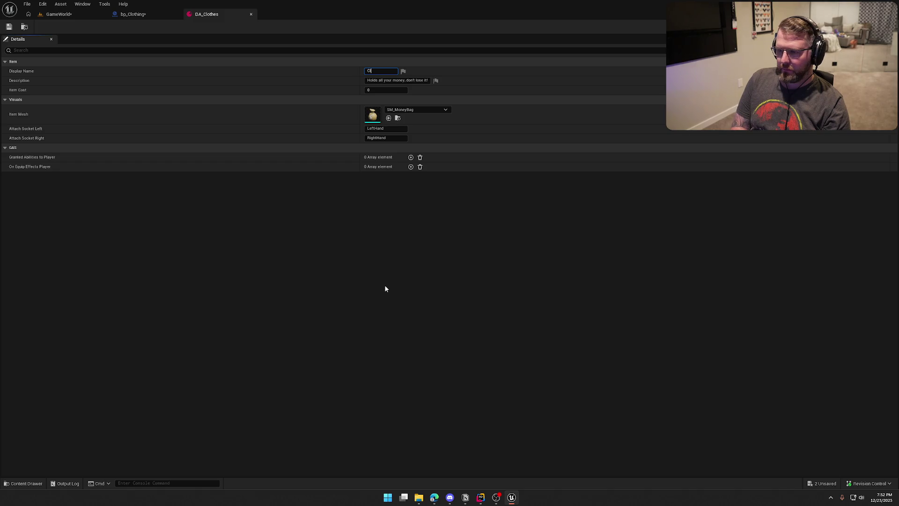
- Set the display name to 'Set of Clothing' and the description to 'Keeps you warm and reduces illness!'
type("g")
key("Tab")
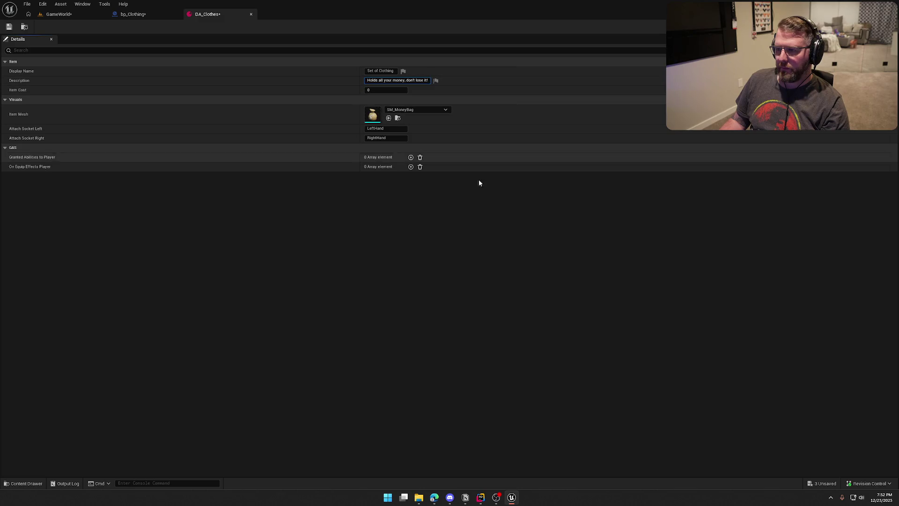
key("ctrl+a")
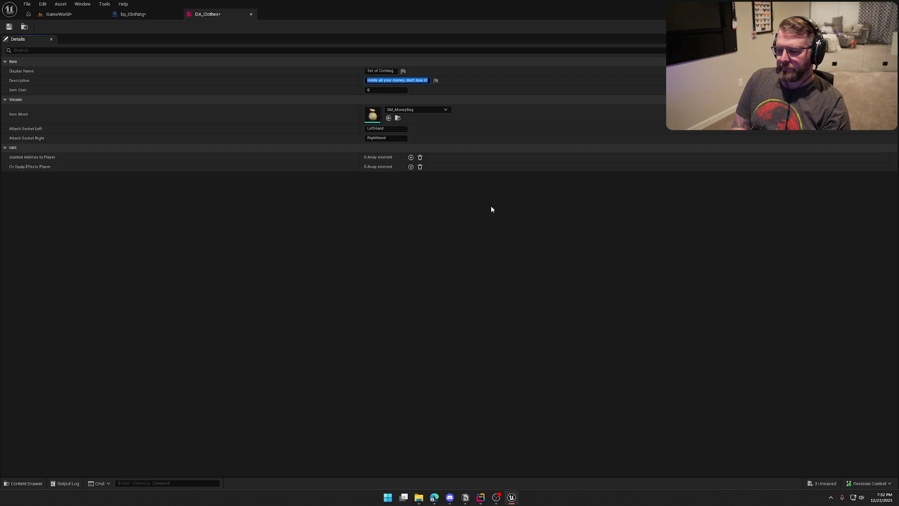
type("Keeps you warm")
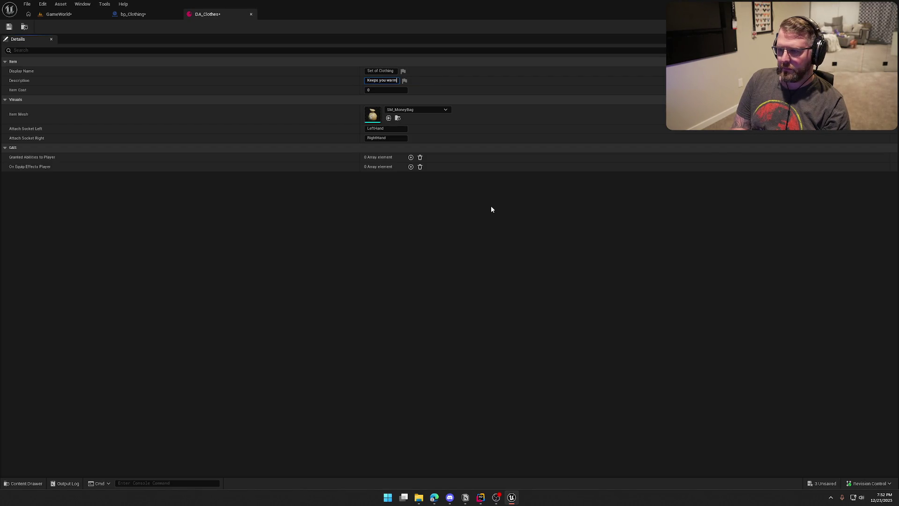
type(" and reduces ")
type("illness!")
key("Return")
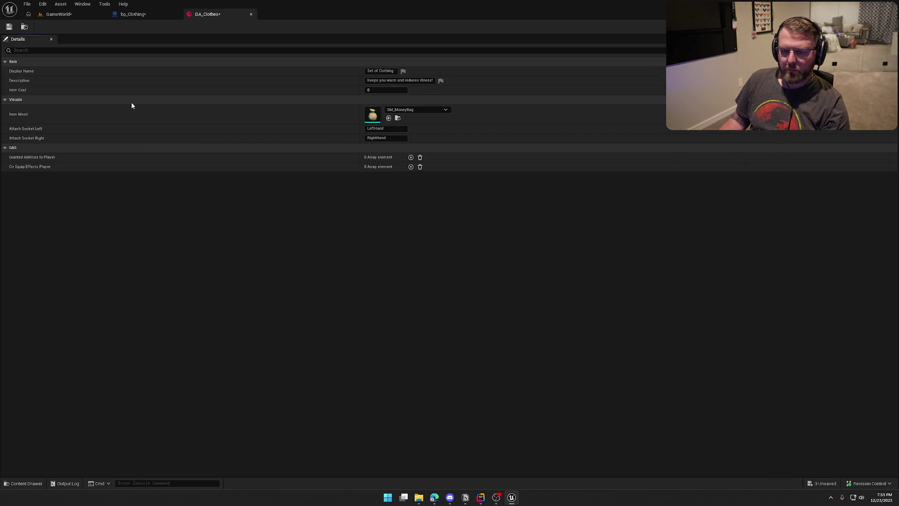
- Set item cost to 20, choose SM_Clothes as the item mesh, then save and close DA_Clothes
left_click(382, 90)
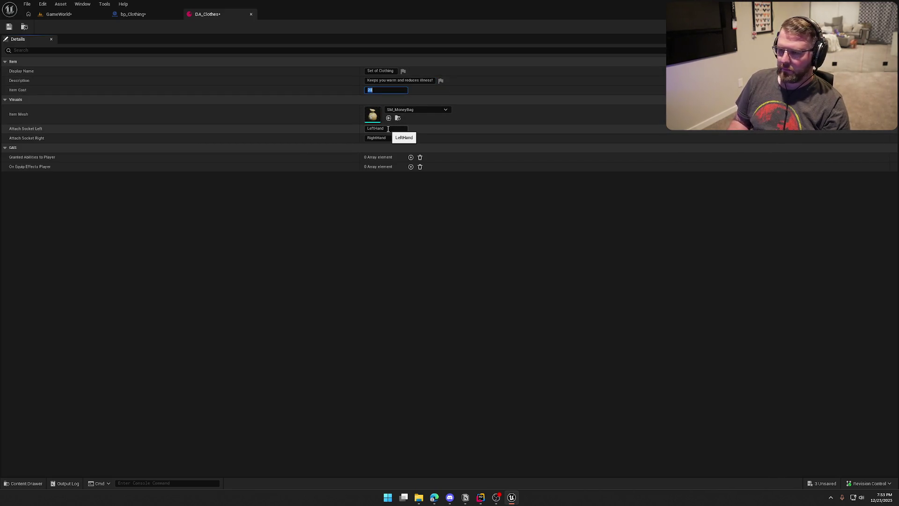
key("Return")
left_click(421, 110)
type("clot")
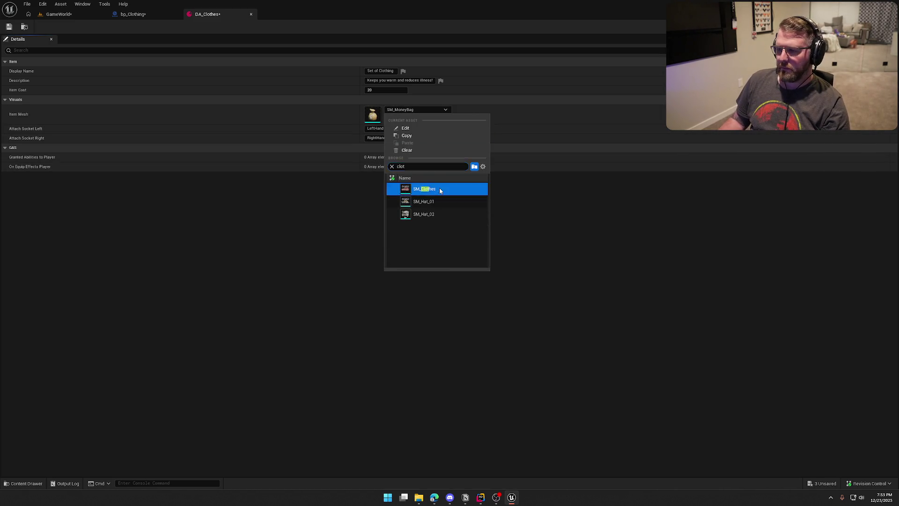
left_click(431, 190)
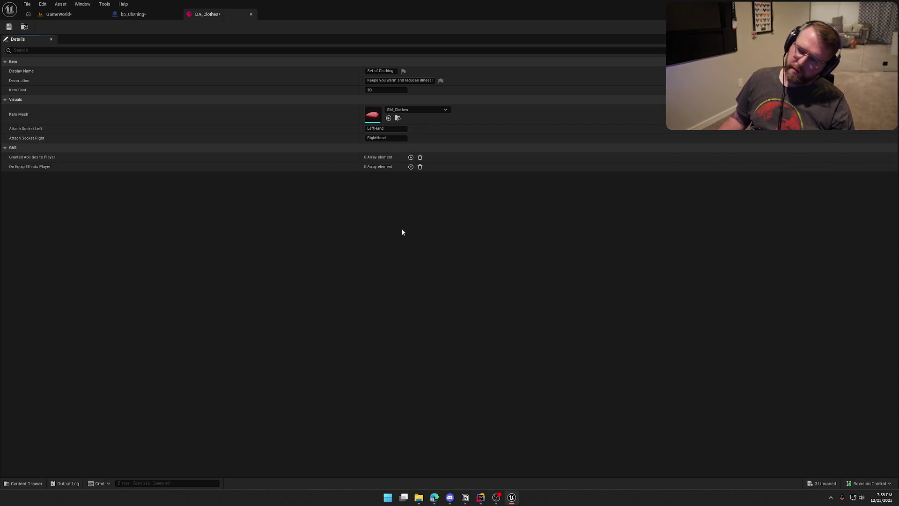
left_click(9, 26)
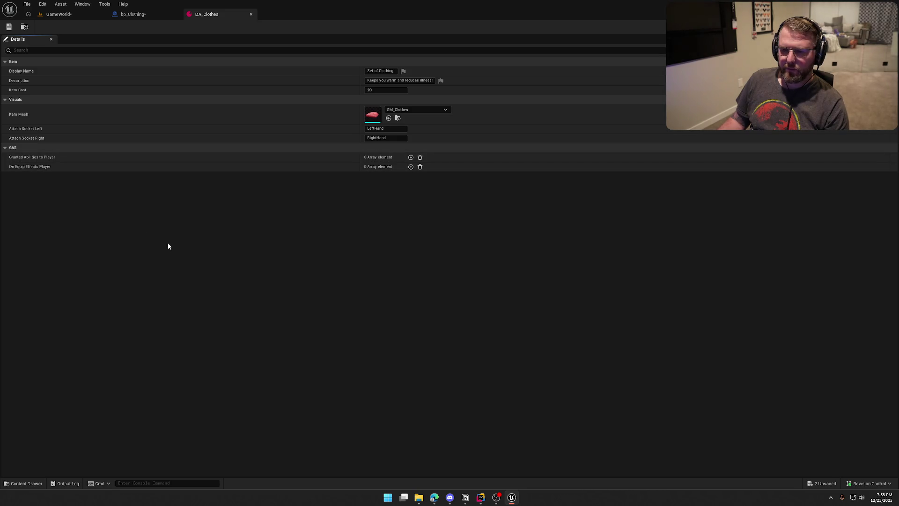
middle_click(189, 15)
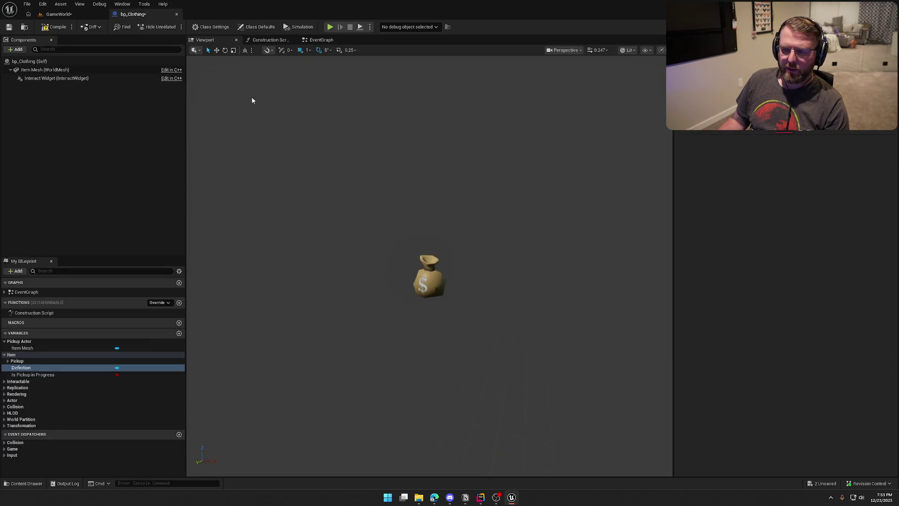
- Set bp_Clothing's Definition to DA_Clothes and compile the blueprint
left_click(807, 130)
left_click(853, 204)
left_click(56, 27)
left_click(112, 204)
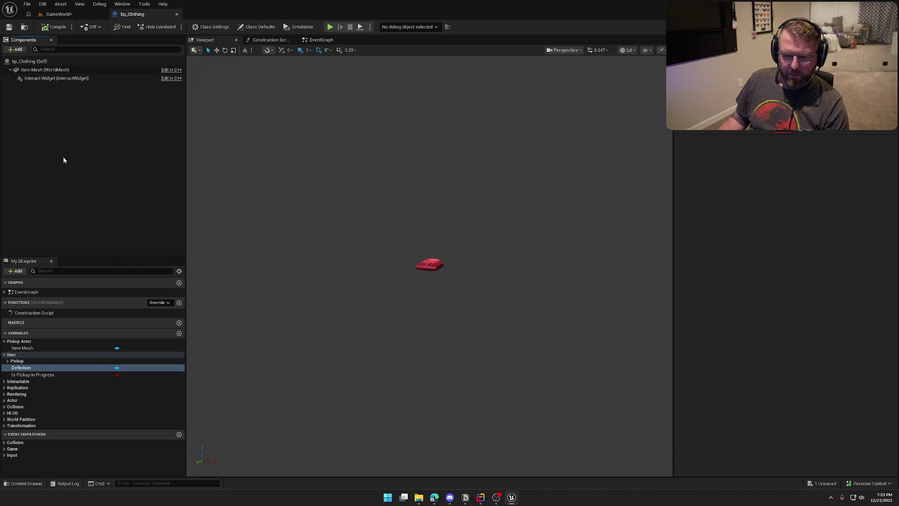
- In GameWorld, snap the clothing pickup to the floor with End and save the level
left_click(58, 14)
left_click_drag(349, 253, 348, 217)
key("End")
key("Escape")
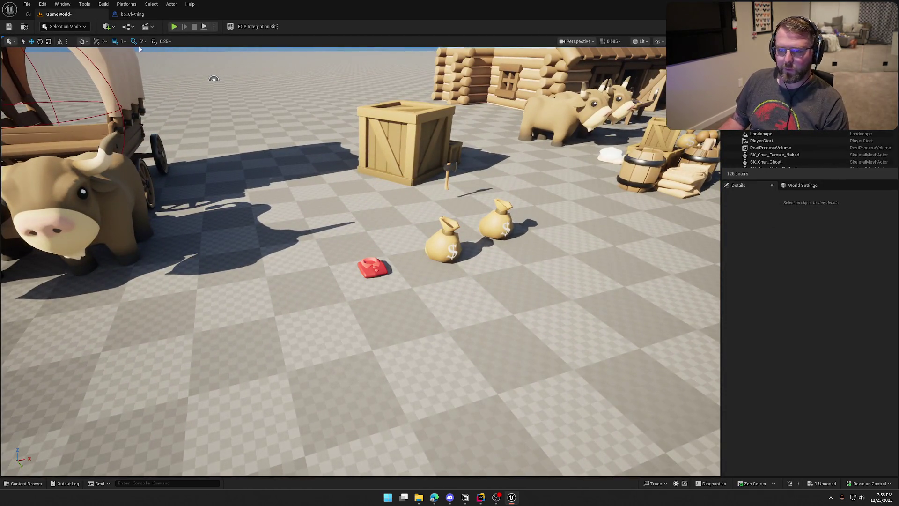
left_click(9, 27)
left_click(457, 325)
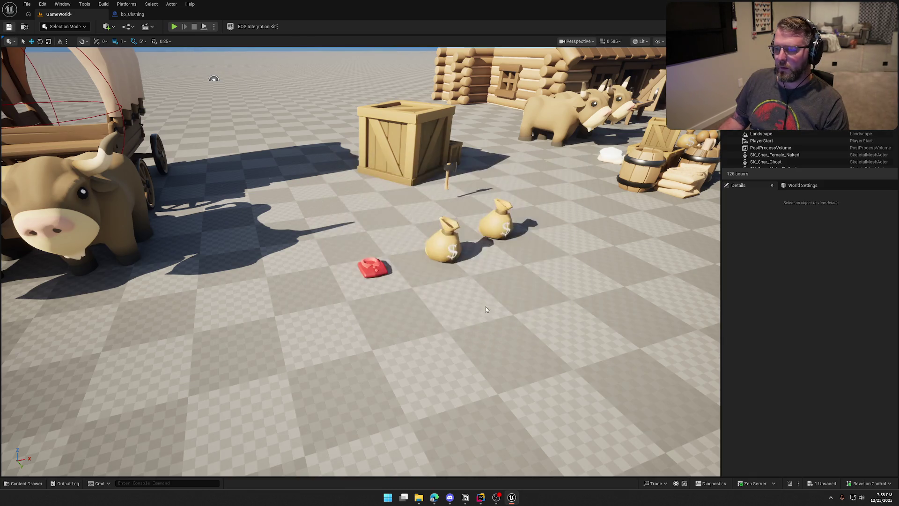
- Play-test the level, walk around and use the clothing item, then stop and return to bp_Clothing
left_click(173, 26)
key("w")
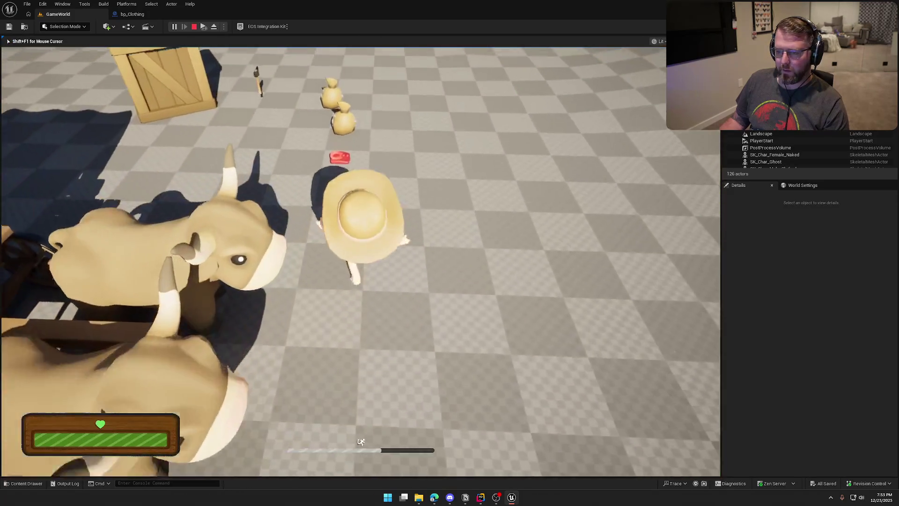
key("w")
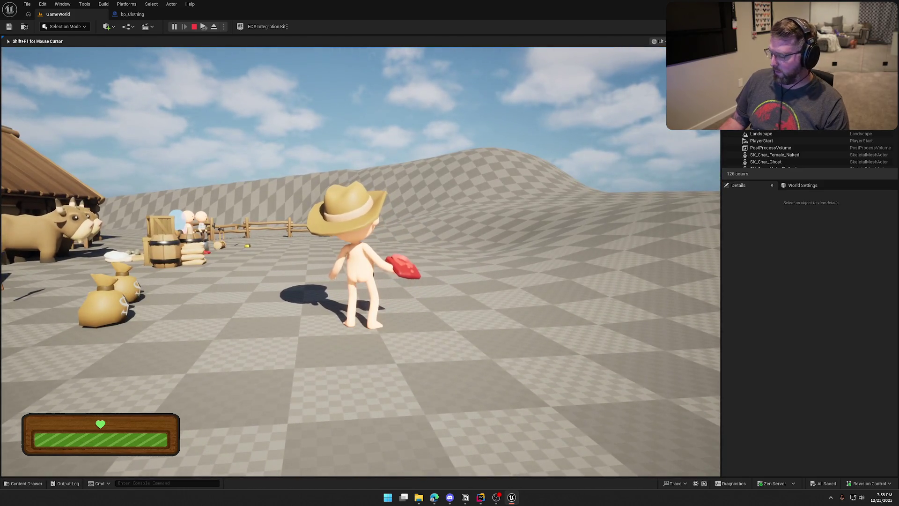
key("e")
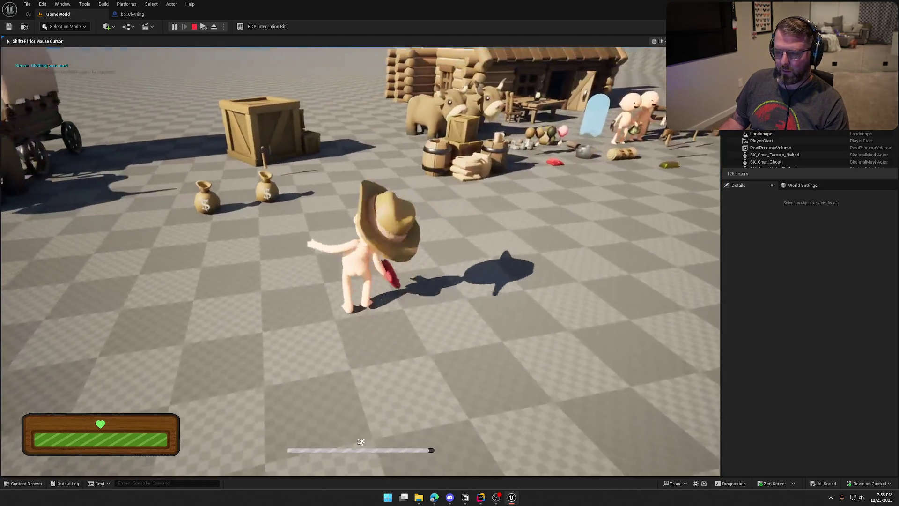
key("Escape")
left_click(132, 14)
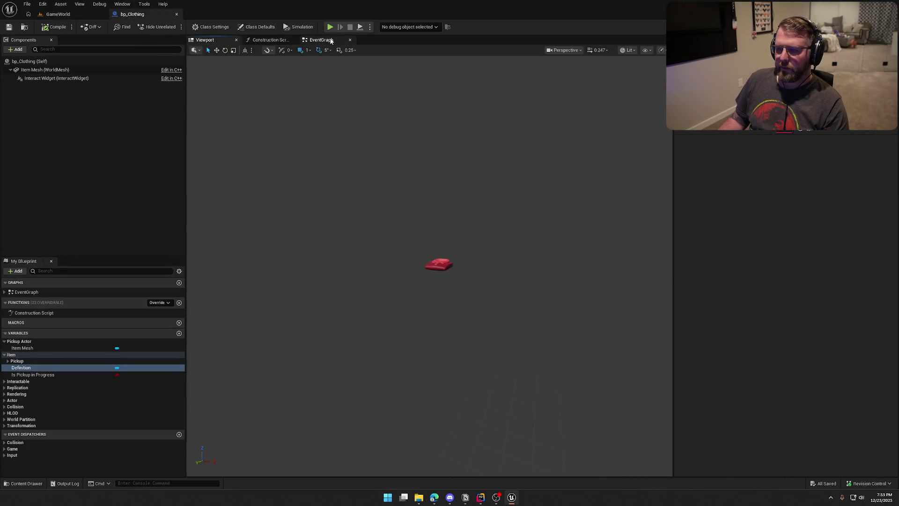
- Add a Get Owner node near Event UseItem and Print String in bp_Clothing's event graph
left_click(330, 41)
left_click(465, 225)
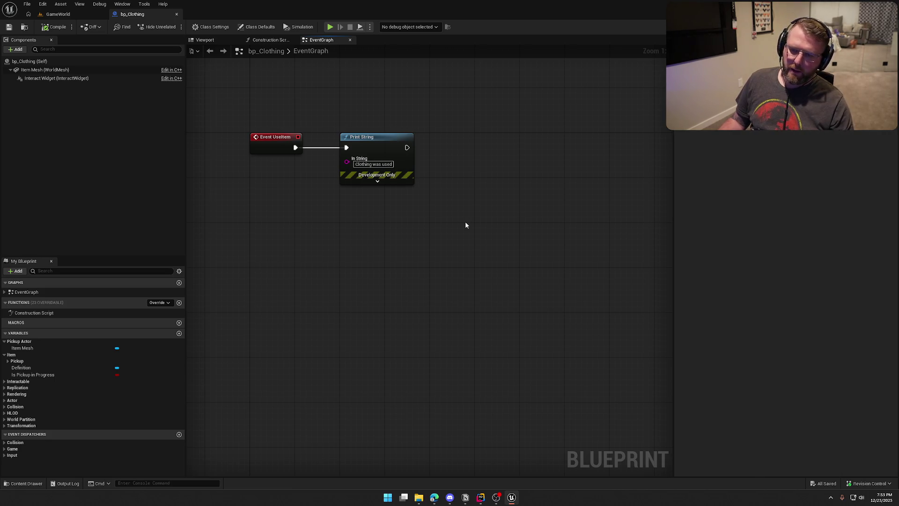
mouse_move(226, 105)
left_mouse_down()
mouse_move(309, 168)
mouse_move(499, 208)
left_mouse_up()
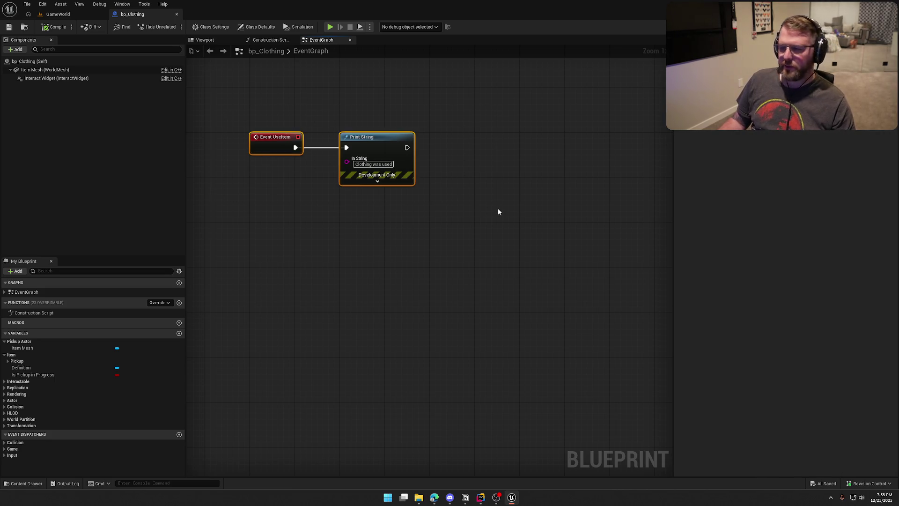
left_click(498, 208)
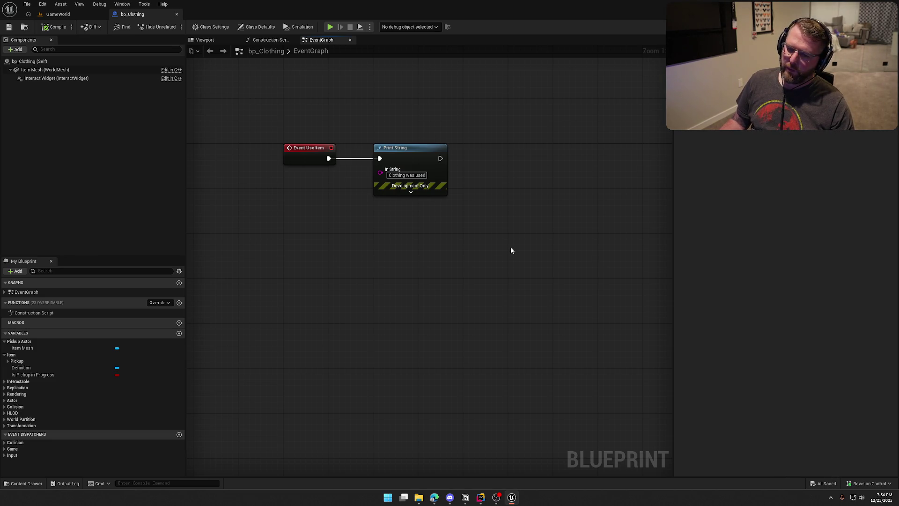
left_click(17, 381)
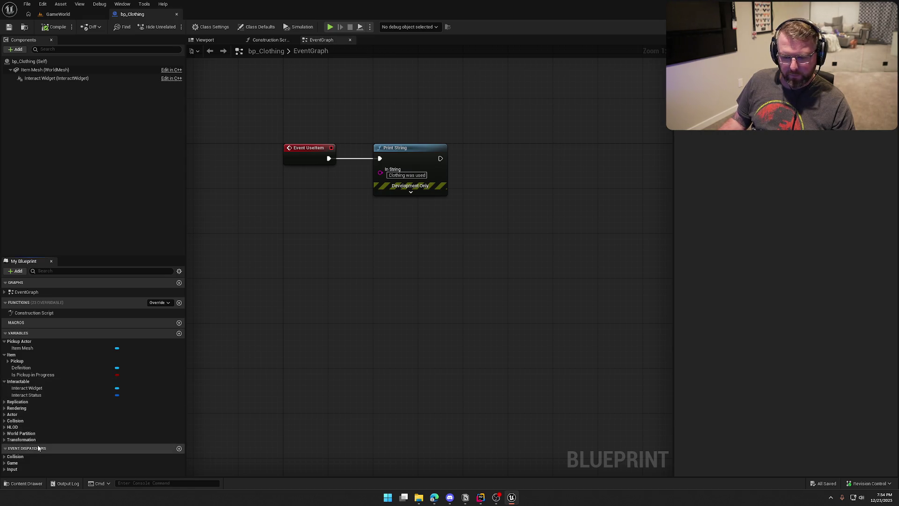
right_click(356, 230)
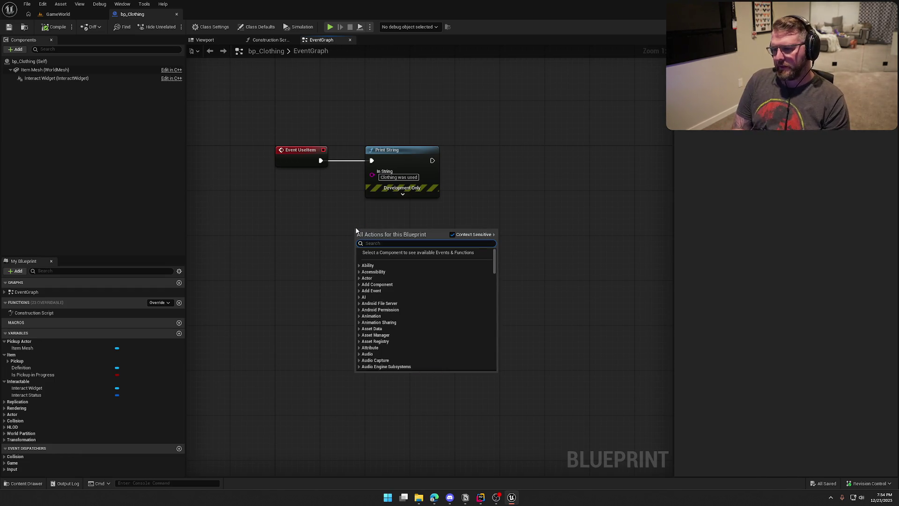
type("get owner")
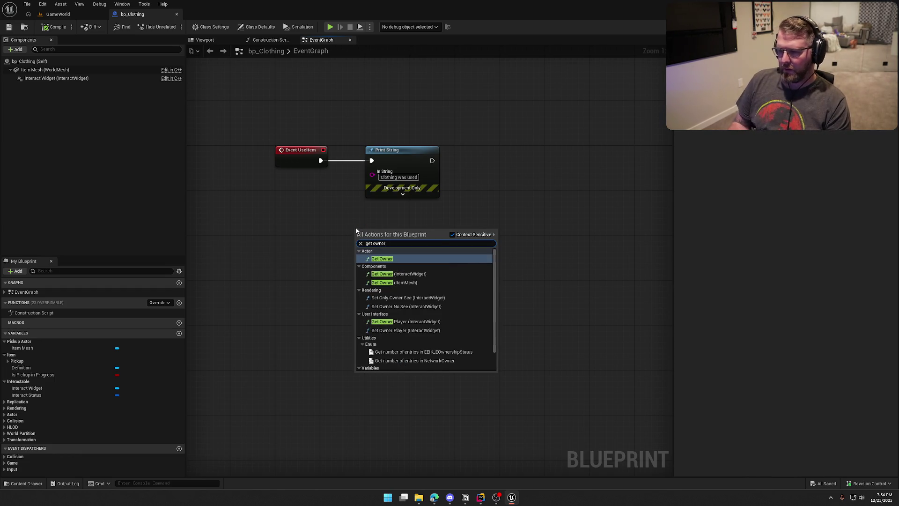
left_click(442, 262)
mouse_move(321, 208)
left_mouse_down()
mouse_move(362, 226)
mouse_move(386, 224)
mouse_move(355, 270)
mouse_move(372, 175)
left_mouse_up()
key("Escape")
- Play-test GameWorld, running the character around, then stop the session
left_click(53, 14)
key("shift+w")
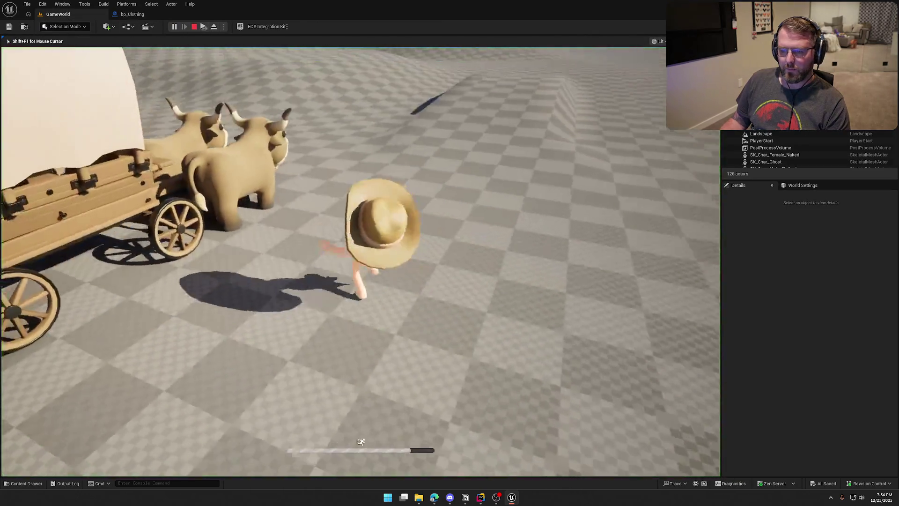
key("w")
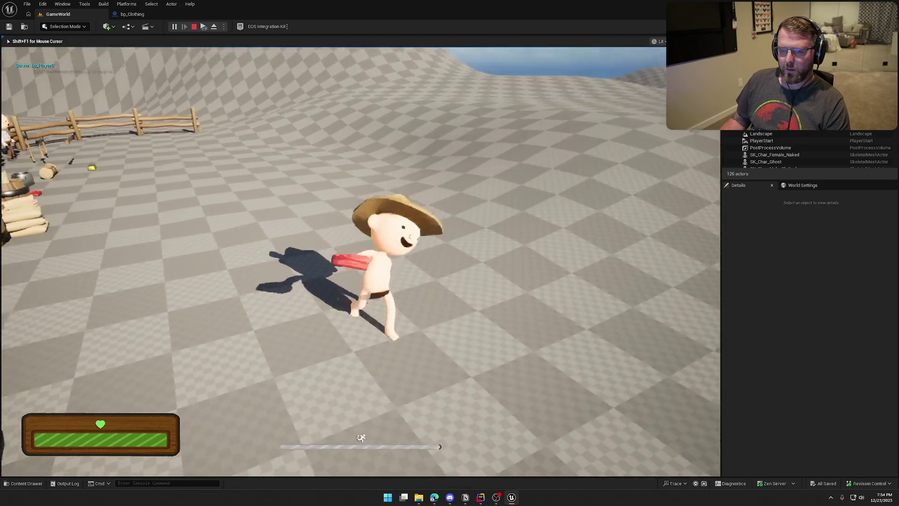
key("Escape")
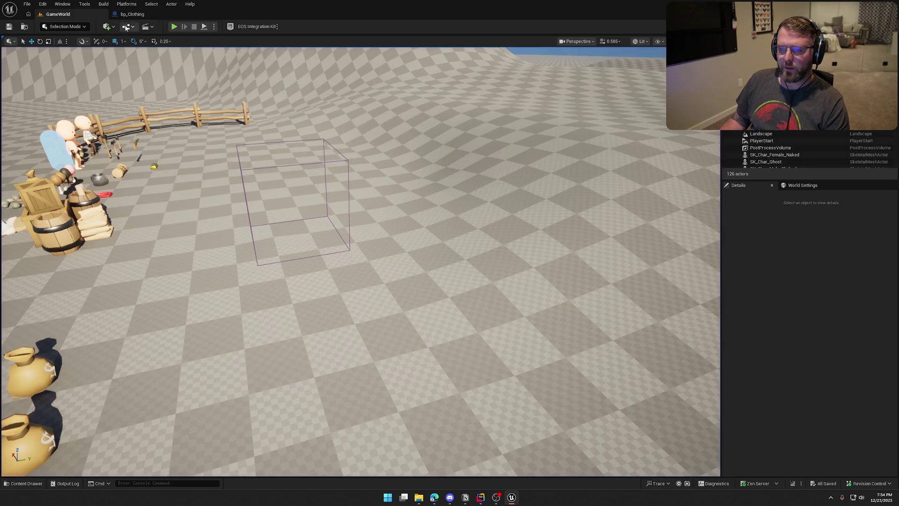
- Rearrange the UseItem nodes and delete the Print String and Get Display Name nodes
left_click(130, 14)
left_click_drag(312, 195, 471, 228)
left_click_drag(281, 251, 275, 200)
left_click(311, 264)
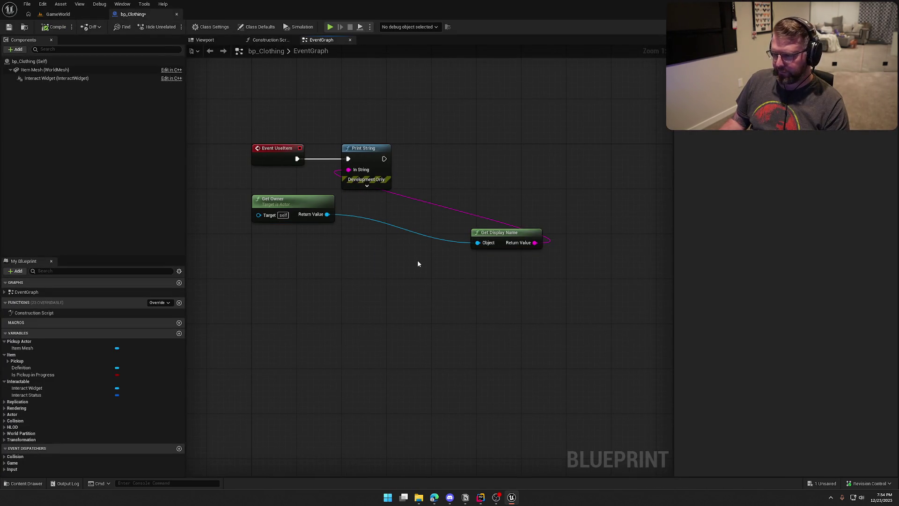
mouse_move(515, 232)
left_mouse_down()
mouse_move(425, 207)
mouse_move(385, 207)
left_mouse_up()
left_click(424, 202)
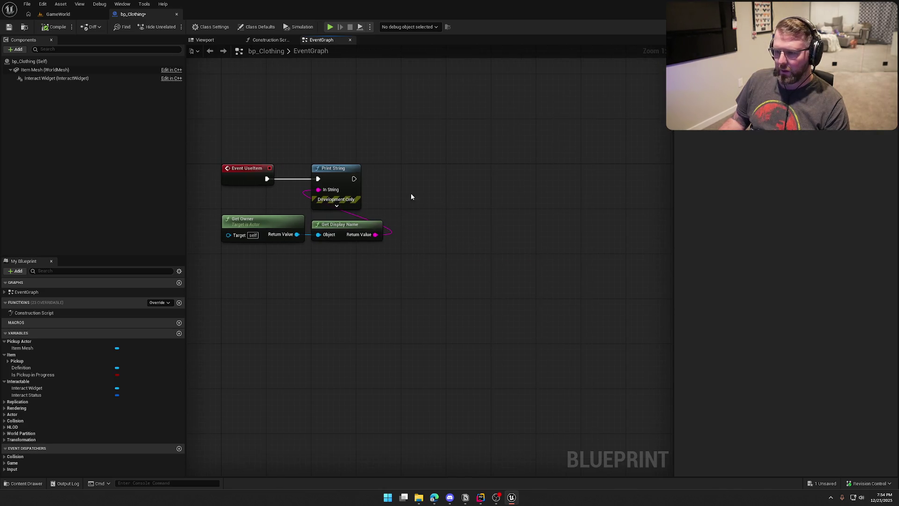
left_click_drag(371, 153, 498, 276)
key("Delete")
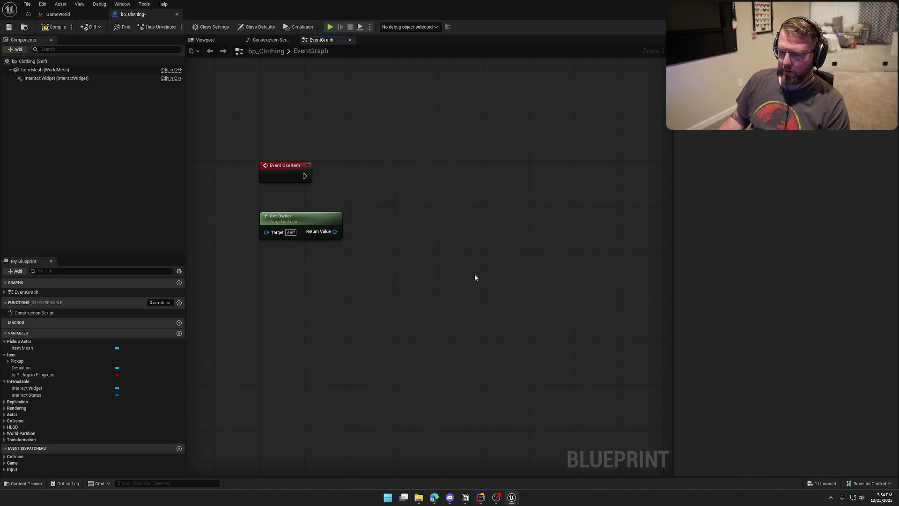
- Add a Cast To bp_Player from Get Owner's Return Value, driven by Event UseItem's execution
left_click_drag(335, 231, 365, 201)
type("cast to bp")
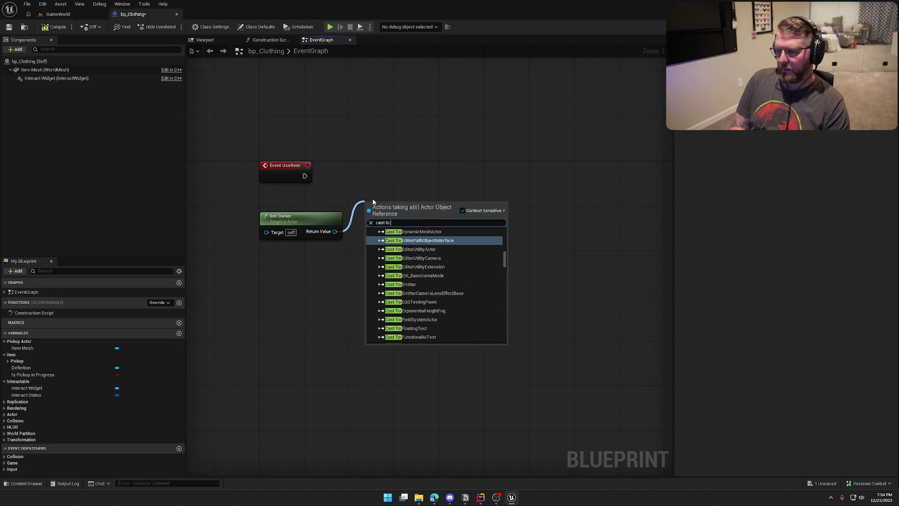
key("Return")
left_click_drag(367, 215, 305, 176)
left_click_drag(388, 205, 378, 166)
left_click(397, 251)
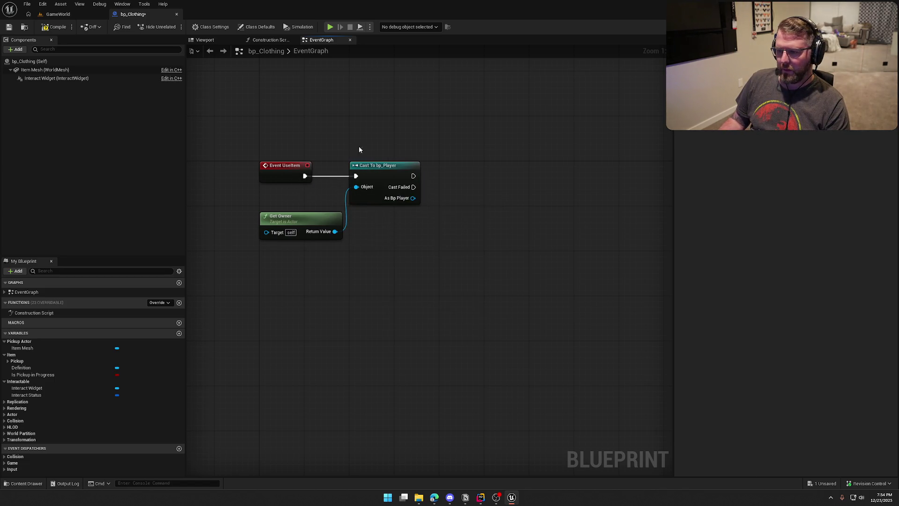
left_click(481, 497)
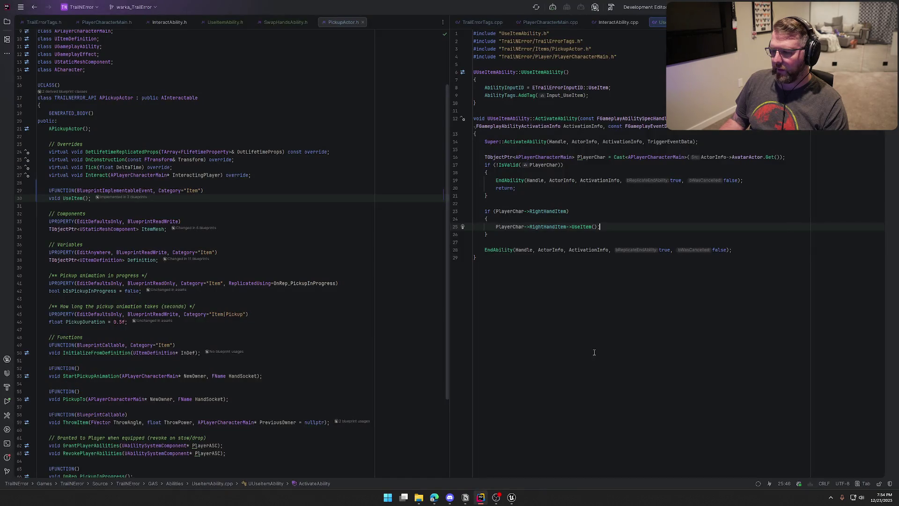
- Review UseItemAbility.cpp in Rider, then return to Unreal with the Content Drawer showing Items
mouse_move(512, 500)
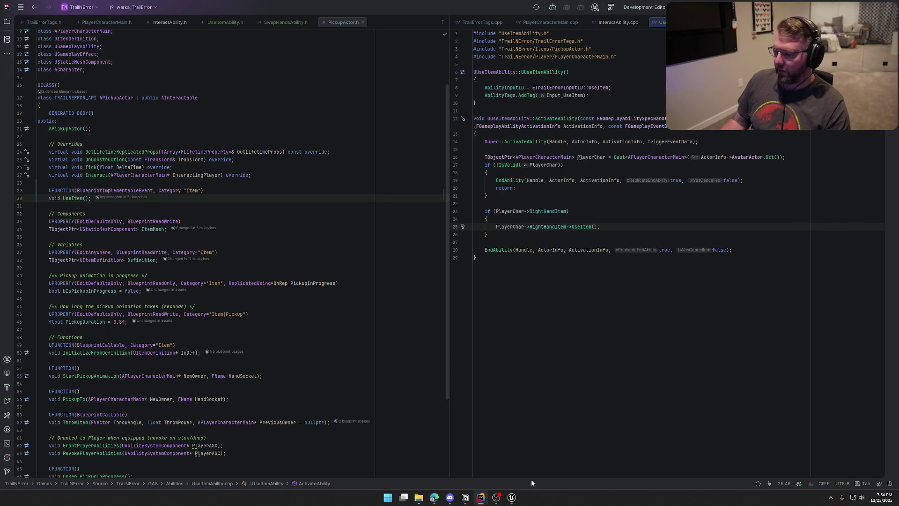
left_click(511, 497)
key("ctrl+space")
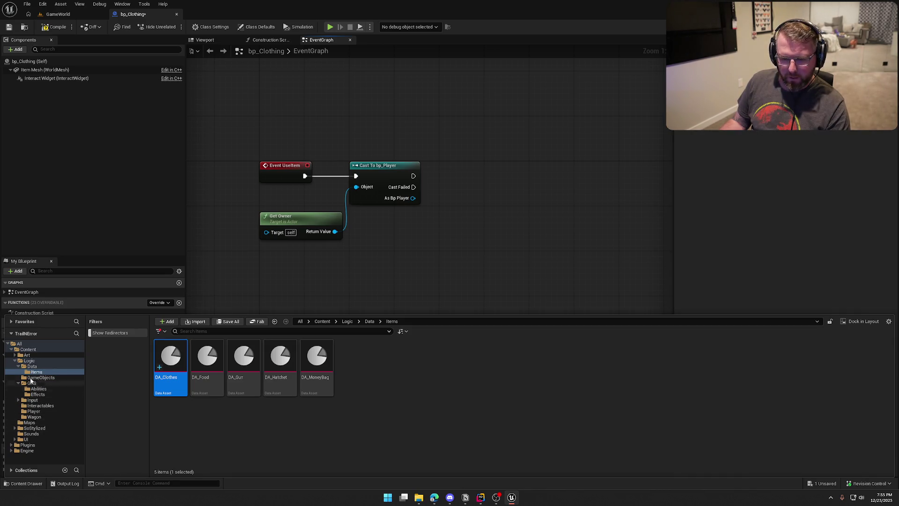
- Open bp_Player from Logic/Player and show its EventGraph
left_click(29, 361)
double_click(353, 358)
double_click(206, 356)
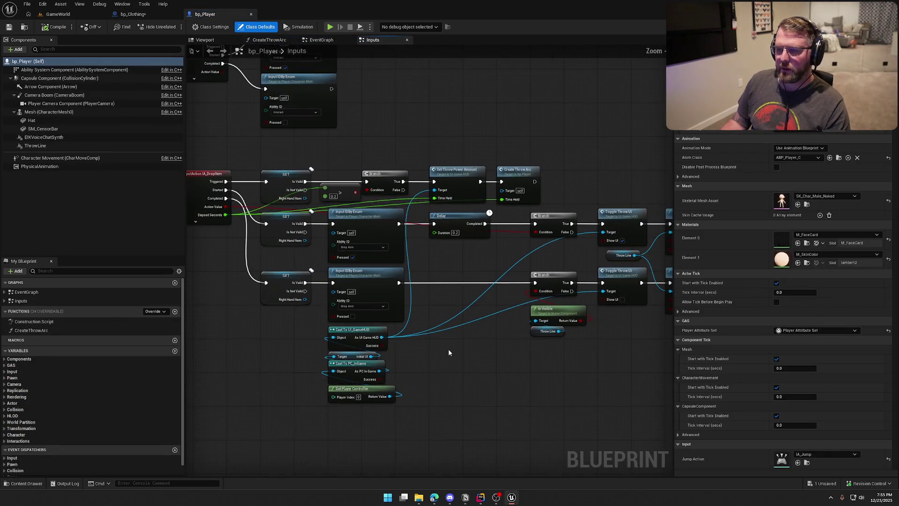
left_click(314, 40)
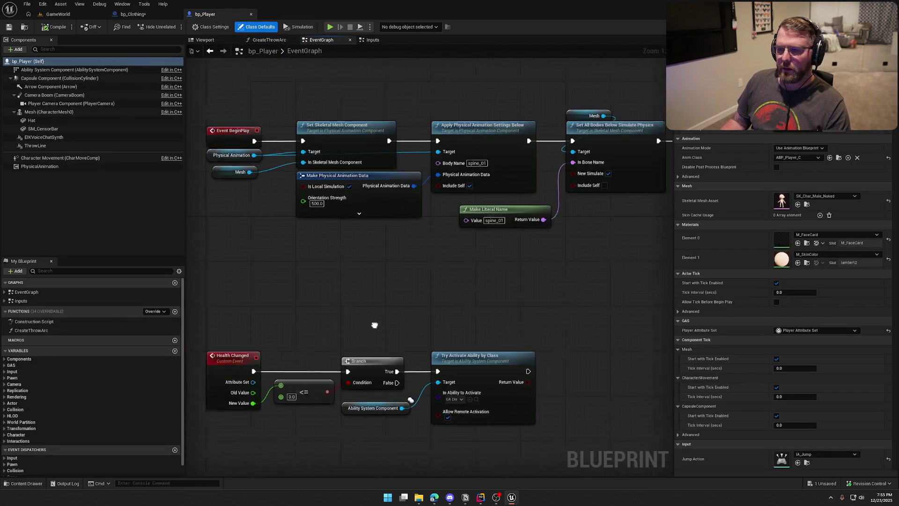
left_click(289, 40)
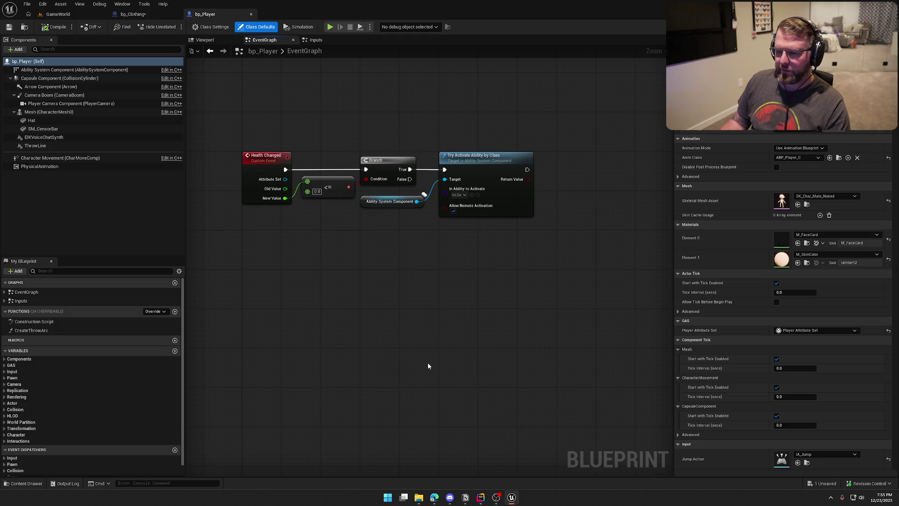
- Add a Custom Event named TogglePlayerClothes to bp_Player's EventGraph
right_click(247, 315)
type("custom")
key("Return")
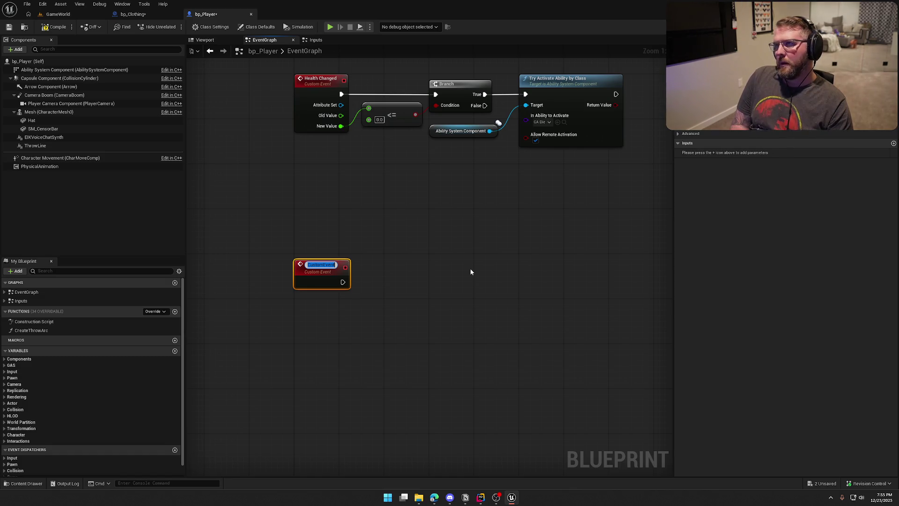
type("TogglePla")
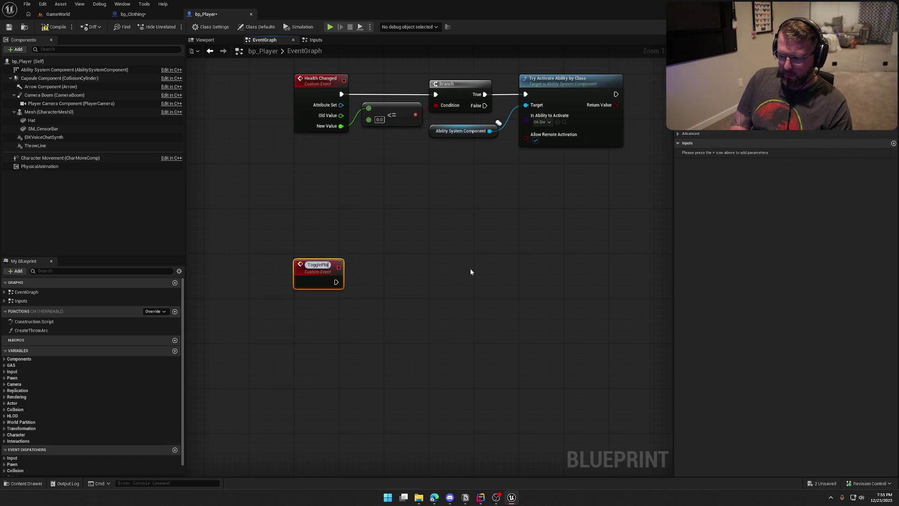
type("yerClothes")
key("Return")
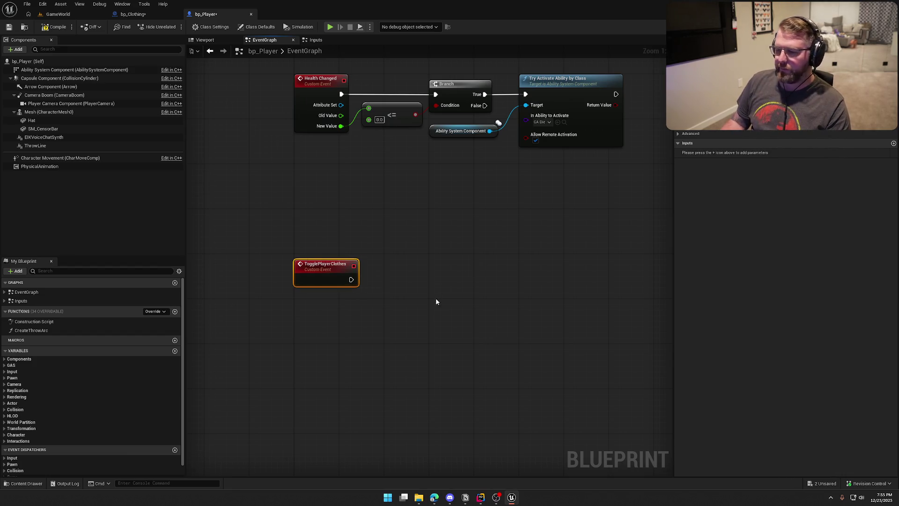
mouse_move(428, 302)
left_mouse_down()
mouse_move(256, 222)
mouse_move(386, 309)
left_mouse_up()
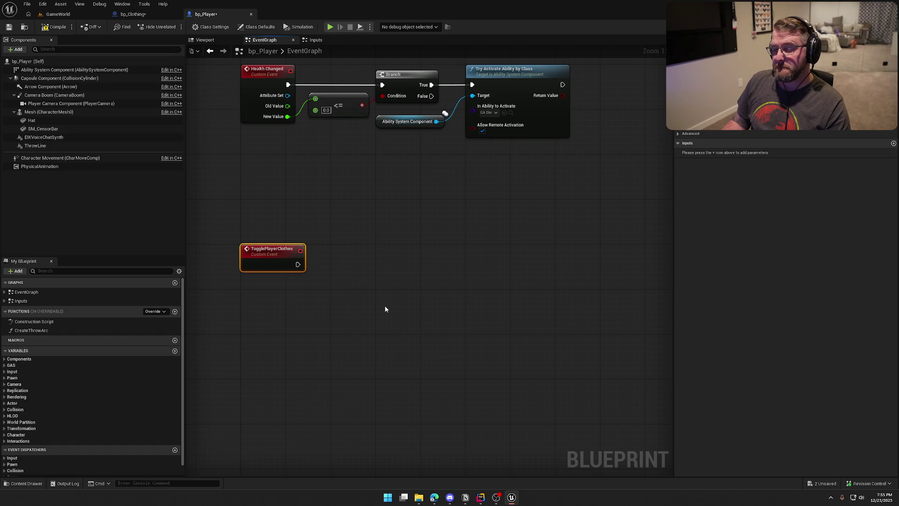
- Give TogglePlayerClothes a Boolean input named IsApplyingClothes, then save and compile
left_click(893, 143)
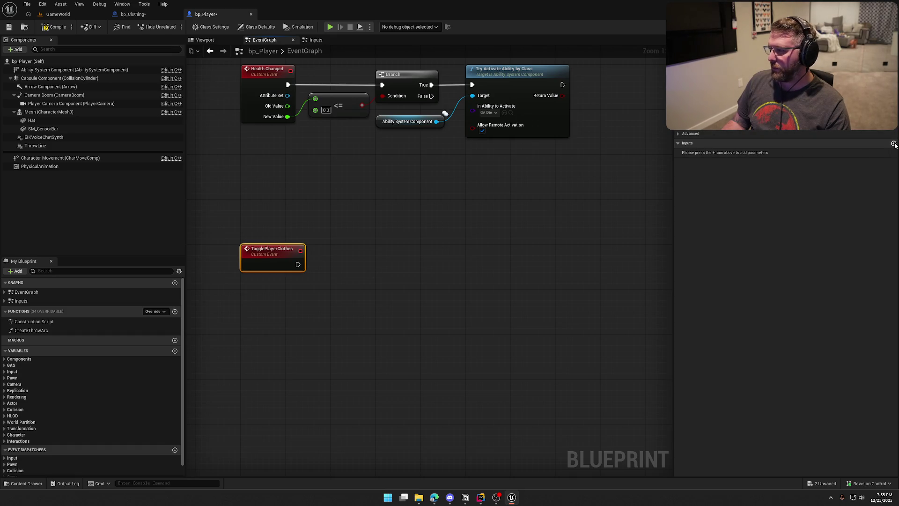
left_click(716, 152)
key("ctrl+a")
key("BackSpace")
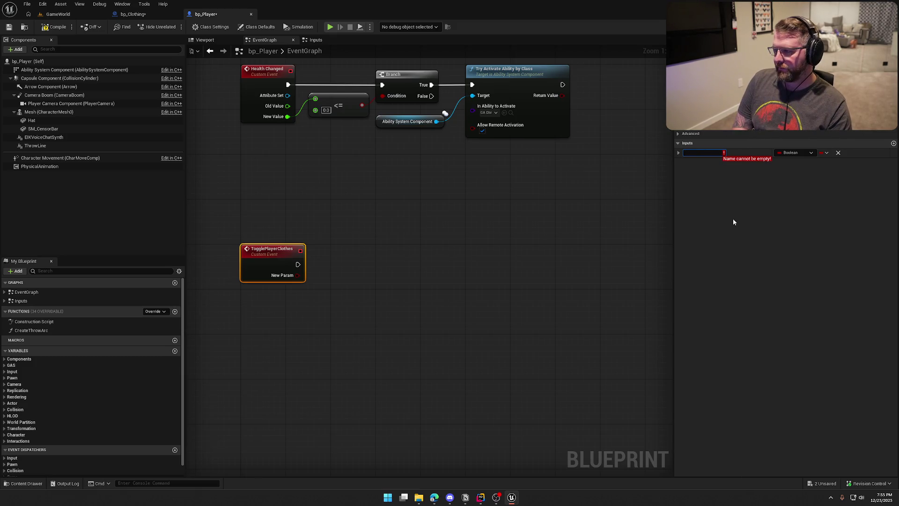
type("IsApplyingClothes")
key("Return")
key("ctrl+s")
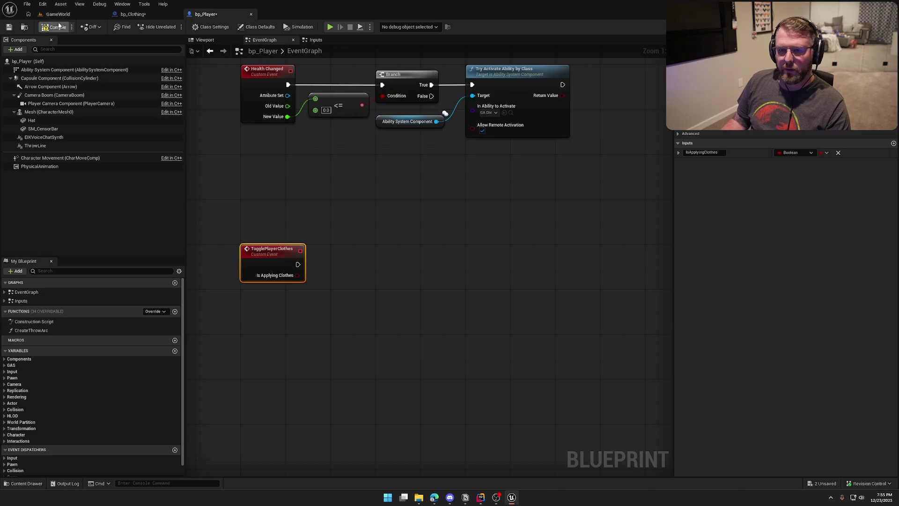
left_click(265, 145)
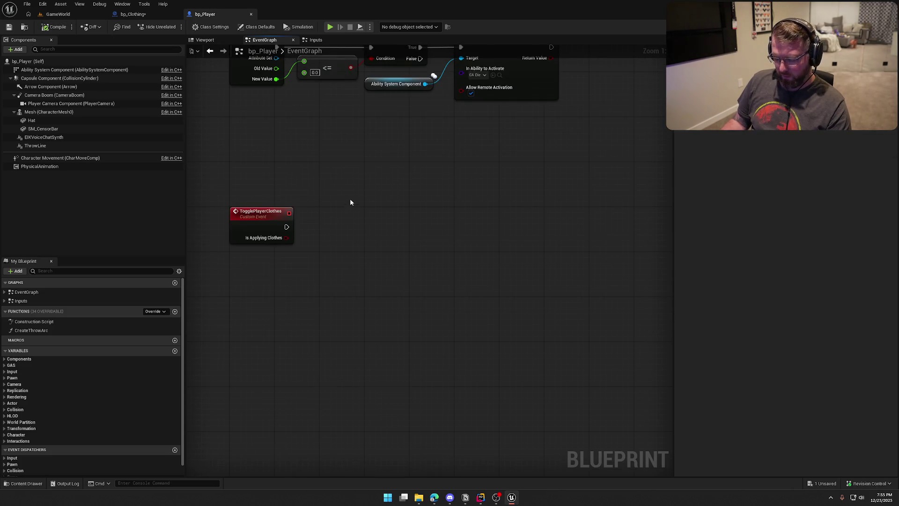
- Place a Branch node wired after TogglePlayerClothes and compile bp_Player
left_click(347, 201)
mouse_move(357, 213)
left_mouse_down()
mouse_move(287, 227)
mouse_move(365, 223)
left_mouse_up()
left_click(365, 168)
left_click_drag(380, 177, 400, 184)
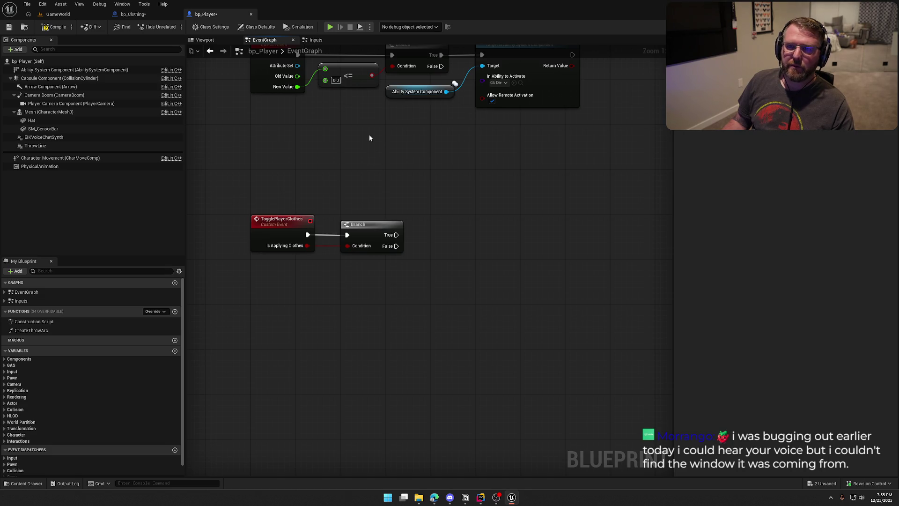
left_click(53, 27)
left_click_drag(373, 176, 359, 150)
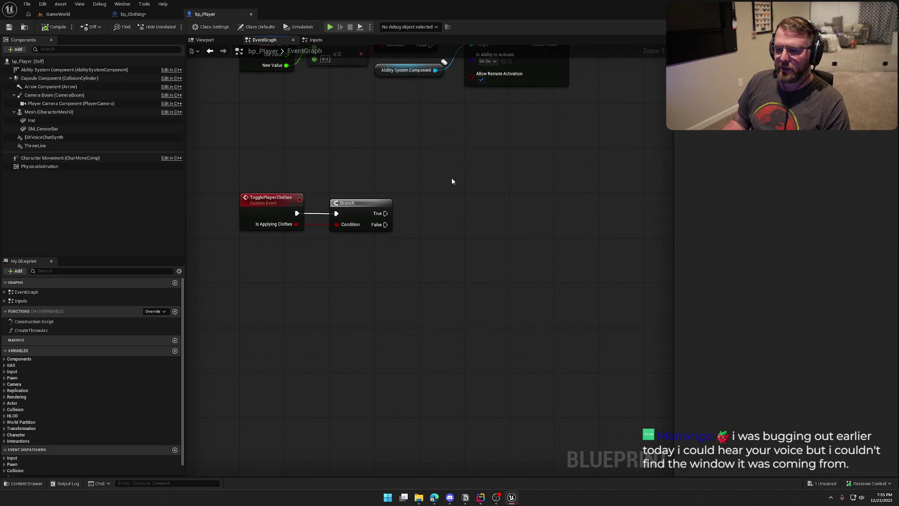
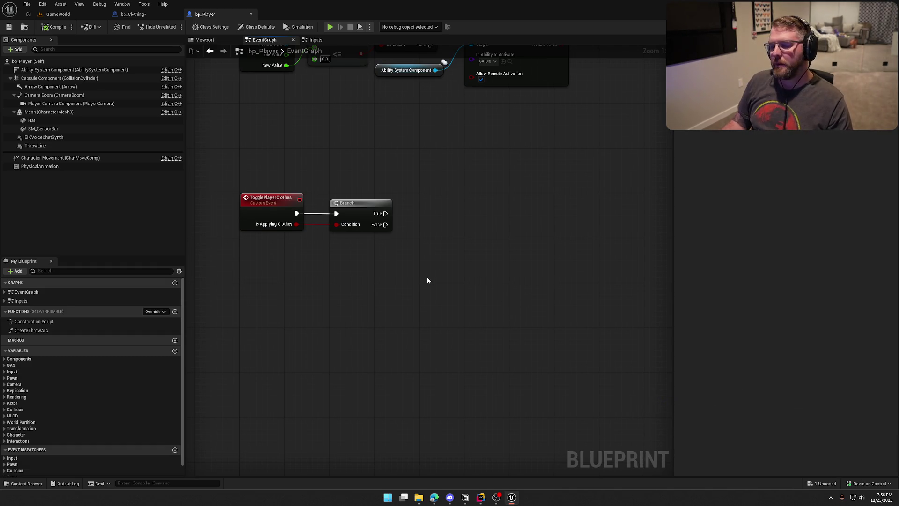
- In bp_Clothing, call Toggle Player Clothes from the cast's As Bp Player output and align it
left_click_drag(428, 275, 404, 253)
left_click(133, 15)
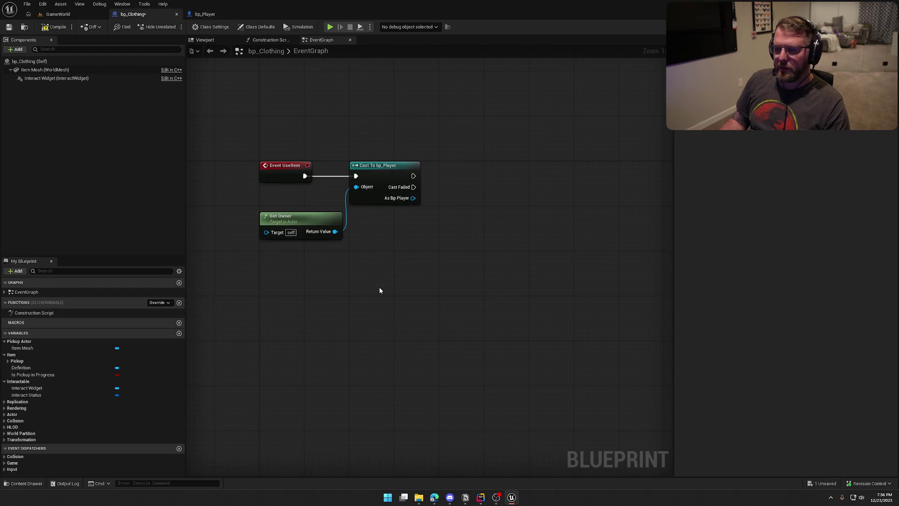
left_click_drag(412, 198, 444, 201)
type("toggle p")
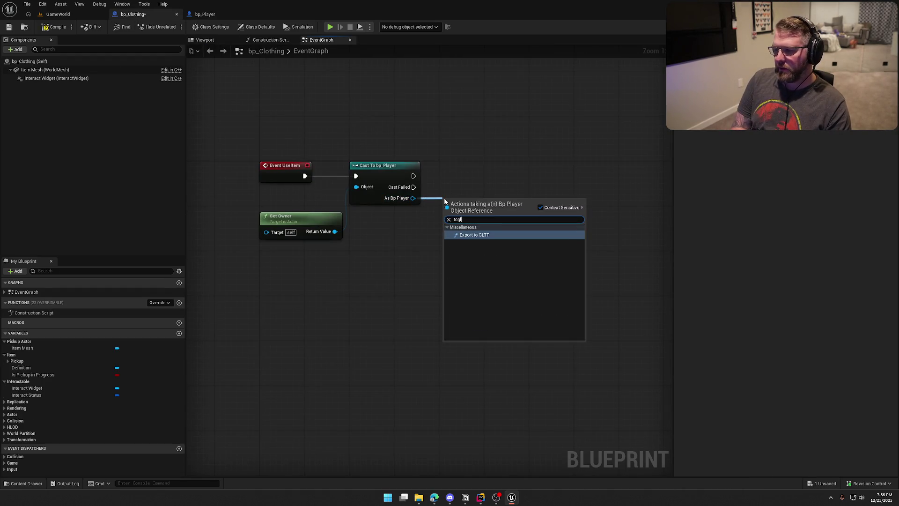
type("l")
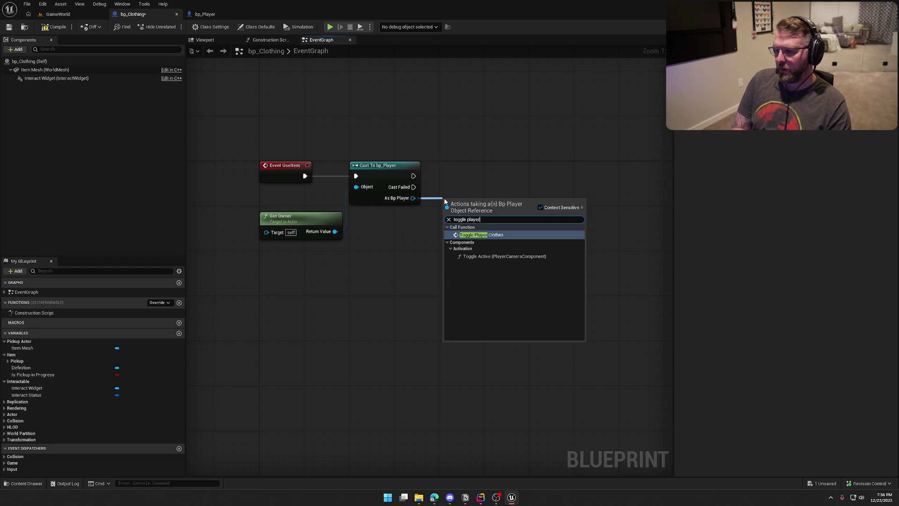
key("Return")
left_click_drag(491, 225, 482, 168)
left_click(264, 89)
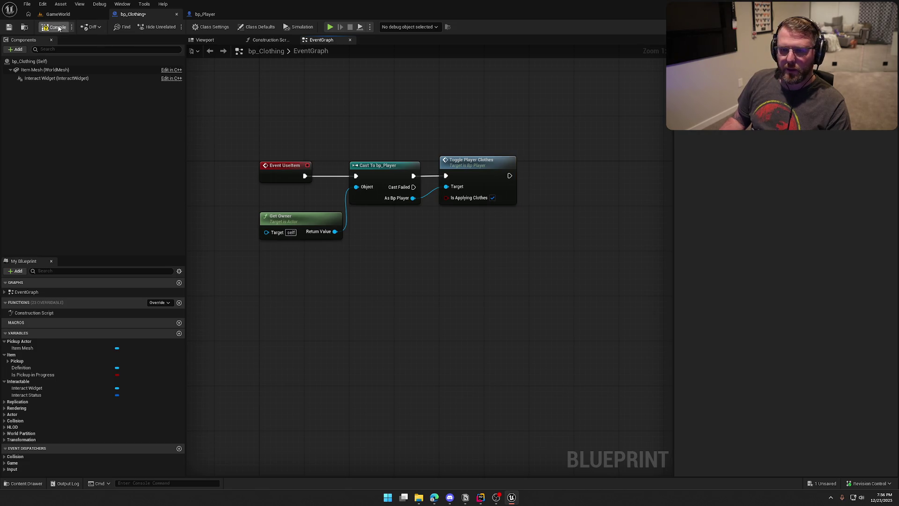
- Compile and save bp_Clothing, tucking Get Owner just below Event UseItem
key("ctrl+s")
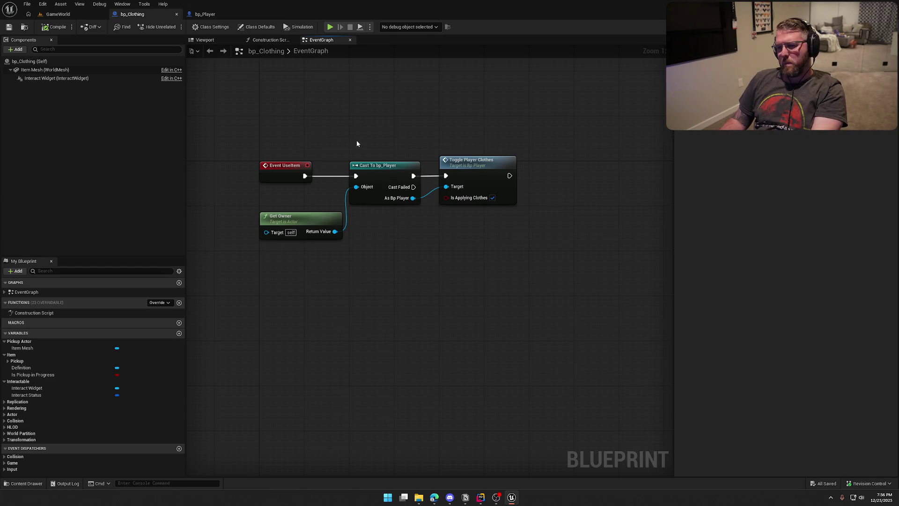
left_click_drag(316, 215, 316, 192)
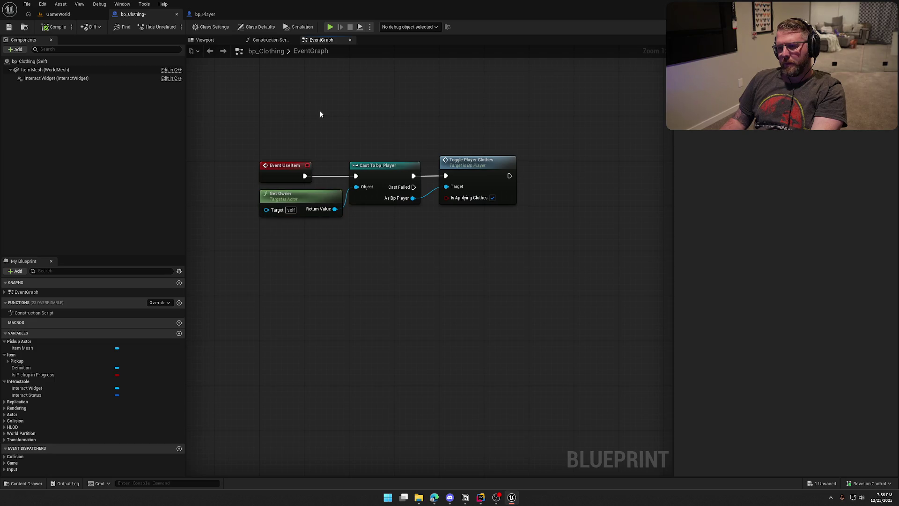
key("ctrl+s")
mouse_move(447, 126)
left_mouse_down()
mouse_move(401, 128)
mouse_move(394, 159)
left_mouse_up()
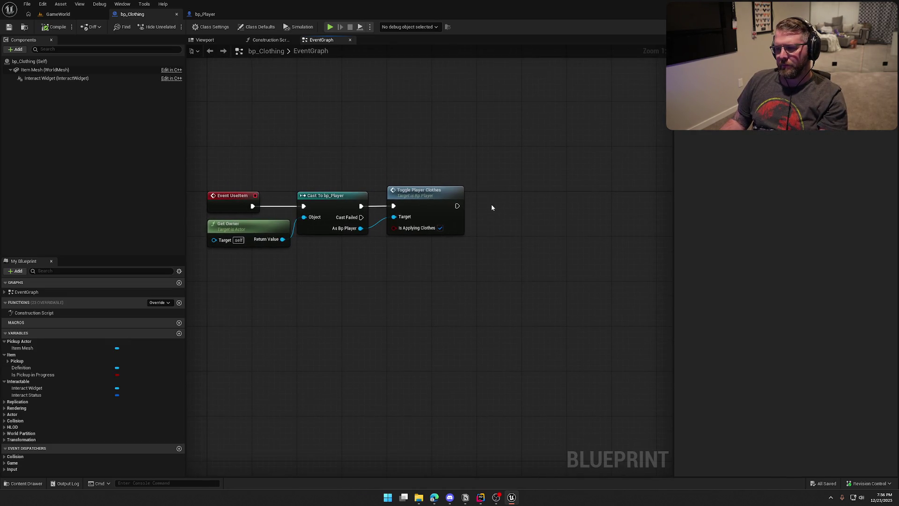
- Inspect the TogglePlayerClothes event definition in bp_Player from the Toggle Player Clothes call
left_click_drag(457, 206, 508, 208)
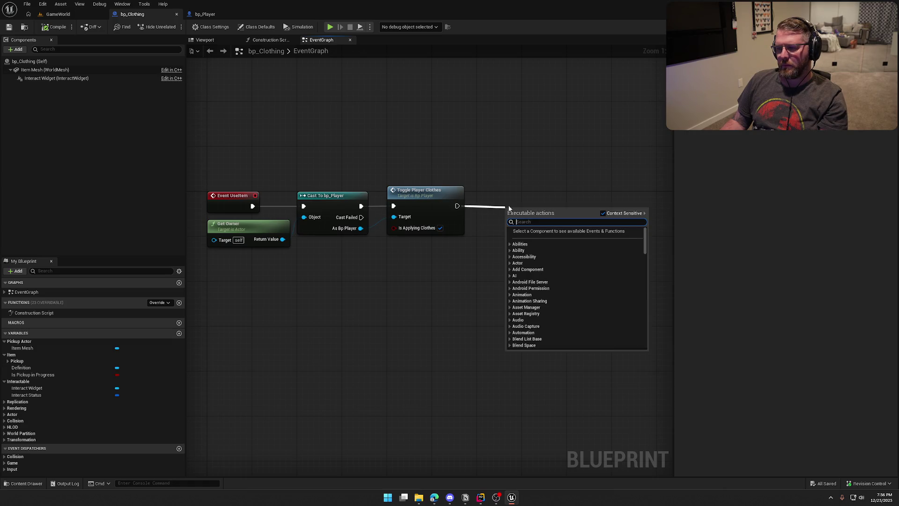
left_click(518, 170)
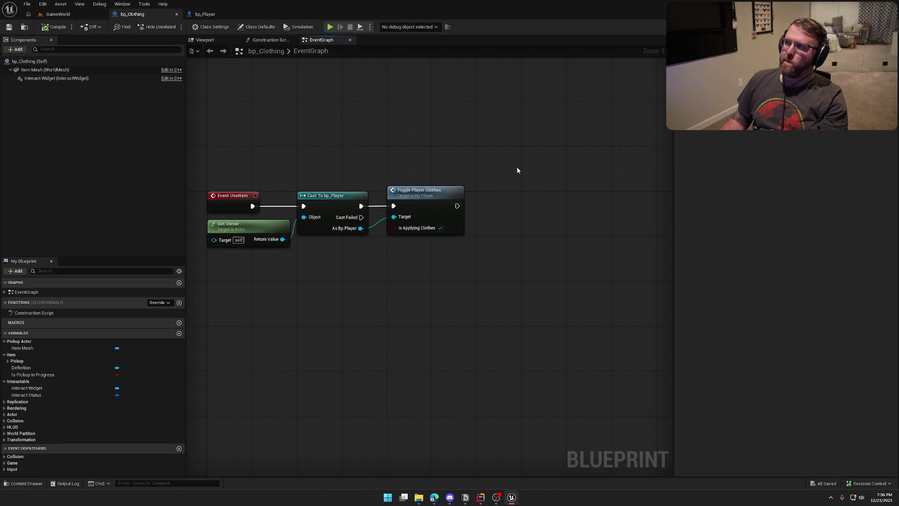
double_click(444, 192)
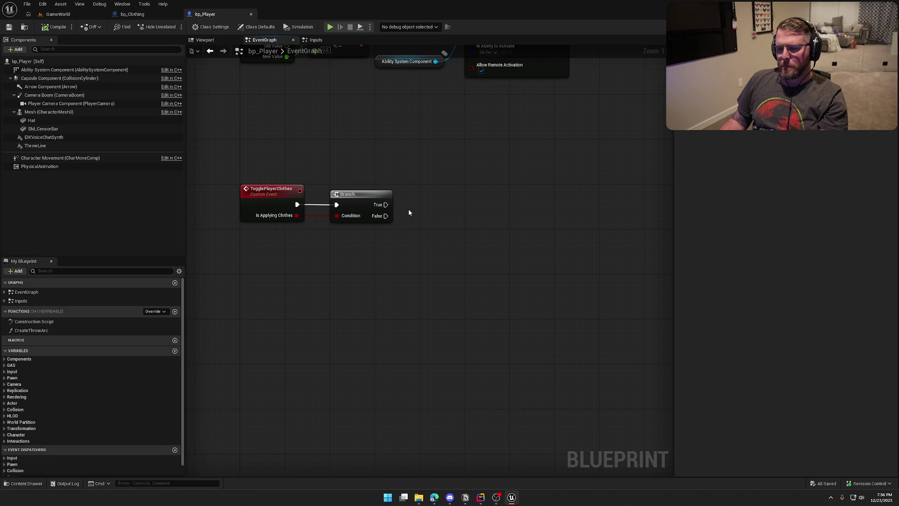
left_click(140, 13)
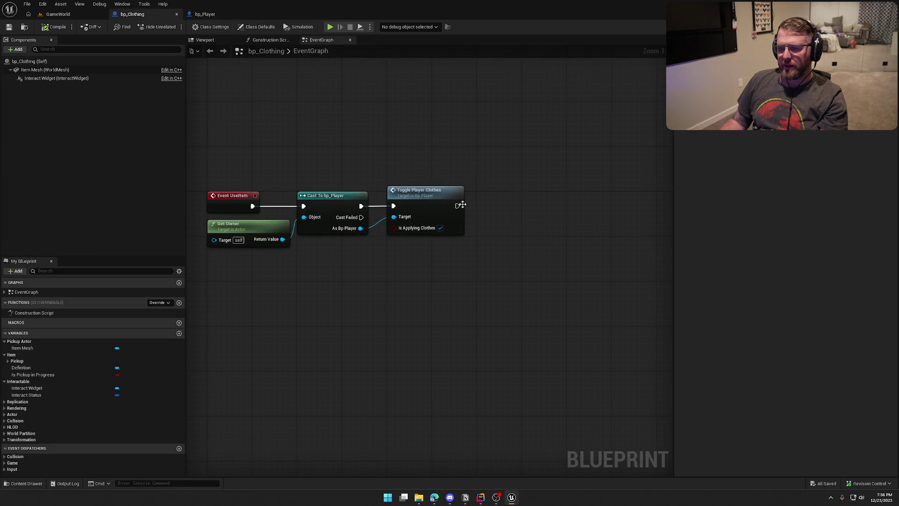
mouse_move(459, 206)
left_mouse_down()
mouse_move(531, 202)
mouse_move(500, 161)
left_mouse_up()
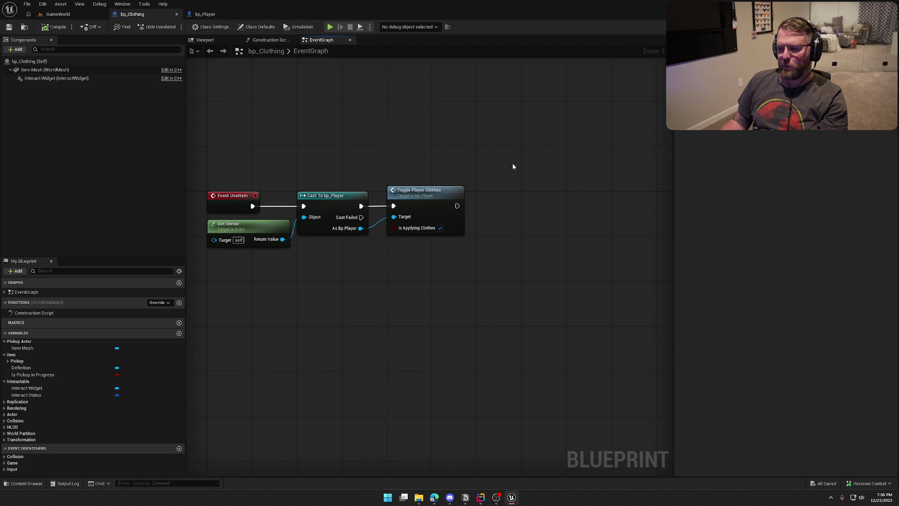
left_click(206, 14)
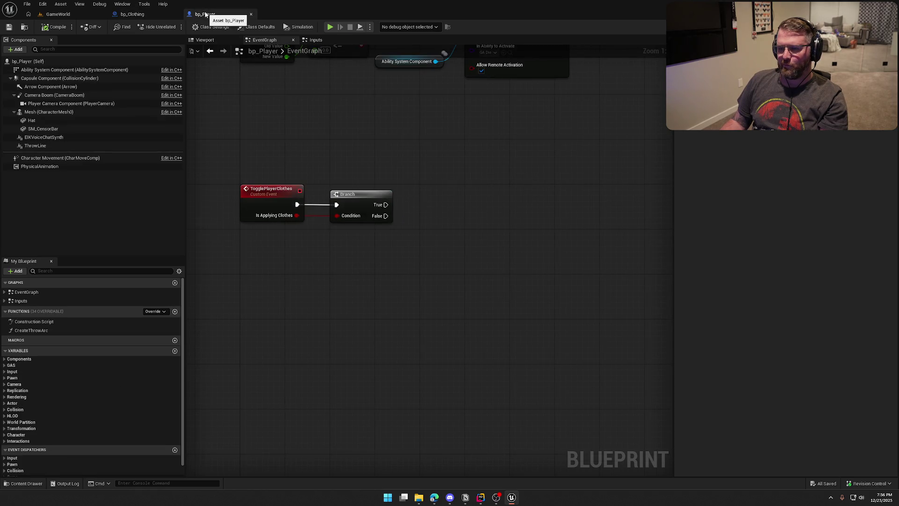
- Add a Set Right Hand Item node on the Branch's True output in bp_Player
left_click_drag(383, 205, 420, 170)
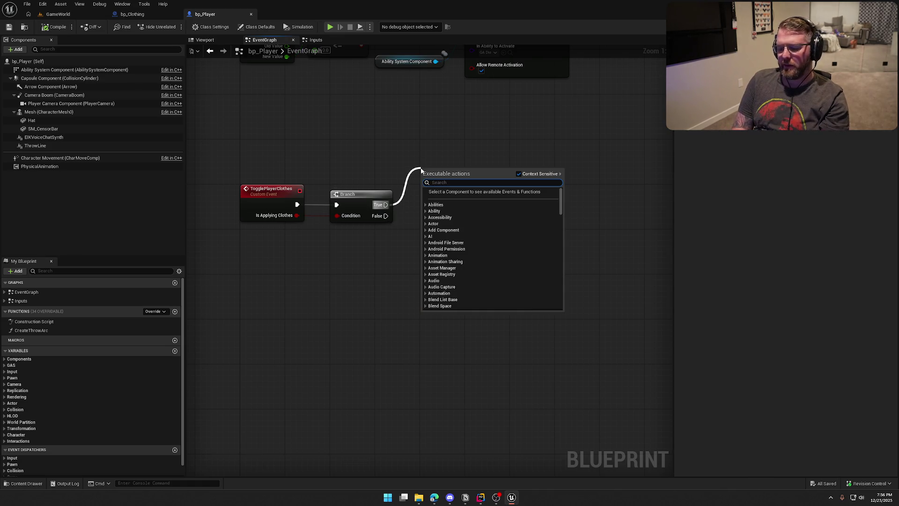
type("set hidden")
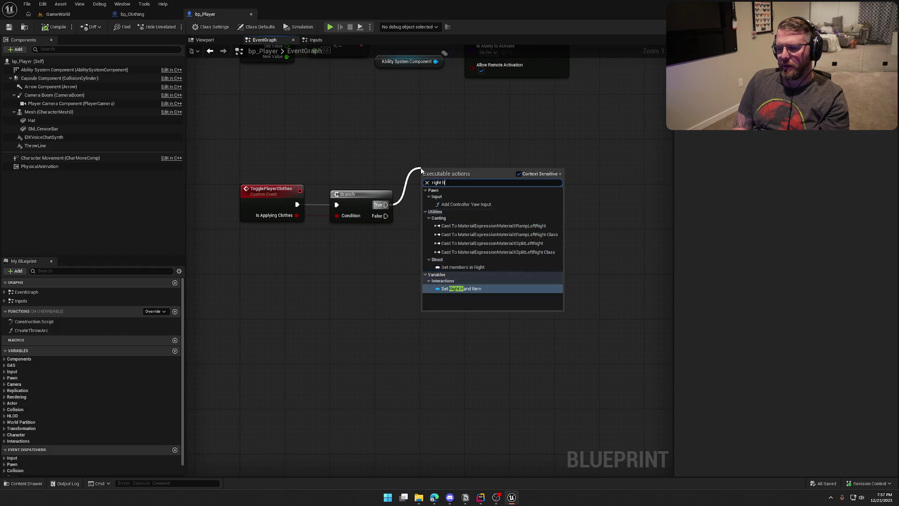
key("Return")
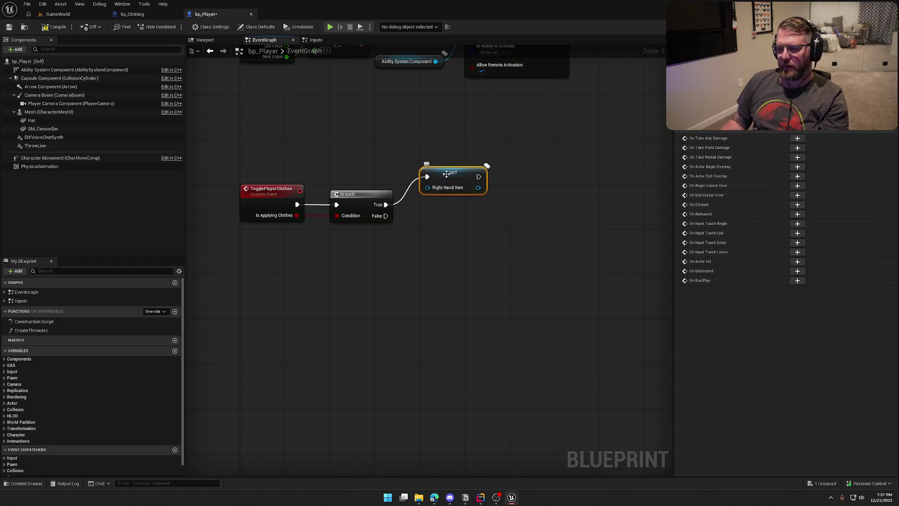
left_click(366, 128)
mouse_move(366, 129)
left_mouse_down()
mouse_move(310, 142)
mouse_move(329, 133)
left_mouse_up()
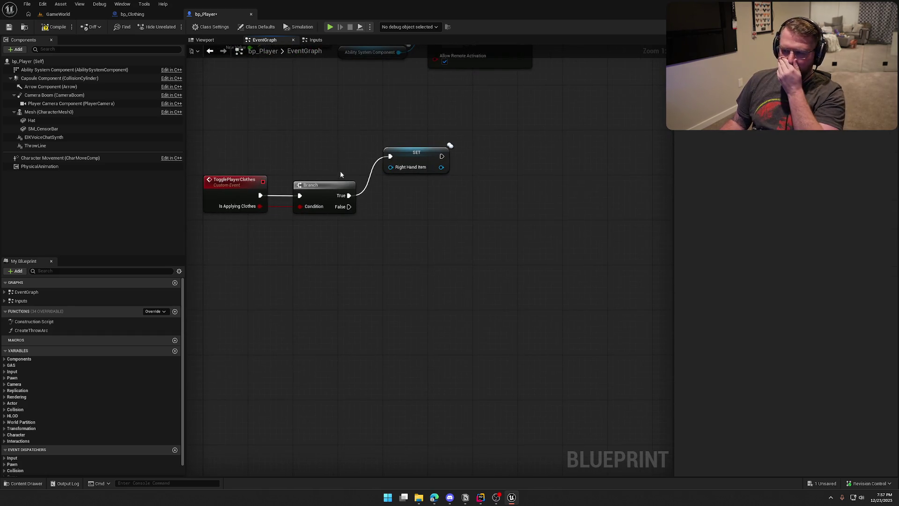
- Add Destroy Actor after Toggle Player Clothes in bp_Clothing and save both blueprints
left_click(132, 14)
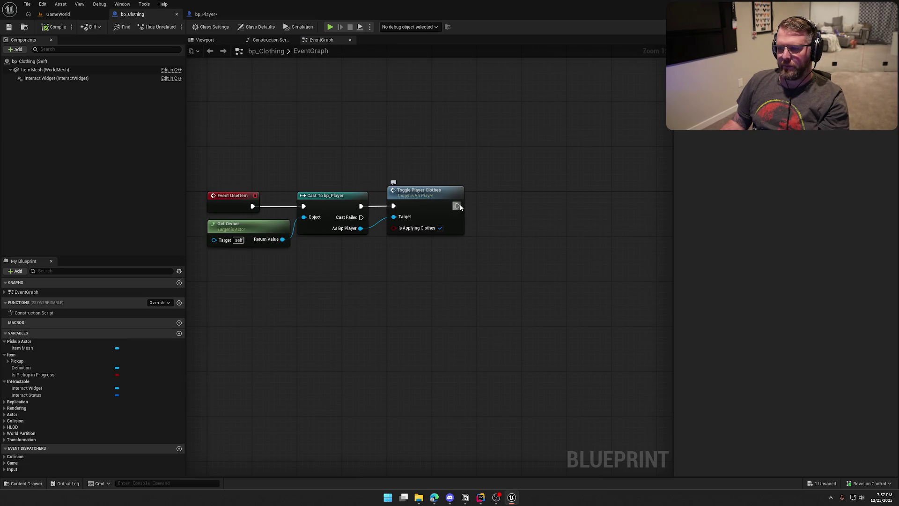
left_click_drag(457, 206, 489, 210)
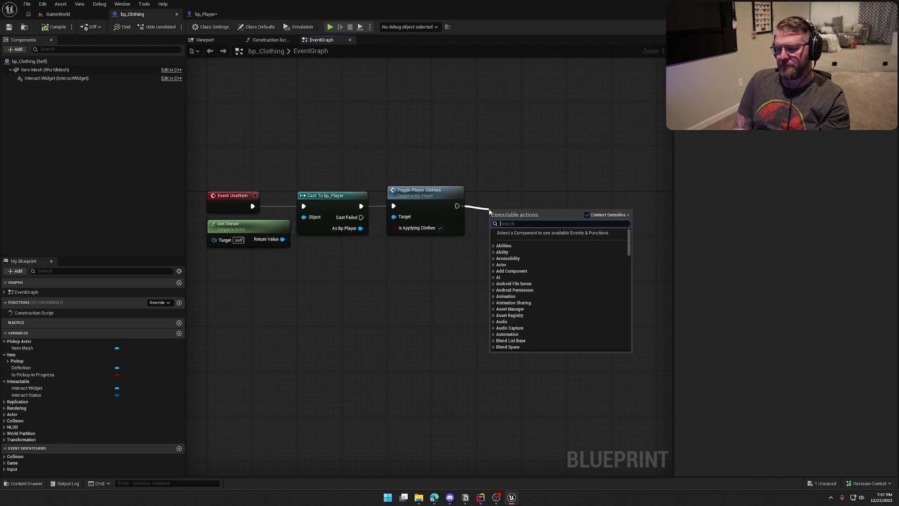
type("dest")
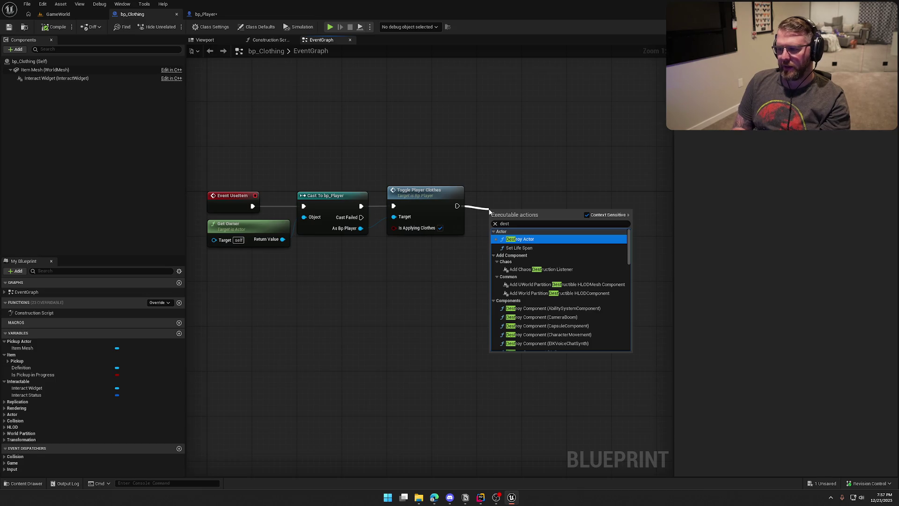
key("Return")
left_click(489, 146)
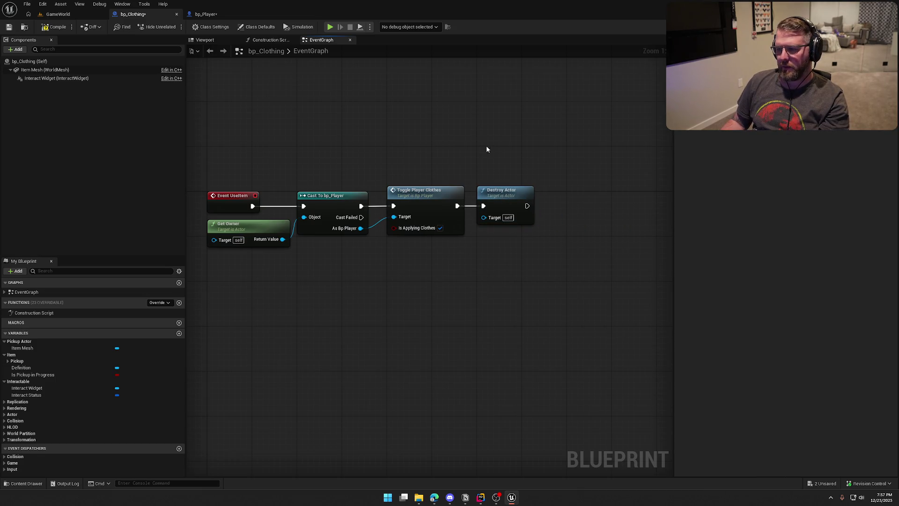
key("ctrl+shift+s")
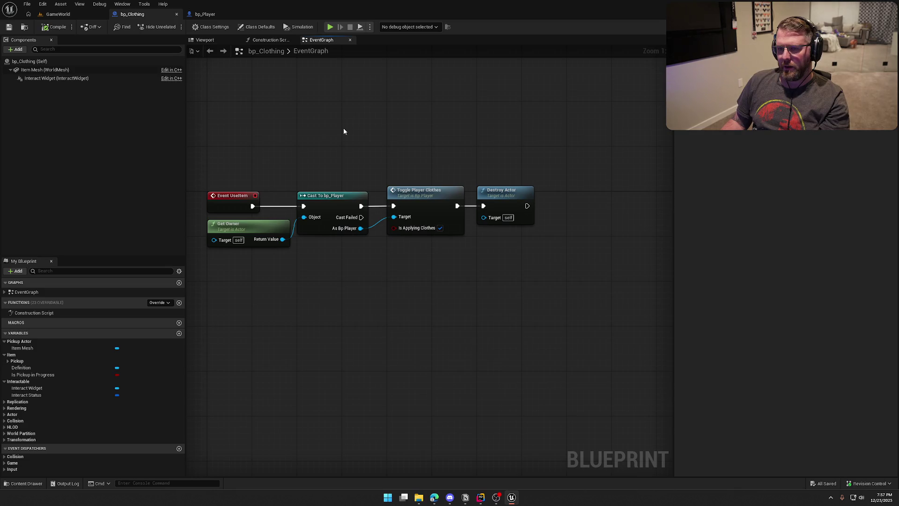
left_click_drag(396, 143, 405, 112)
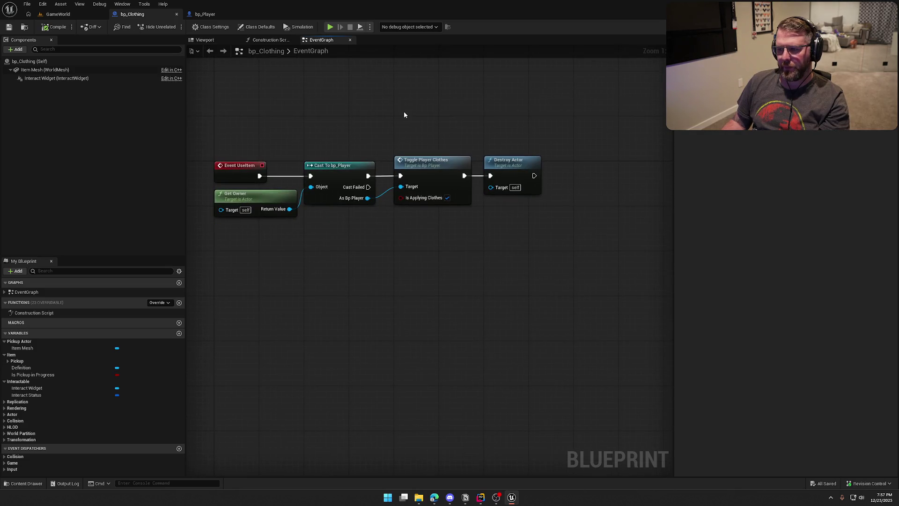
left_click_drag(237, 124, 591, 265)
left_click(389, 138)
left_click(205, 14)
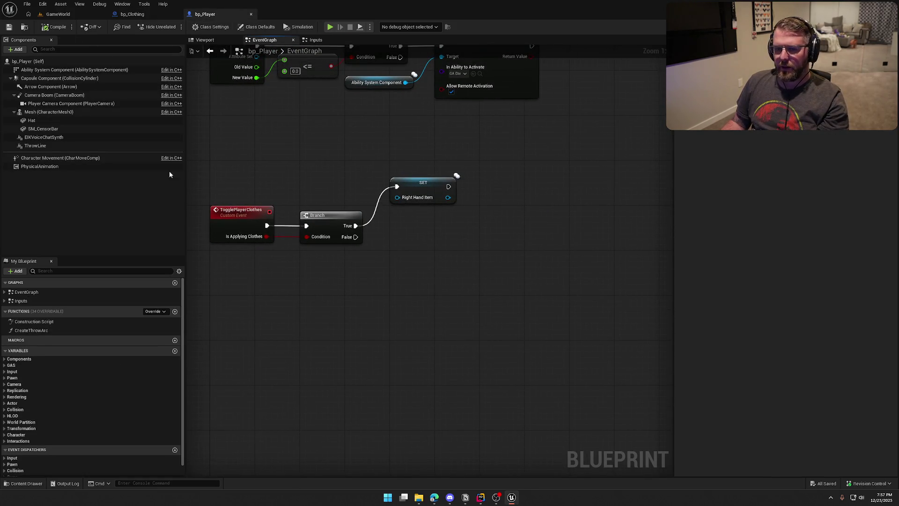
- Add a Mesh reference with a Set Skinned Asset and Update node, arranged below it
mouse_move(49, 112)
left_mouse_down()
mouse_move(502, 156)
mouse_move(566, 192)
left_mouse_up()
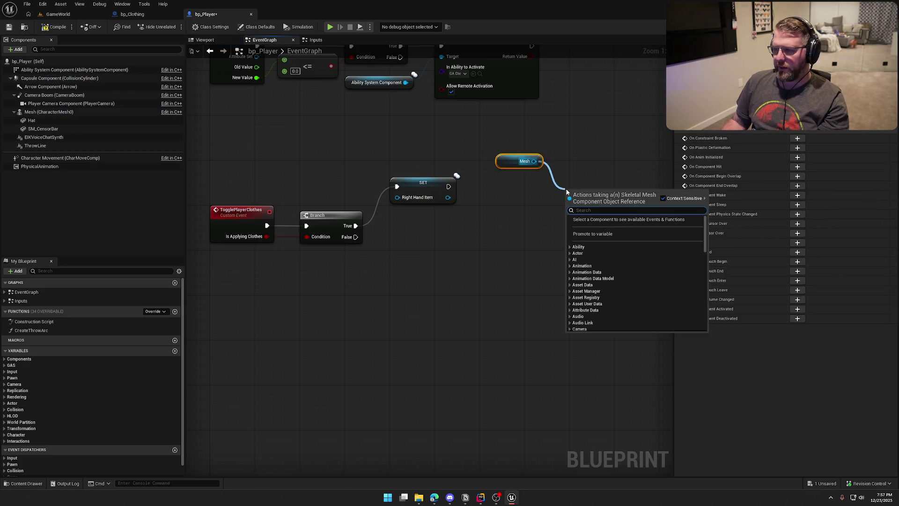
type("set ske")
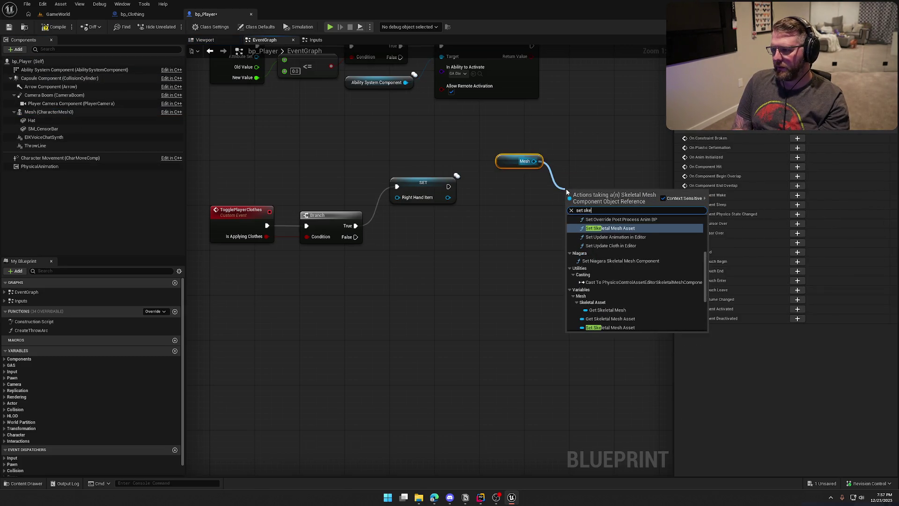
type("letal mesh")
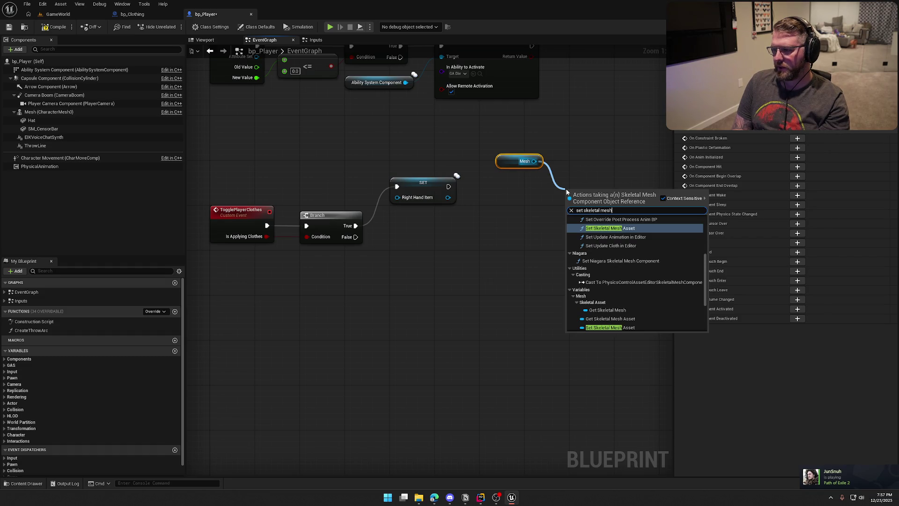
key("ctrl+a")
type("sets")
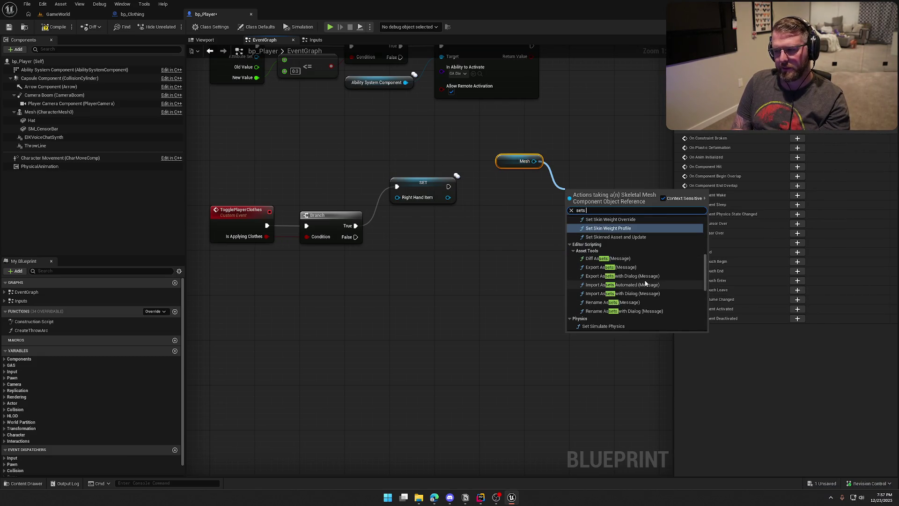
key("BackSpace")
type("skinned")
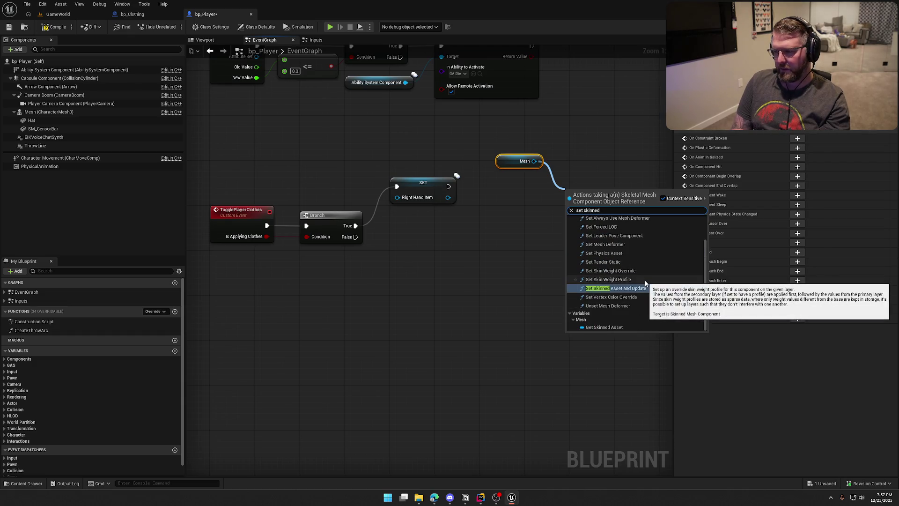
left_click(641, 287)
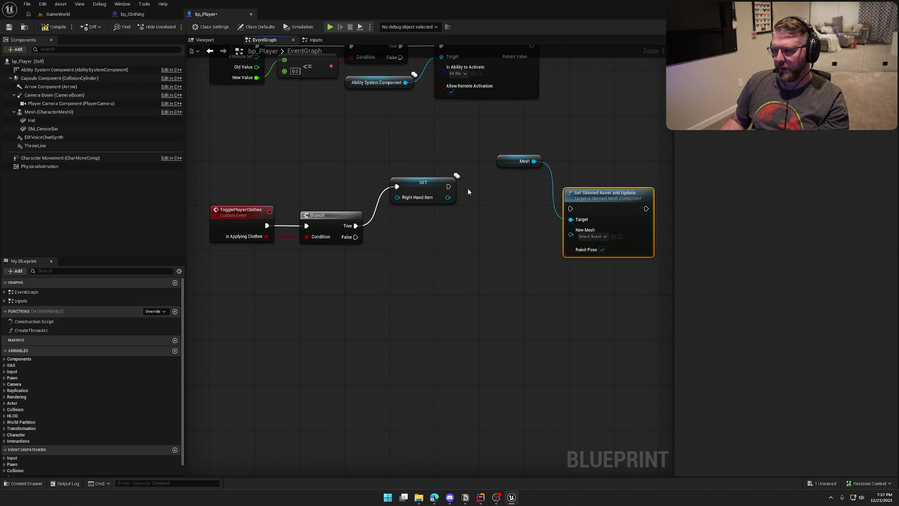
left_click_drag(464, 194, 570, 208)
left_click_drag(504, 165, 571, 187)
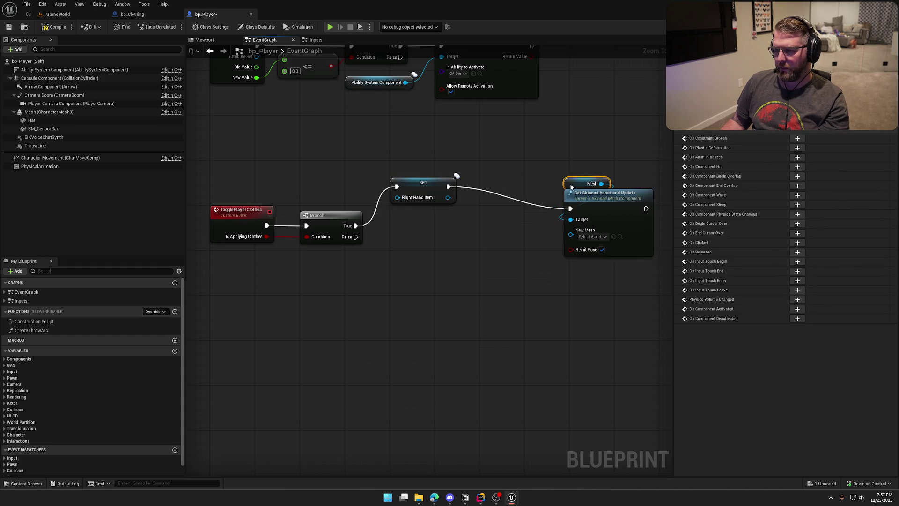
mouse_move(598, 203)
left_mouse_down()
mouse_move(557, 198)
mouse_move(565, 210)
mouse_move(550, 232)
mouse_move(558, 231)
left_mouse_up()
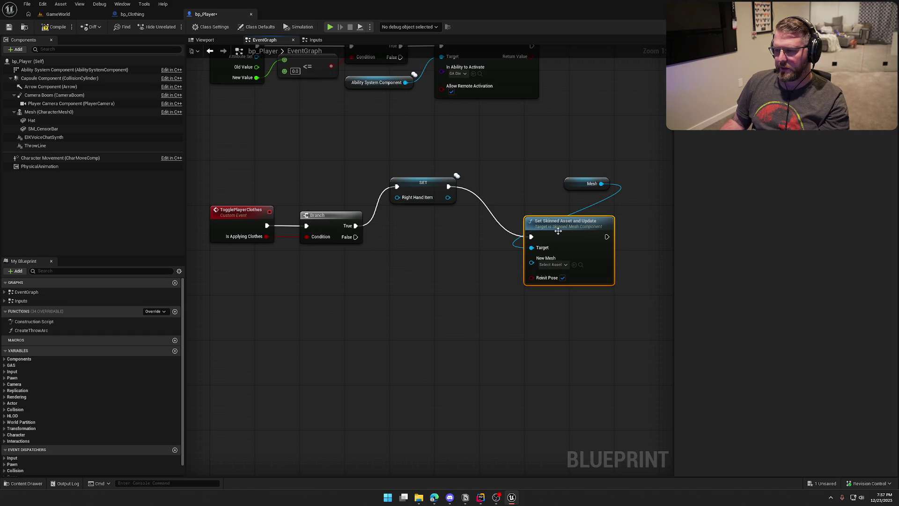
- Delete the Branch and setter nodes and wire the event straight into the mesh update
left_click(407, 188)
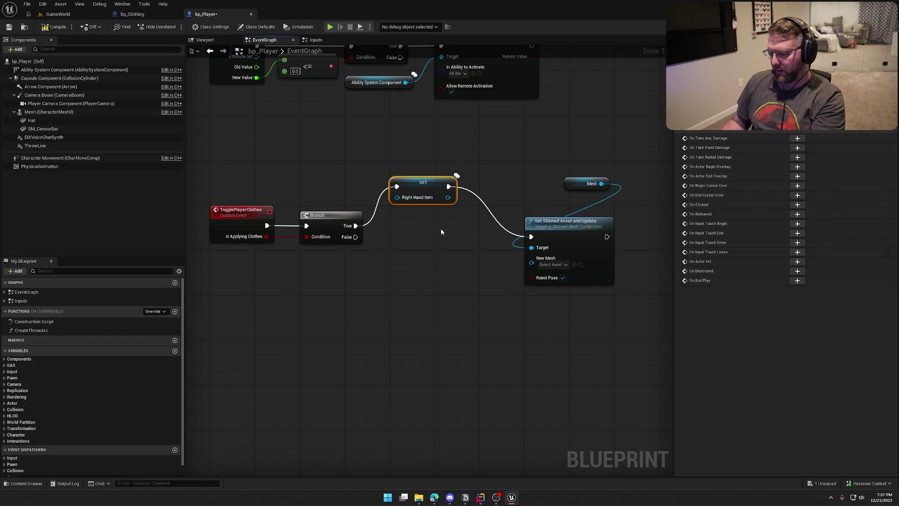
left_click_drag(323, 165, 374, 248)
key("Delete")
mouse_move(531, 236)
left_mouse_down()
mouse_move(503, 244)
mouse_move(267, 226)
left_mouse_up()
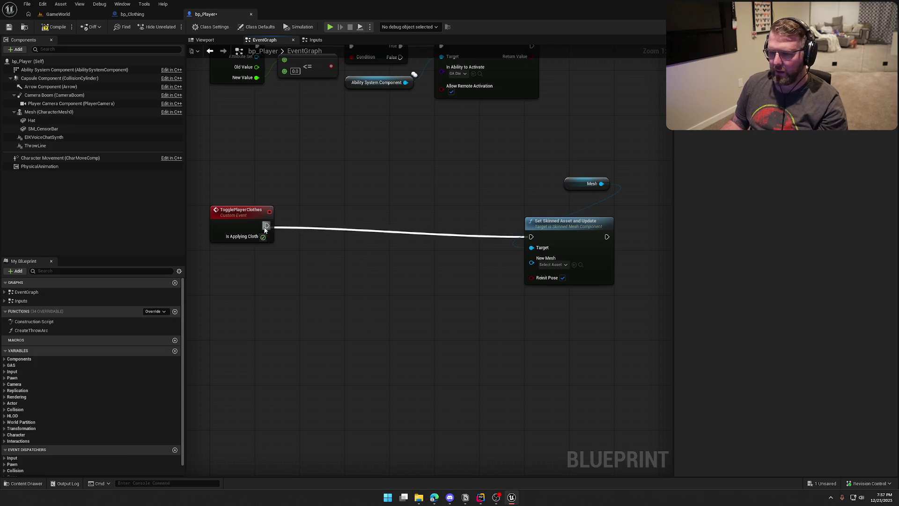
mouse_move(576, 183)
left_mouse_down()
mouse_move(515, 210)
mouse_move(537, 211)
left_mouse_up()
left_click(582, 230, "ctrl")
mouse_move(582, 230)
left_mouse_down()
mouse_move(453, 213)
mouse_move(441, 219)
mouse_move(491, 218)
mouse_move(433, 254)
left_mouse_up()
- Feed New Mesh from a Select on Is Applying Clothes: SK_Char_Male_Clothed true, unclothed male false; save
type("selk")
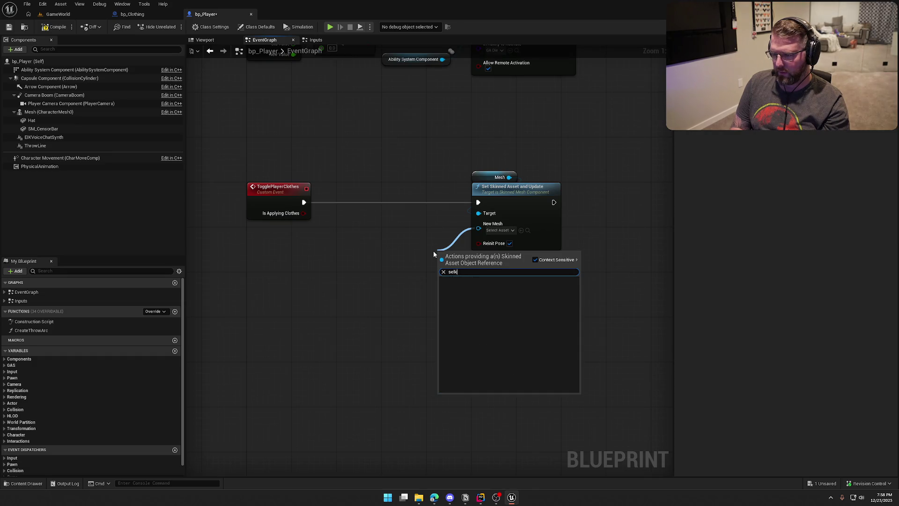
key("Return")
left_click_drag(439, 305, 304, 213)
left_click_drag(456, 254, 361, 209)
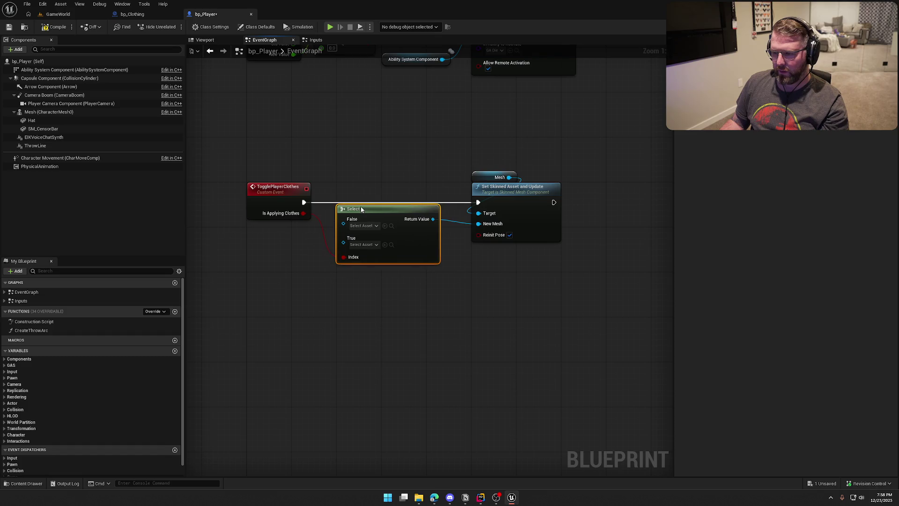
left_click(363, 244)
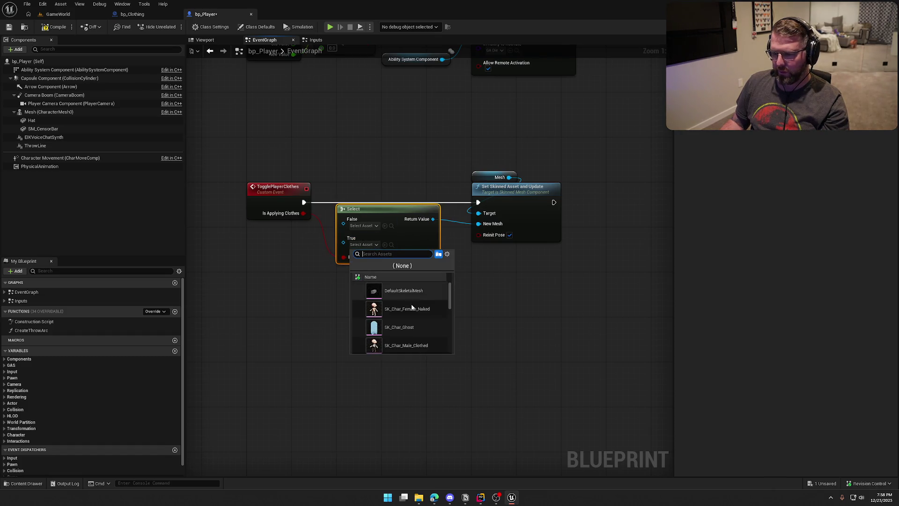
left_click(406, 345)
left_click(363, 225)
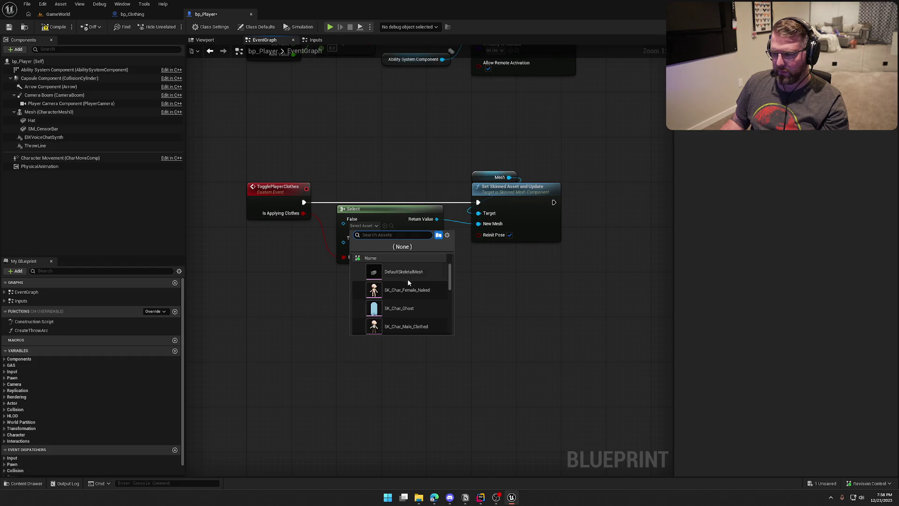
scroll(435, 321, "down", 2)
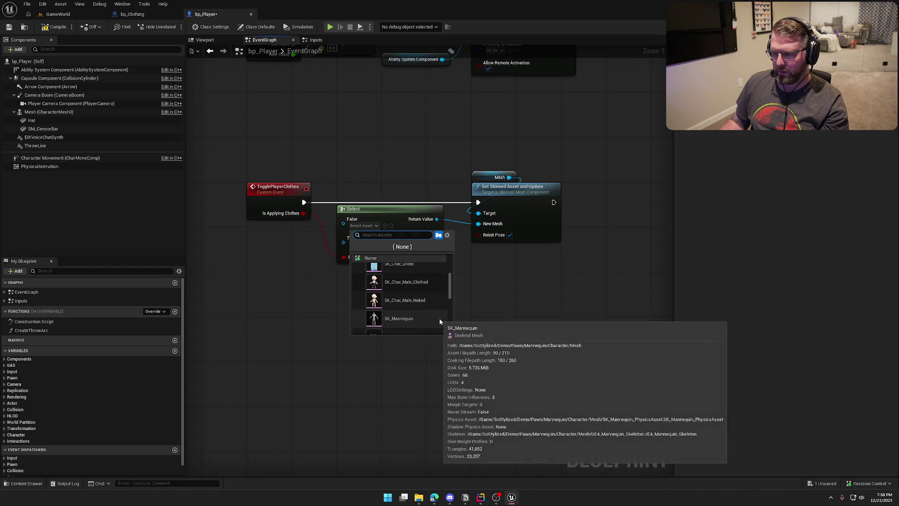
left_click(404, 300)
left_click_drag(492, 323, 453, 316)
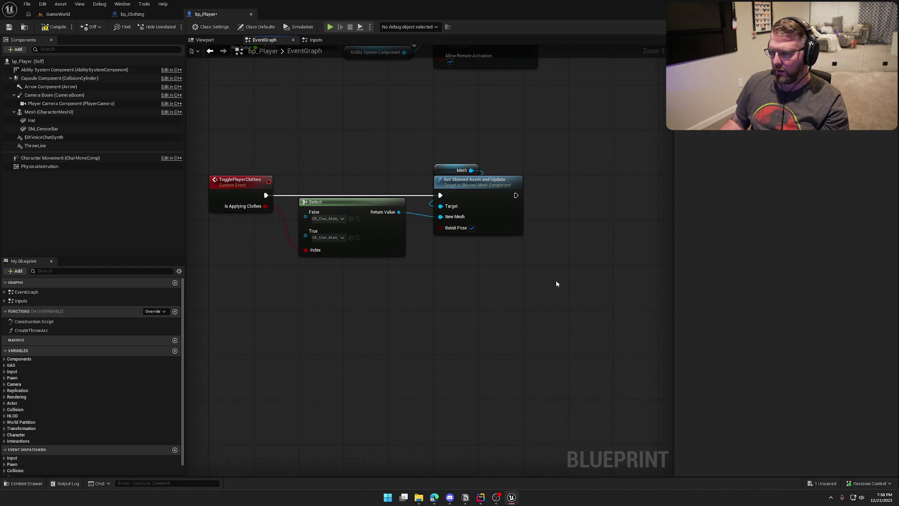
key("ctrl+s")
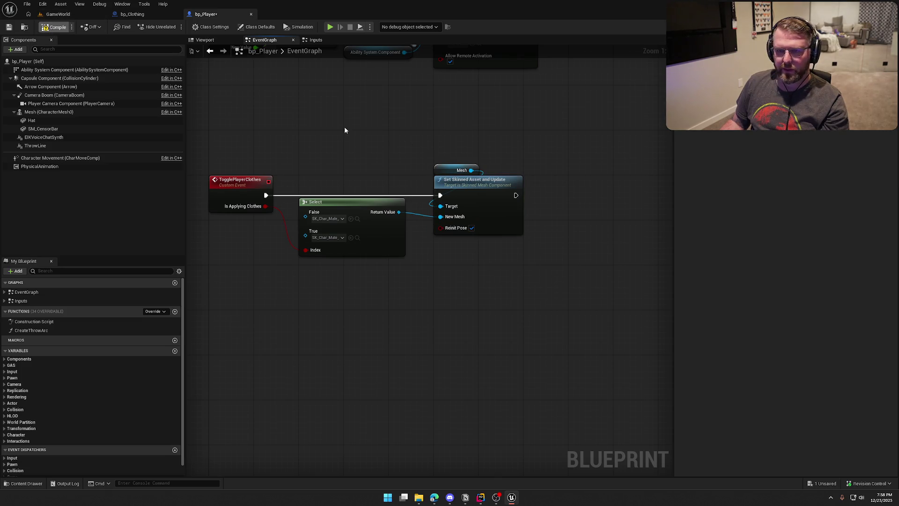
left_click_drag(380, 140, 376, 170)
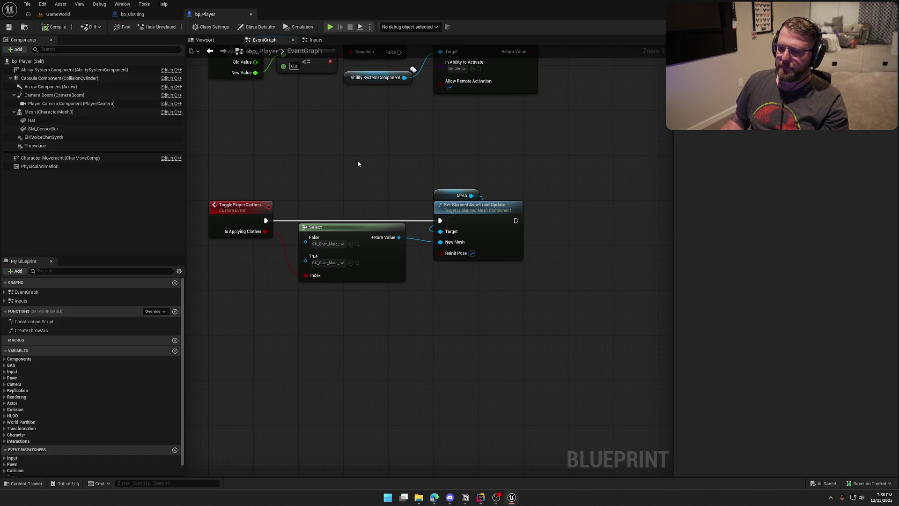
- Move Toggle Player Clothes and Destroy Actor right in bp_Clothing to make room
left_click(132, 14)
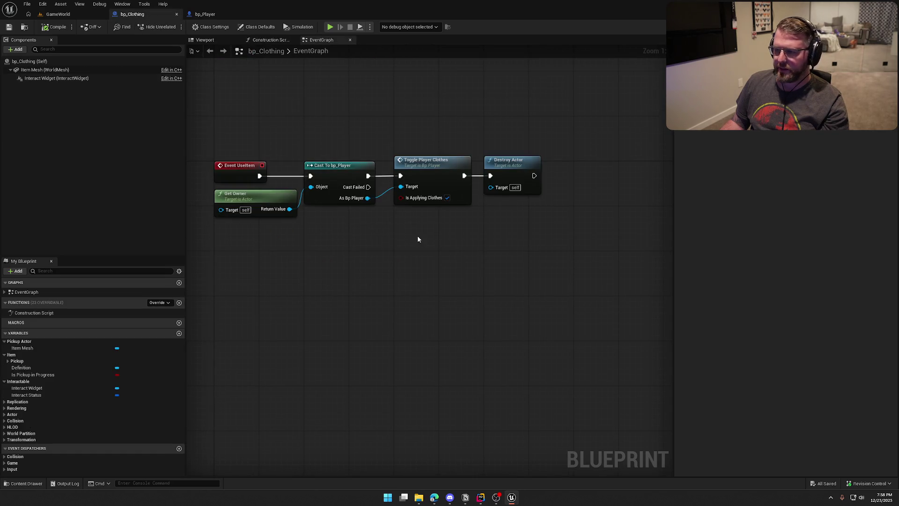
left_click_drag(381, 136, 563, 248)
left_click(206, 14)
left_click(155, 13)
left_click_drag(430, 164, 521, 167)
left_click(445, 220)
- Insert Set Right Hand Item between the Cast and Toggle Player Clothes, then compile
left_click_drag(377, 201, 397, 217)
type("set right")
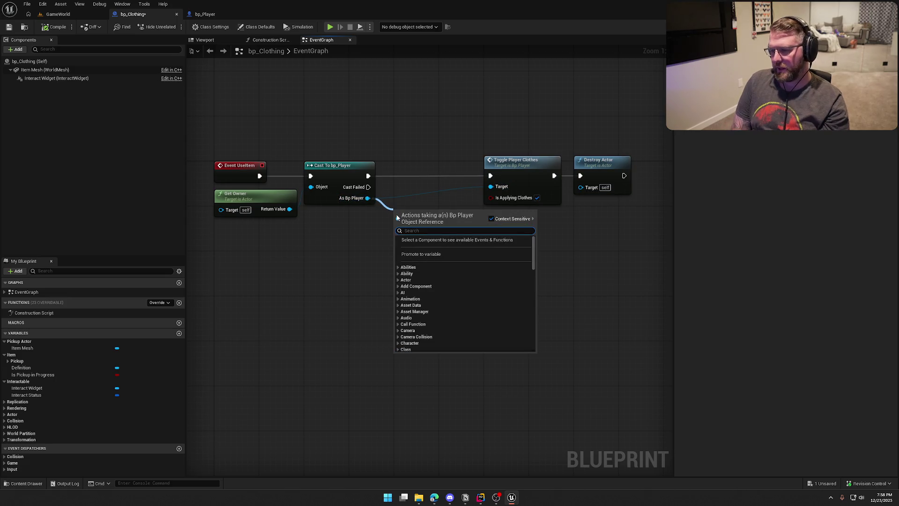
left_click(435, 253)
left_click_drag(396, 215, 368, 176)
mouse_move(435, 225)
left_mouse_down()
mouse_move(441, 186)
mouse_move(490, 176)
left_mouse_up()
mouse_move(397, 118)
left_mouse_down()
mouse_move(638, 260)
mouse_move(488, 101)
left_mouse_up()
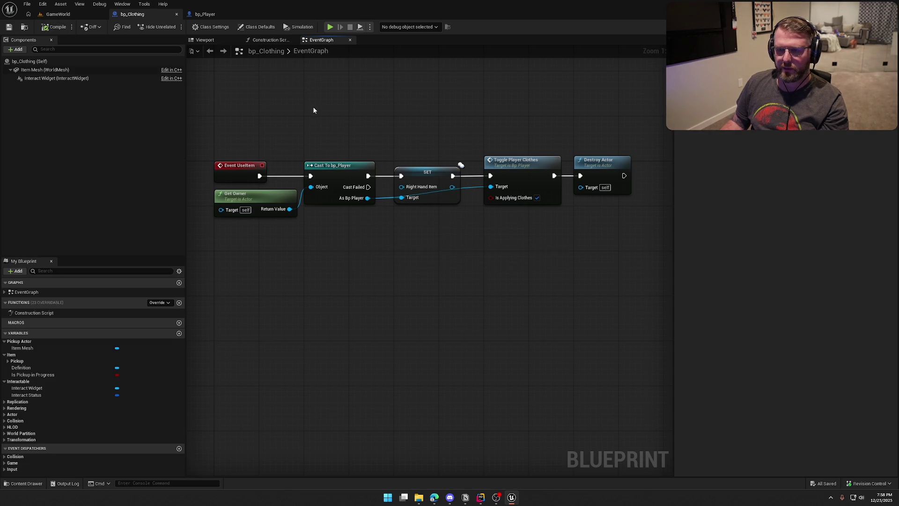
left_click(206, 14)
- Align the Set Skinned Asset and Select nodes in bp_Player and save it
left_click_drag(205, 155, 449, 301)
left_click(519, 309)
mouse_move(519, 234)
left_mouse_down()
mouse_move(486, 235)
mouse_move(521, 217)
mouse_move(464, 215)
left_mouse_up()
left_click(389, 170)
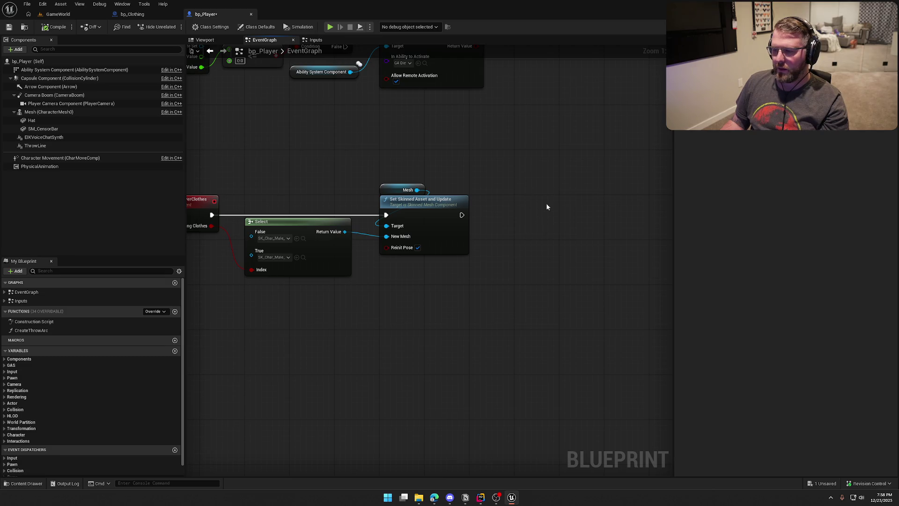
left_click_drag(423, 293, 471, 288)
left_click_drag(347, 220, 346, 226)
left_click(341, 170)
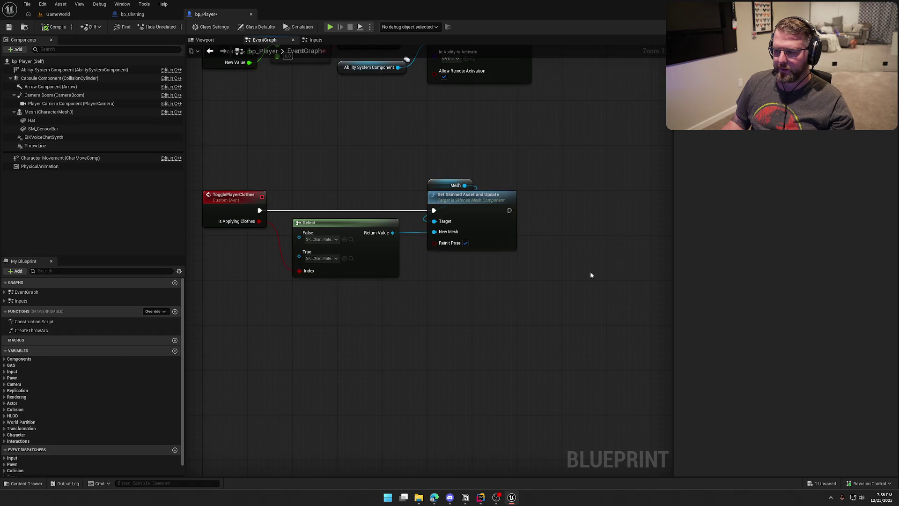
key("ctrl+s")
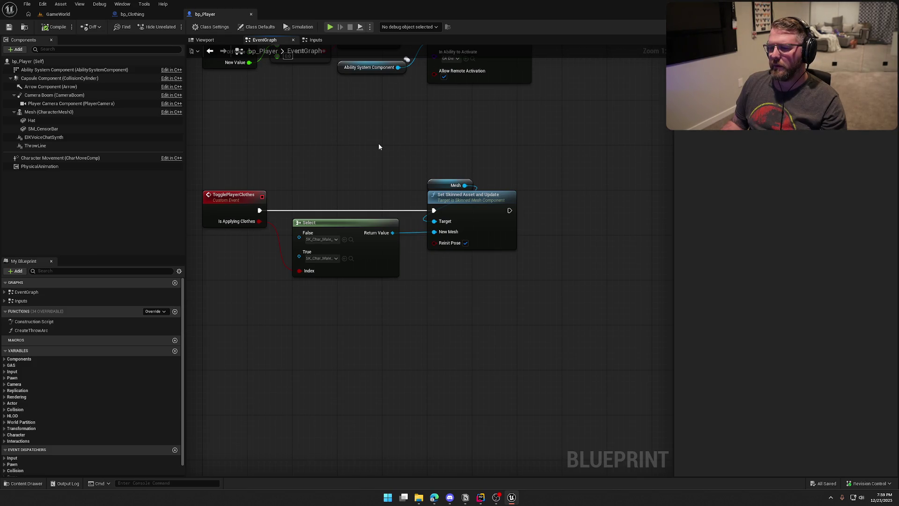
- Play-test GameWorld, picking up a clothing item with E, then stop the session
left_click(58, 14)
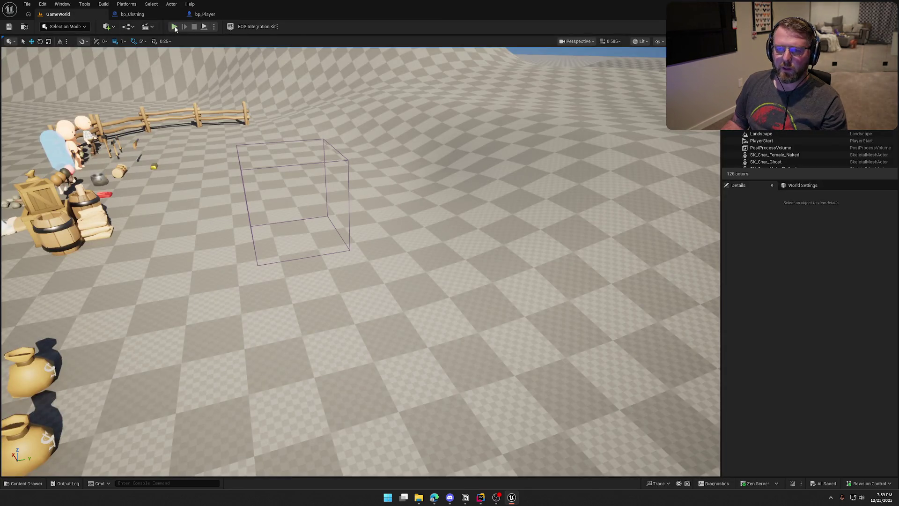
left_click(174, 26)
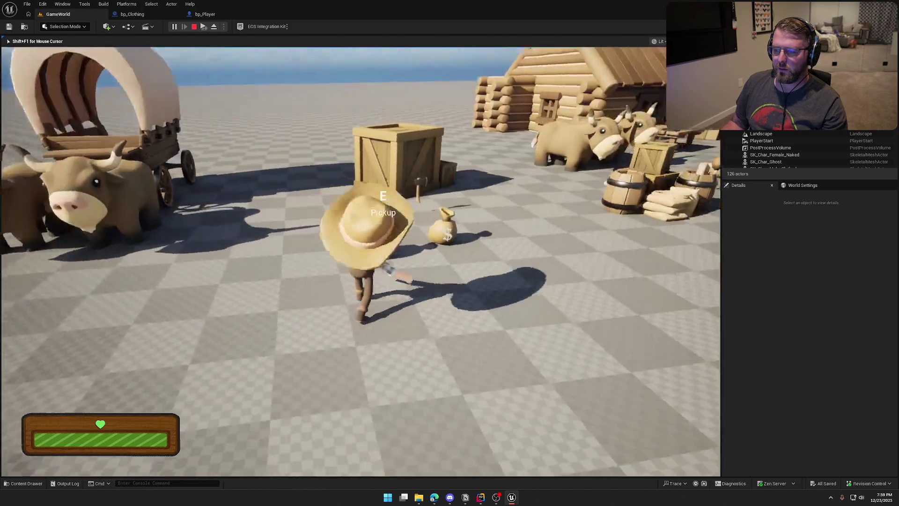
key("e")
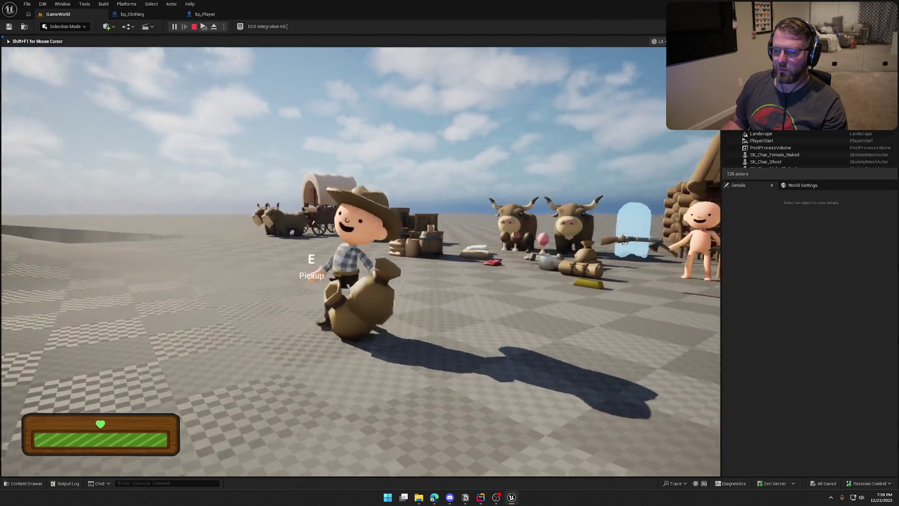
key("w")
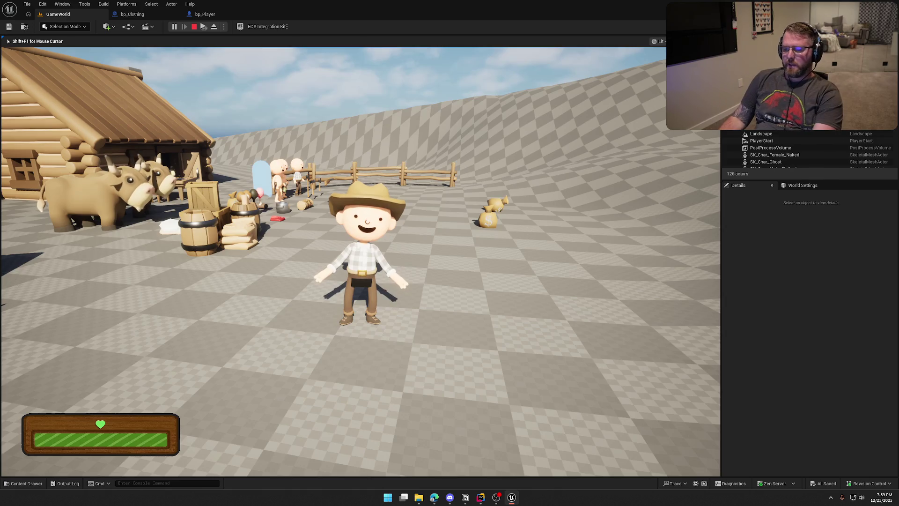
key("Escape")
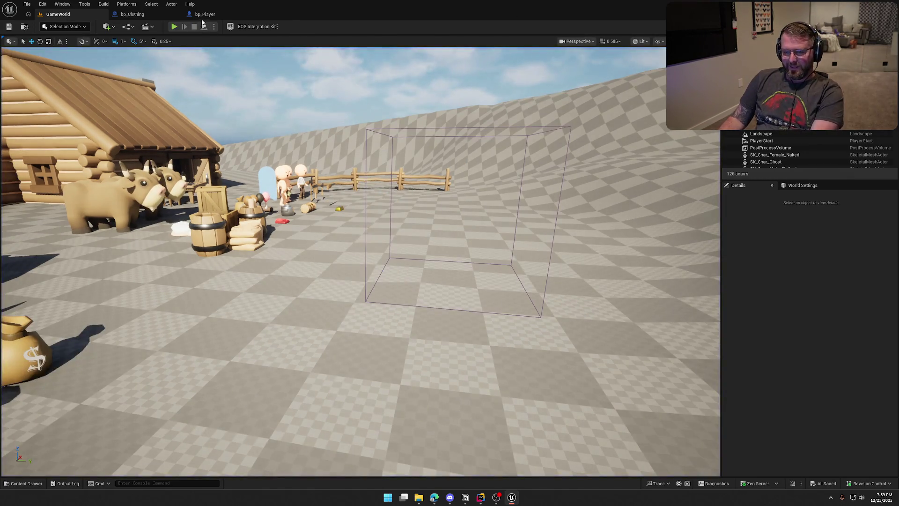
- Add an SM Censor Bar reference and Set Visibility node after Set Skinned Asset and Update
left_click(204, 14)
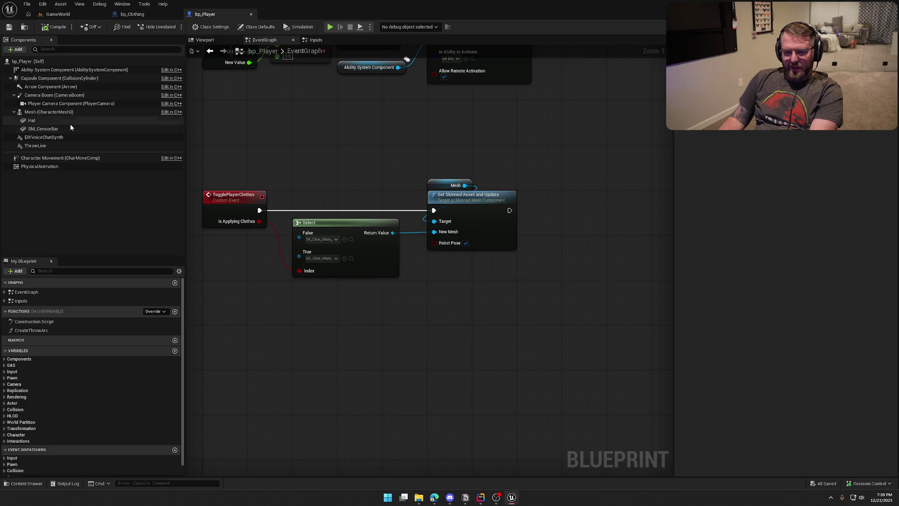
left_click(44, 129)
left_click_drag(525, 178, 524, 179)
left_click_drag(562, 179, 585, 189)
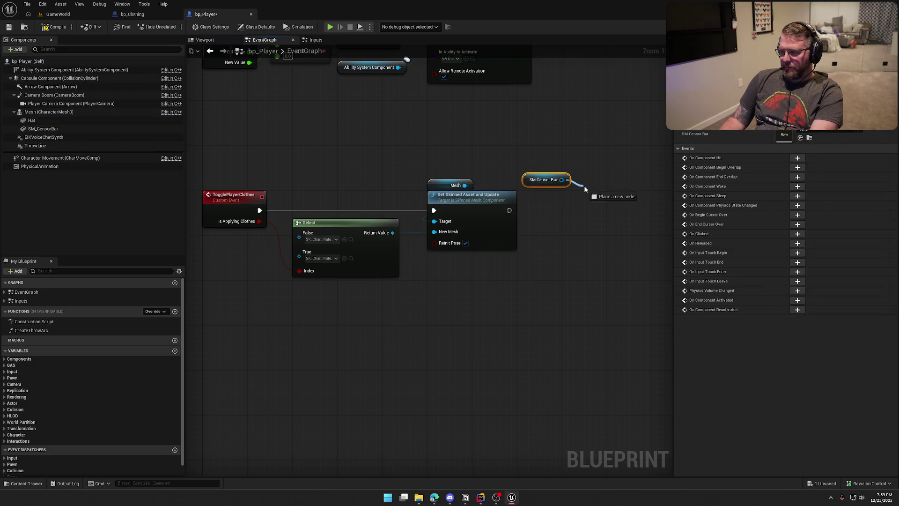
type("set vis")
key("Return")
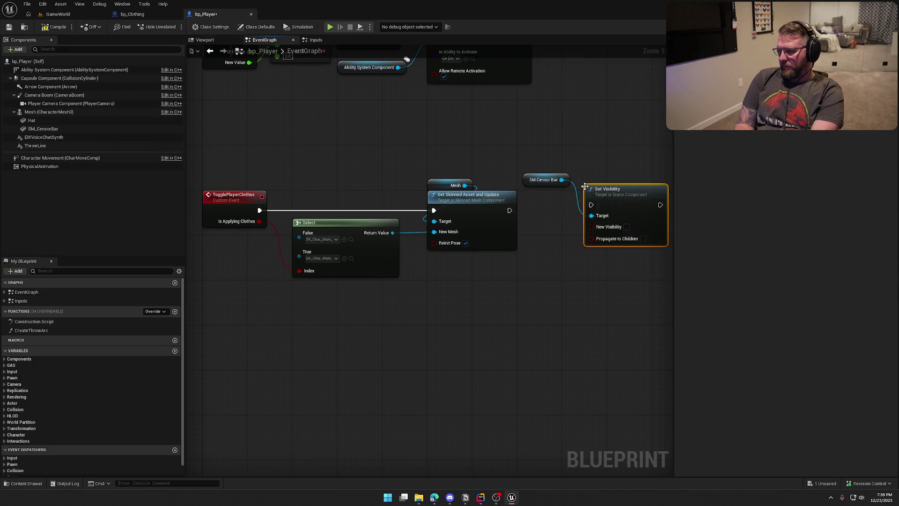
left_click_drag(510, 210, 591, 205)
mouse_move(543, 179)
left_mouse_down()
mouse_move(591, 169)
mouse_move(611, 194)
mouse_move(595, 197)
left_mouse_up()
left_click(576, 291)
mouse_move(567, 233)
left_mouse_down()
mouse_move(533, 270)
mouse_move(499, 279)
left_mouse_up()
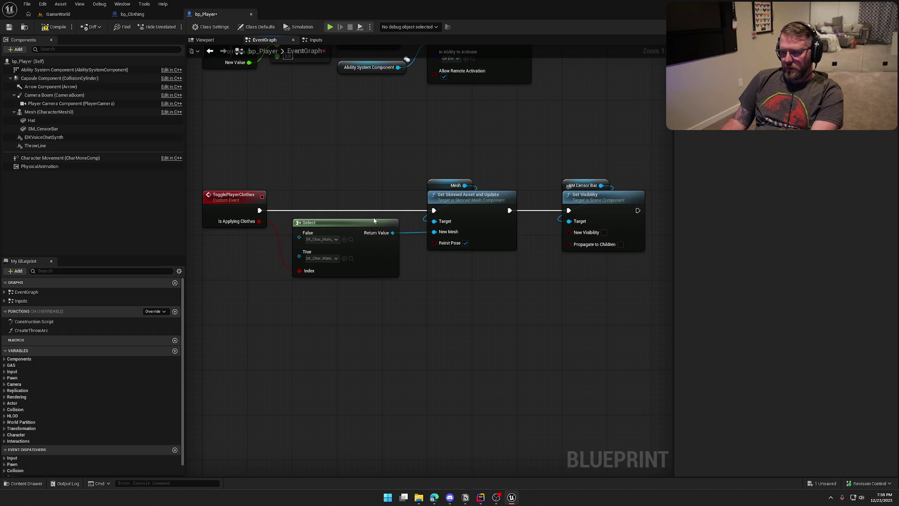
- Feed a NOT of Is Applying Clothes into Set Visibility's New Visibility
mouse_move(260, 221)
left_mouse_down()
mouse_move(441, 271)
mouse_move(448, 262)
left_mouse_up()
type("not")
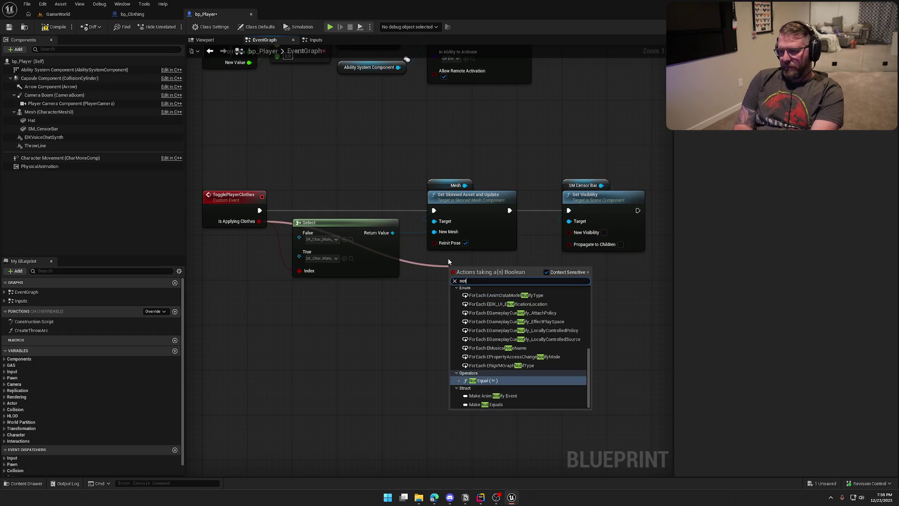
type(" bool")
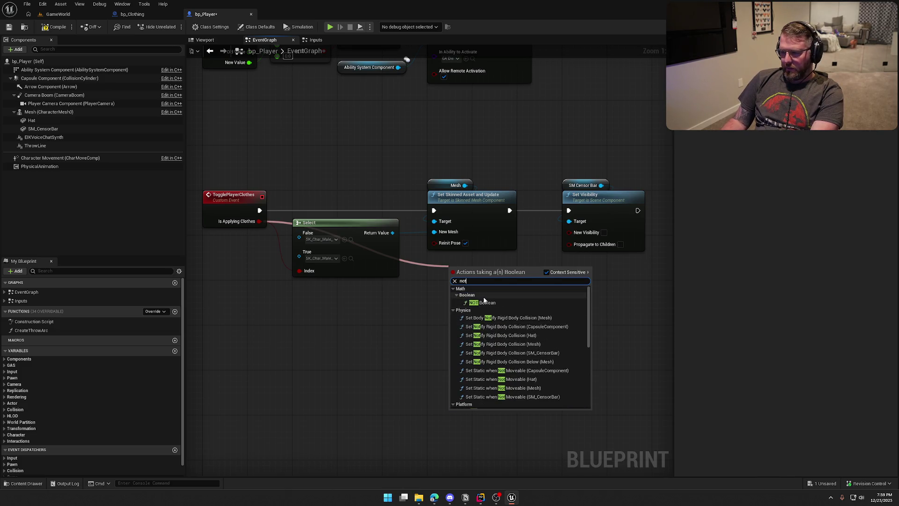
key("Return")
left_click_drag(494, 270, 573, 237)
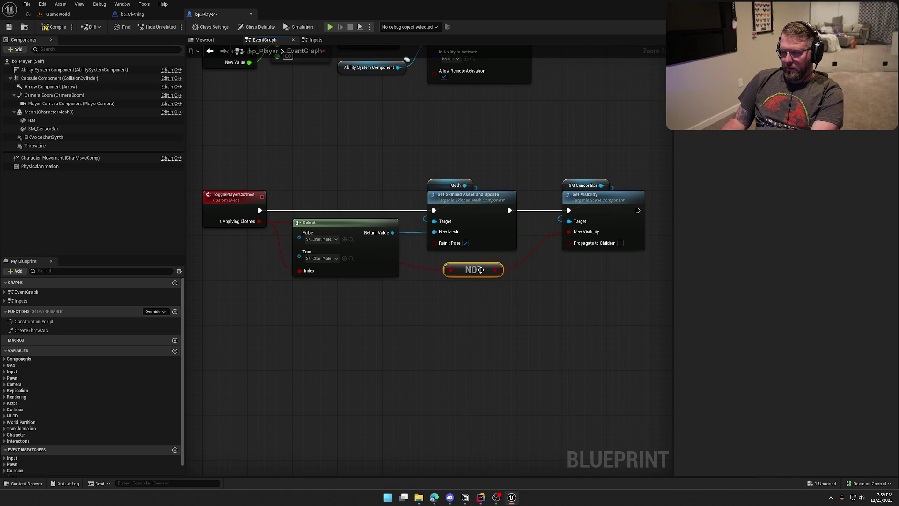
left_click(497, 304)
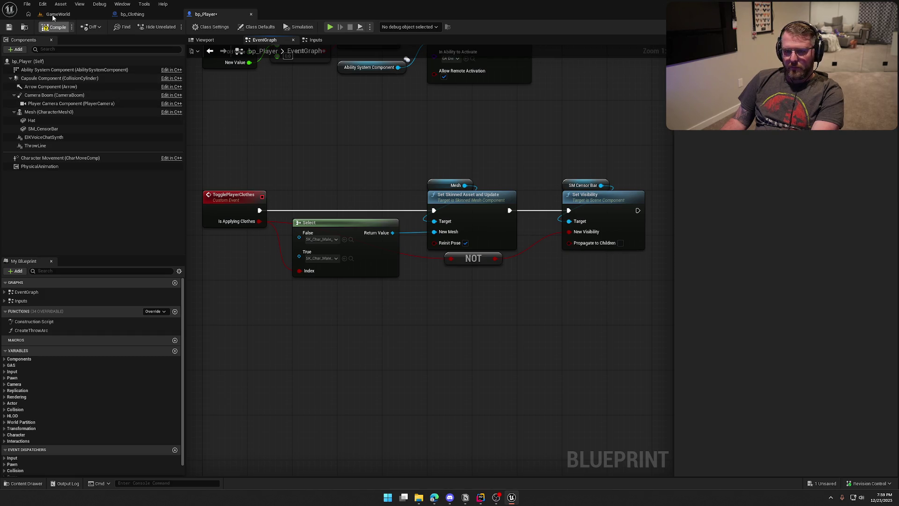
- Run a single-player test in GameWorld, moving the clothed character around, then return to bp_Player
left_click(52, 14)
left_click(184, 23)
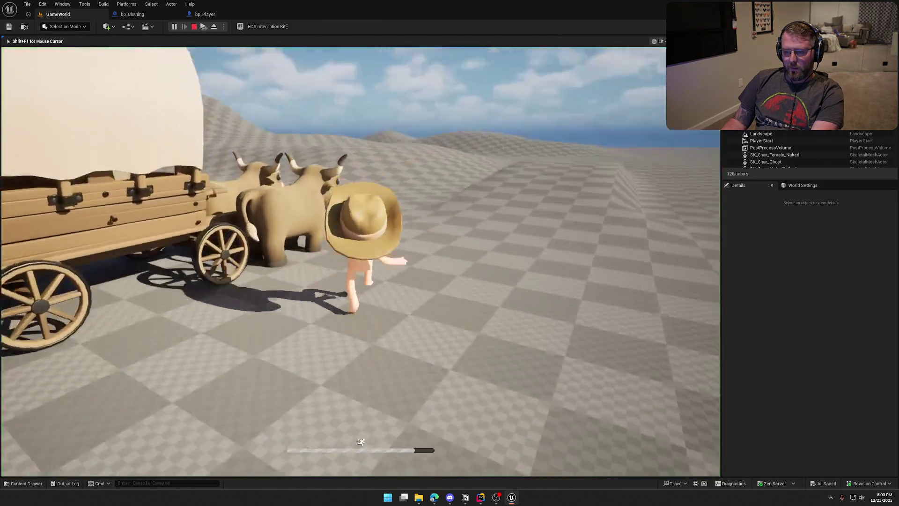
key("shift+w")
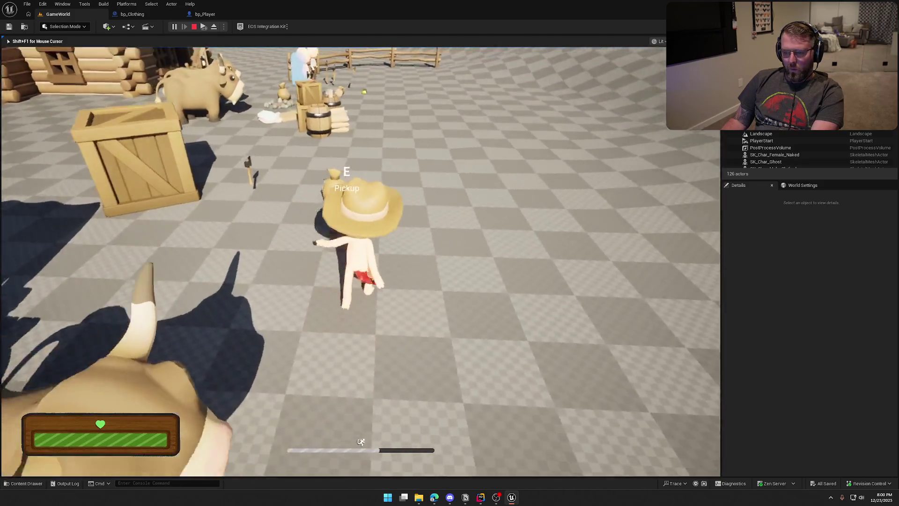
key("s")
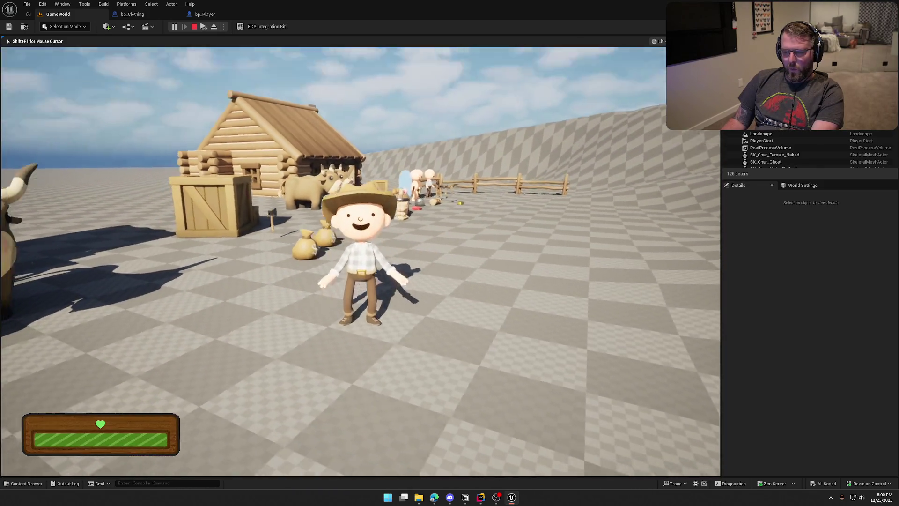
key("shift+w")
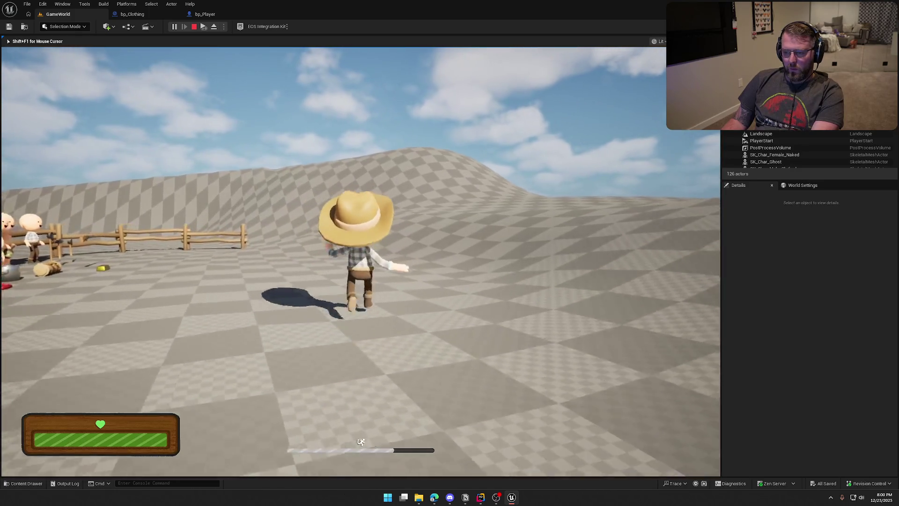
key("s")
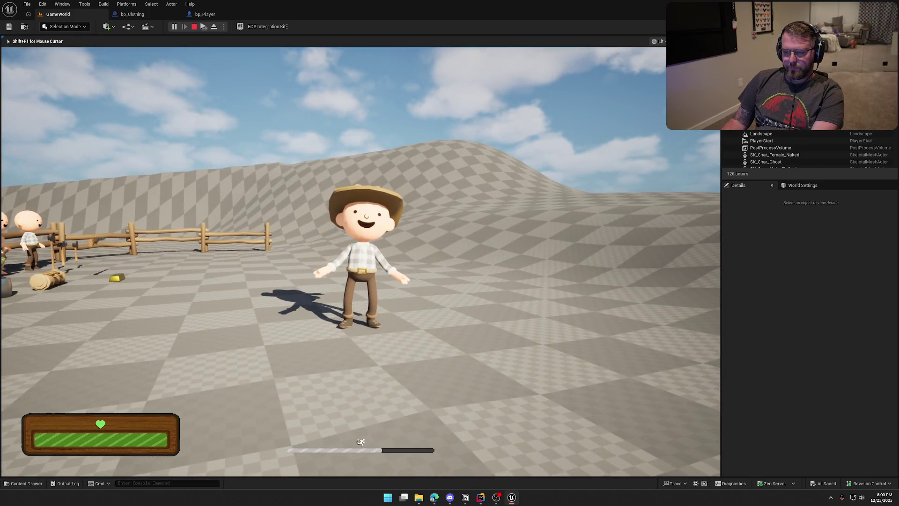
key("w")
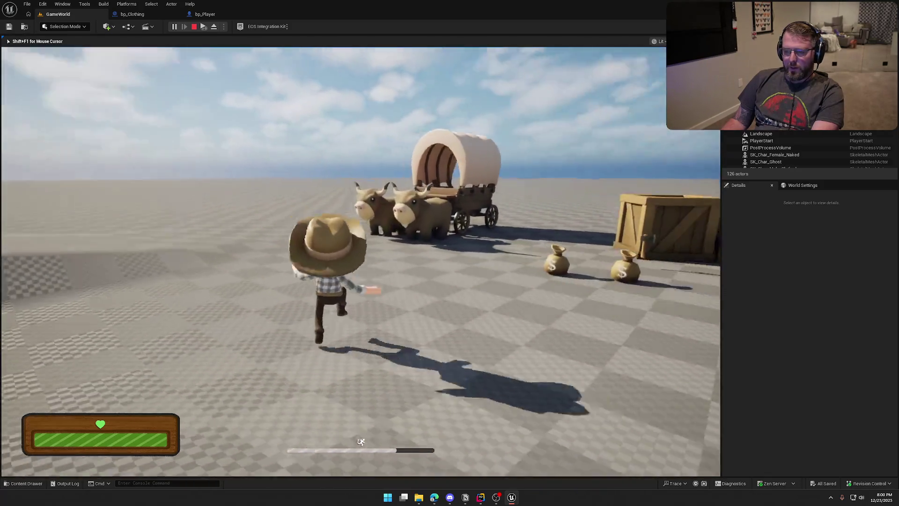
key("w")
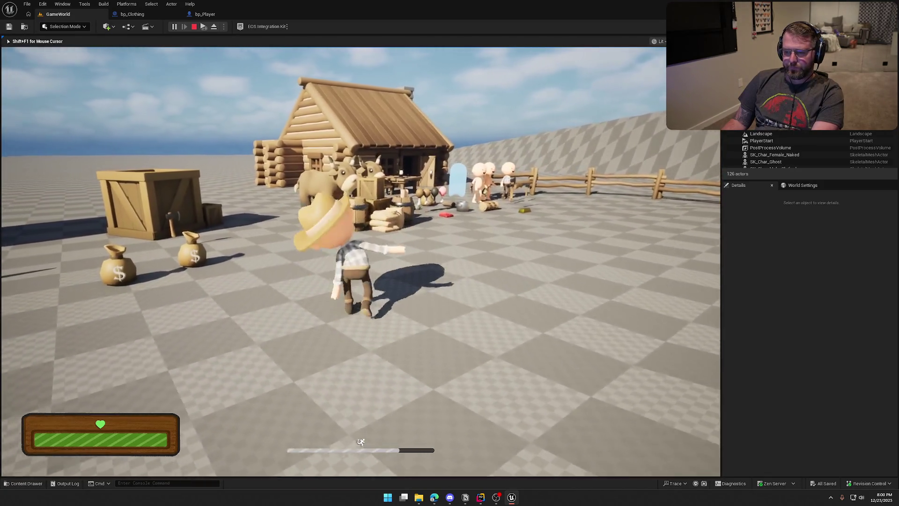
key("Escape")
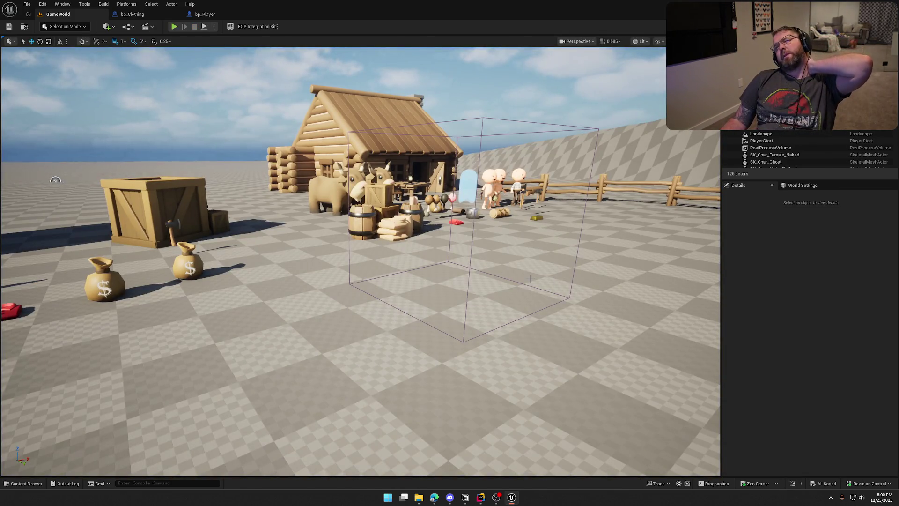
left_click(204, 14)
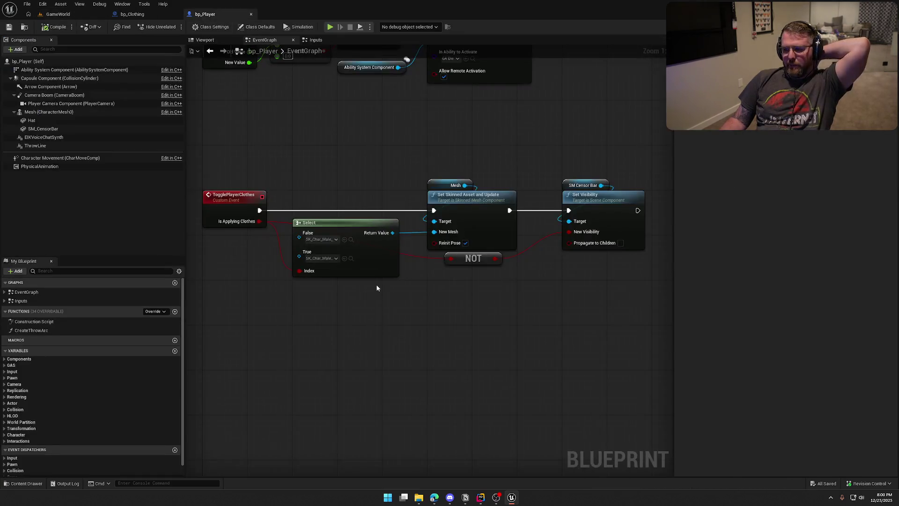
- Review the TogglePlayerClothes nodes and end the two-client multiplayer test
left_click_drag(216, 149, 651, 333)
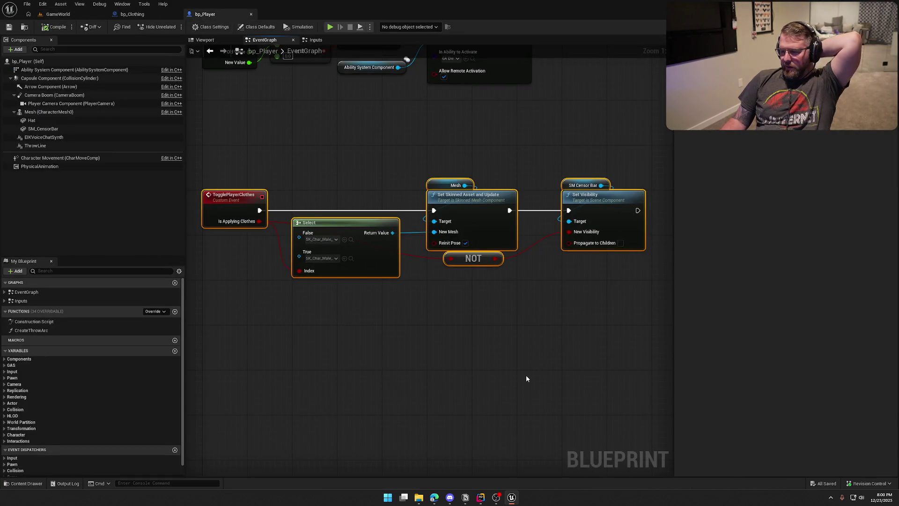
left_click(514, 335)
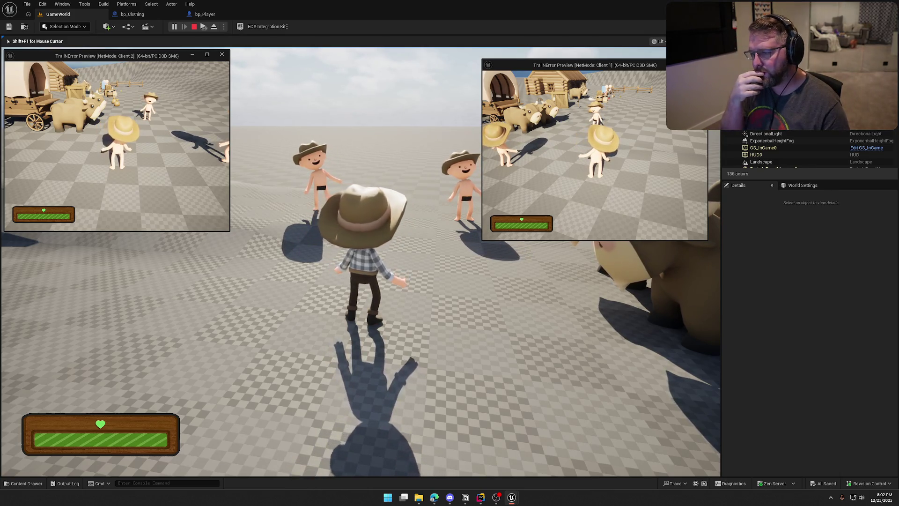
key("Escape")
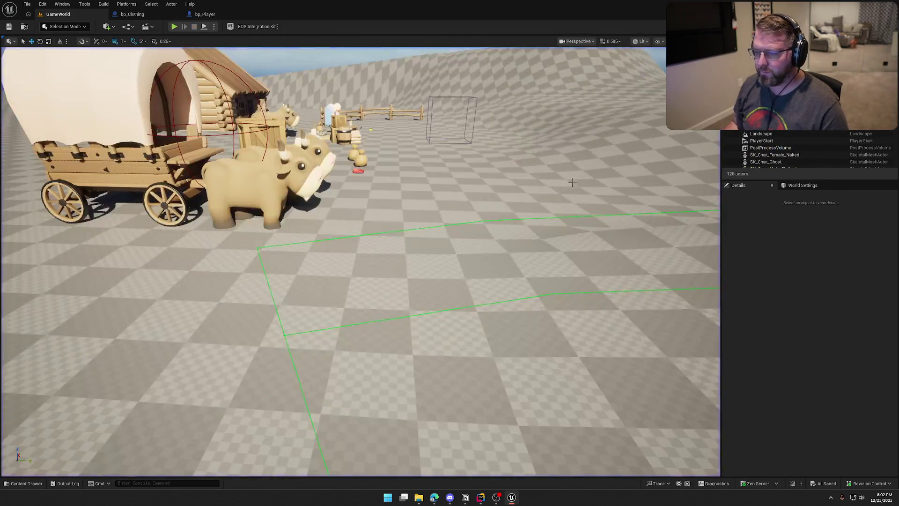
- Move the PlayerStart beside the red clothing pickup, undoing an accidental pickup move
key("w")
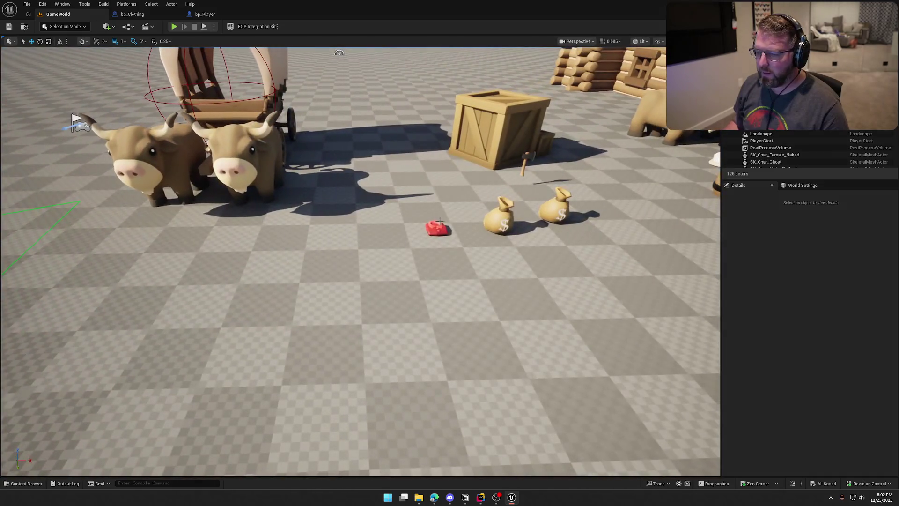
left_click(438, 229)
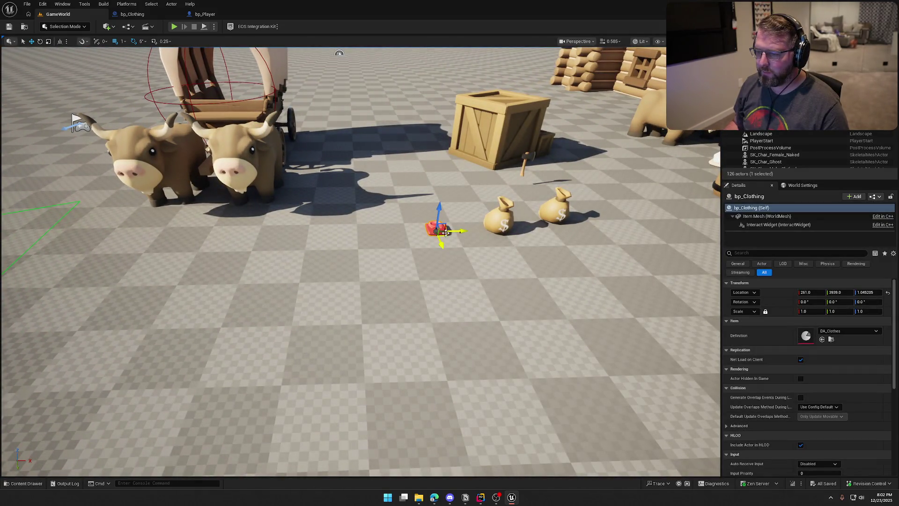
left_click_drag(445, 232, 21, 251)
key("f")
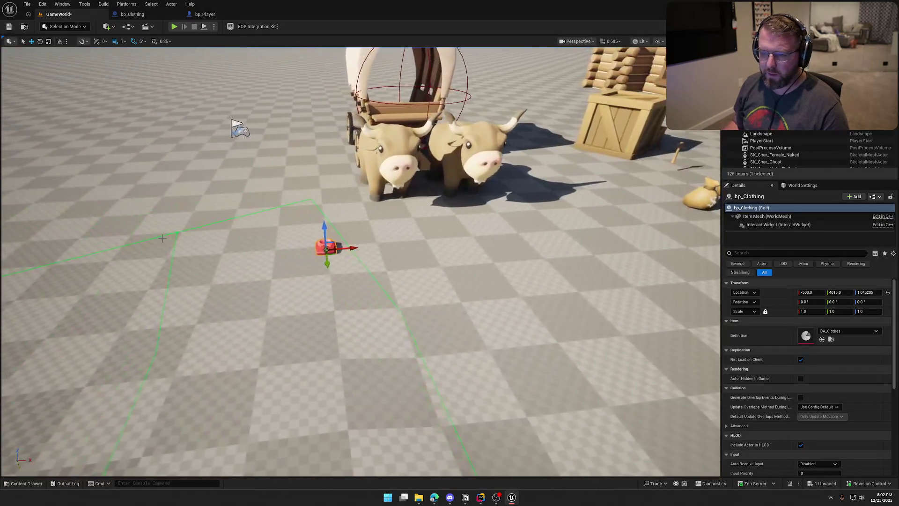
key("ctrl+z")
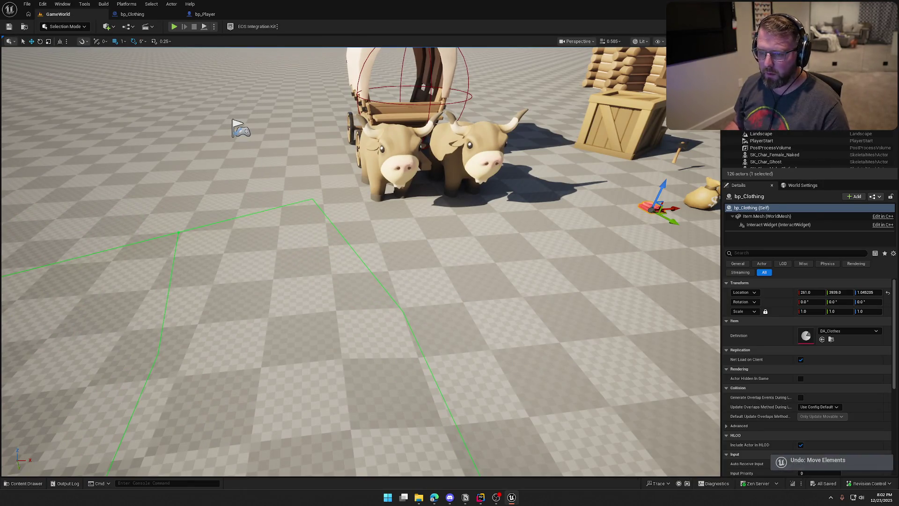
left_click(237, 125)
left_click_drag(230, 130, 587, 133)
key("f")
- Delete the money bag beside the clothing, line up three clothing pickups, and start play
scroll(438, 201, "down", 5)
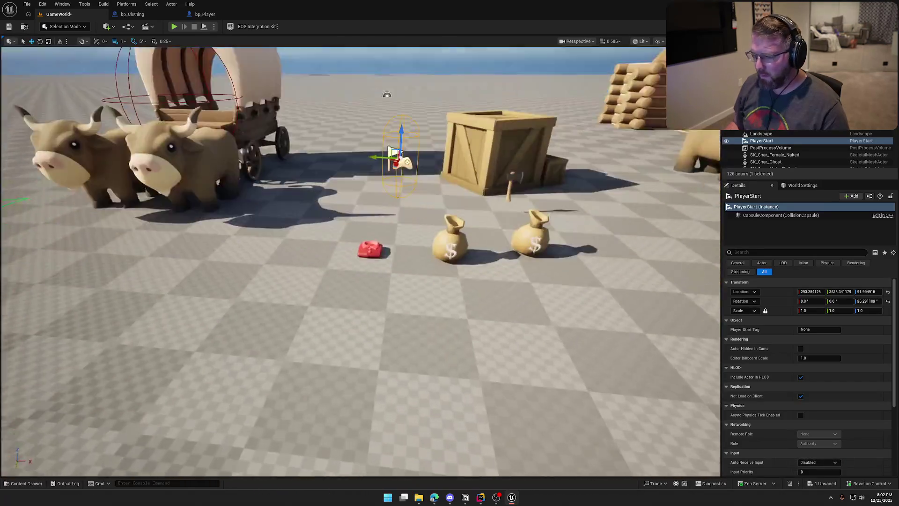
left_click(438, 201)
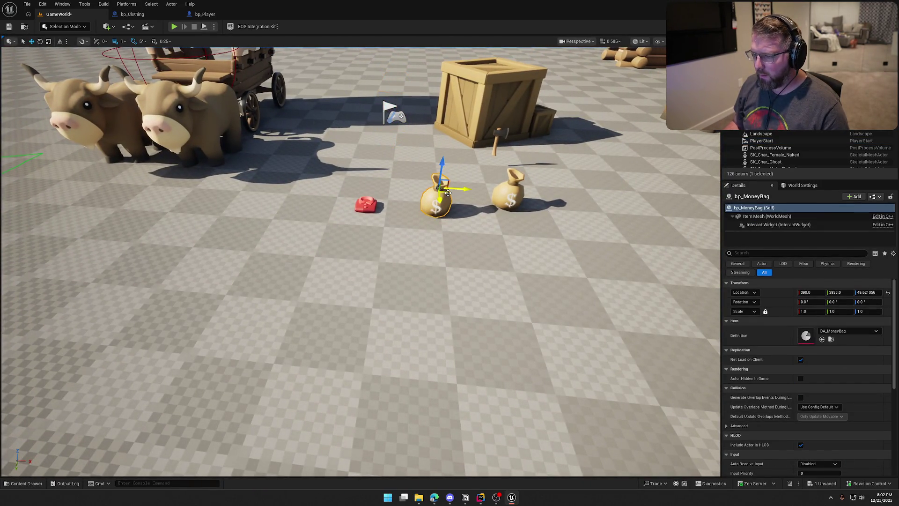
key("Delete")
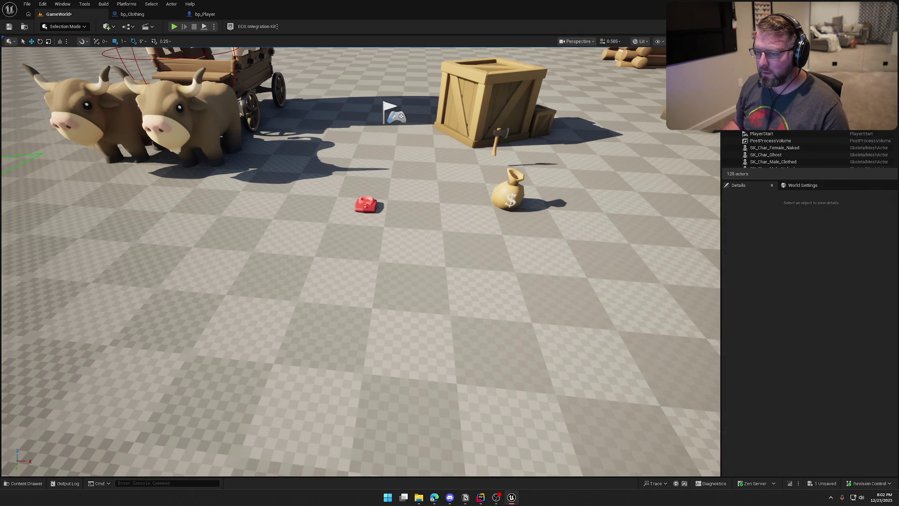
left_click(380, 212)
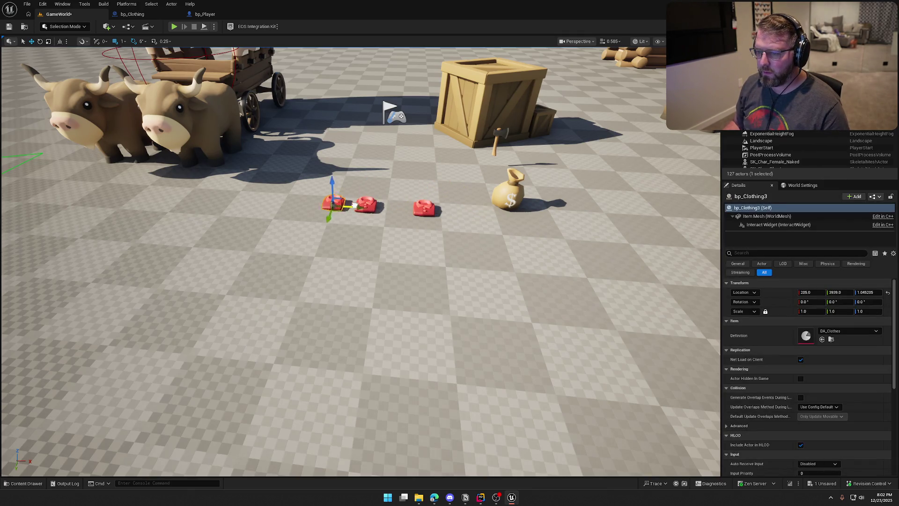
left_click(467, 271)
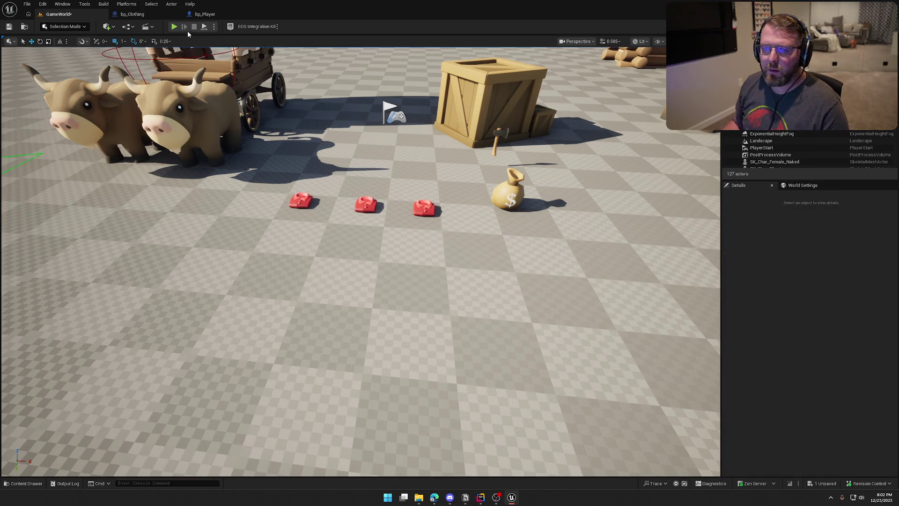
left_click(173, 26)
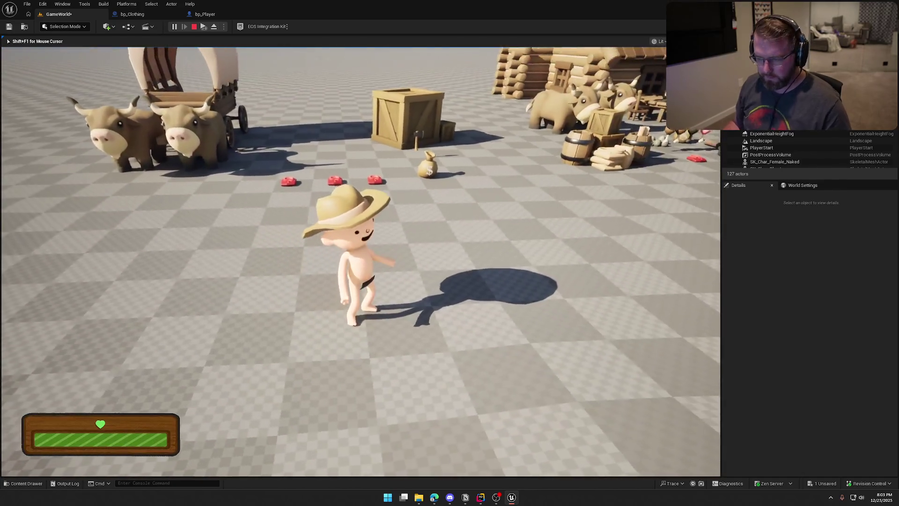
- Have Client 2 pick up the clothing, stop the test, and select bp_Player's TogglePlayerClothes event
key("super")
left_click(203, 27)
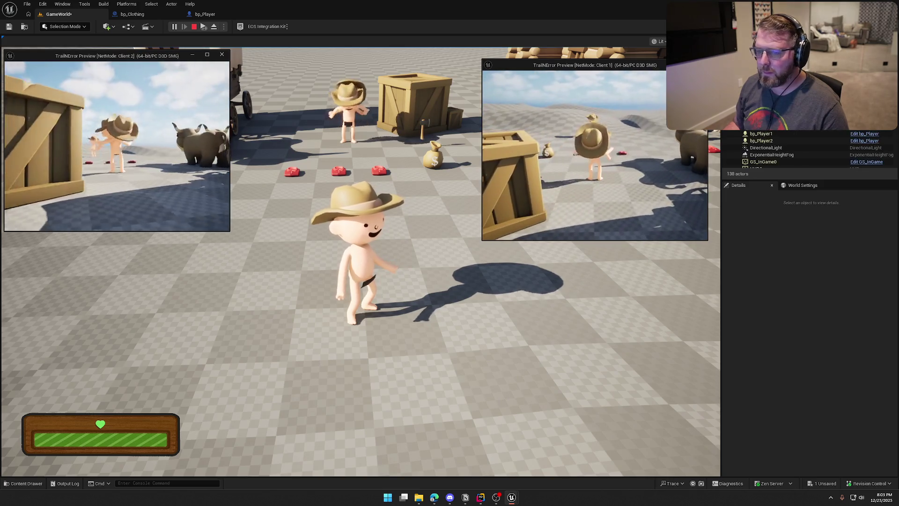
key("w")
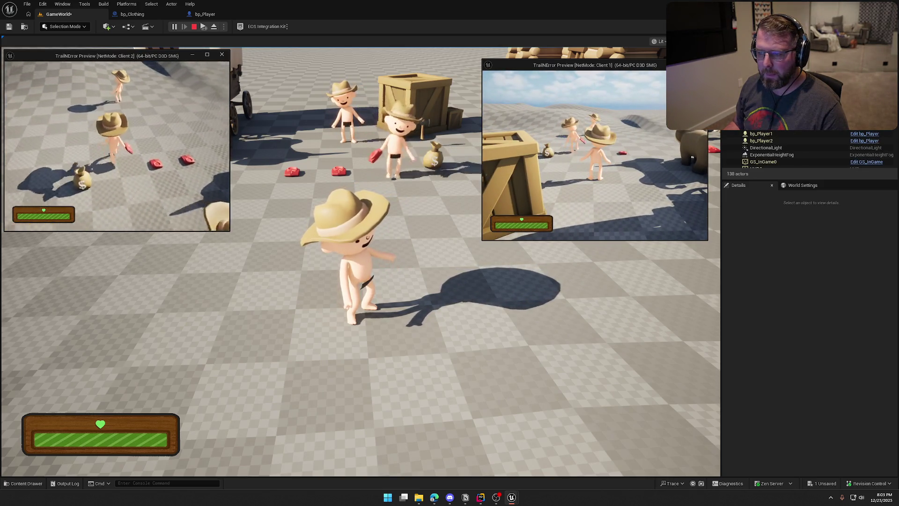
key("e")
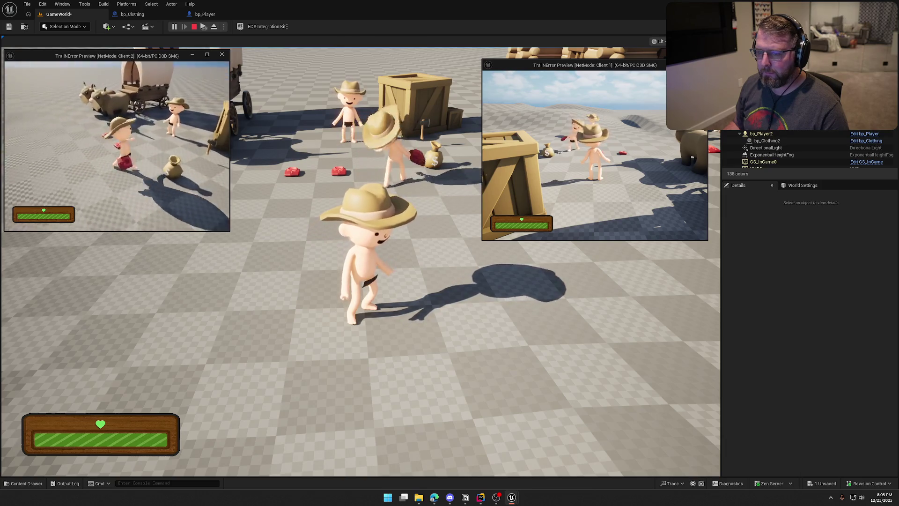
key("w")
key("w")
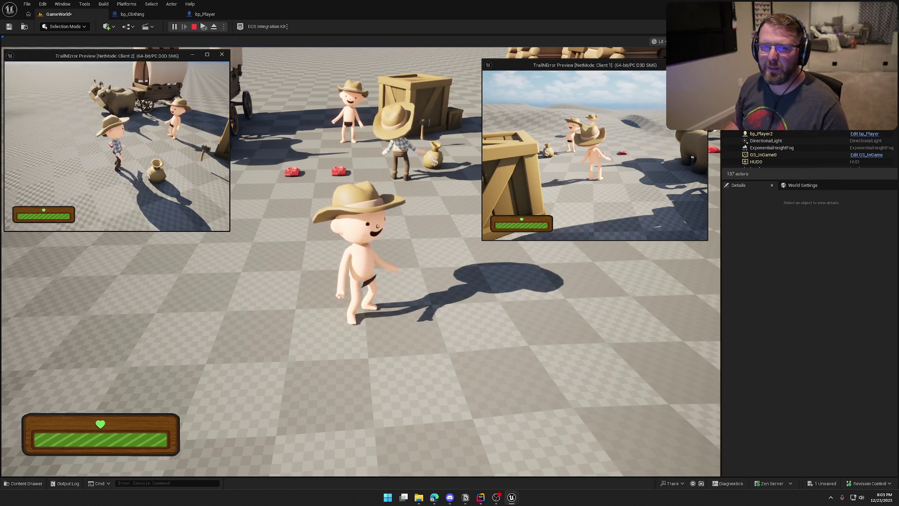
key("Escape")
left_click(205, 14)
left_click(238, 160)
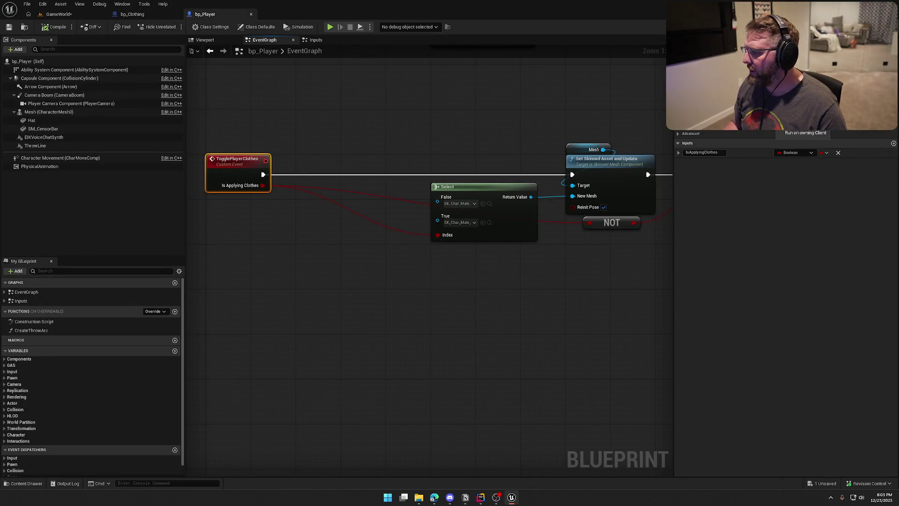
left_click(805, 115)
left_click(608, 266)
key("ctrl+s")
left_click(52, 15)
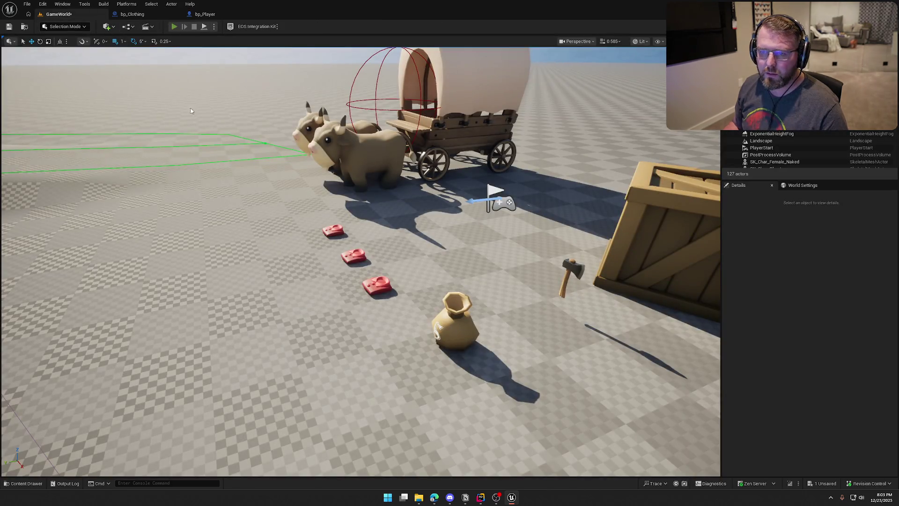
key("alt+p")
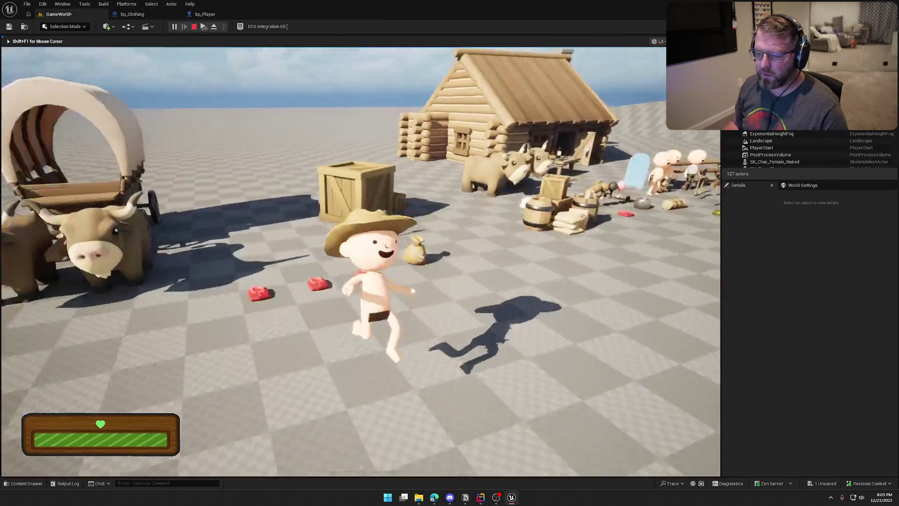
key("w")
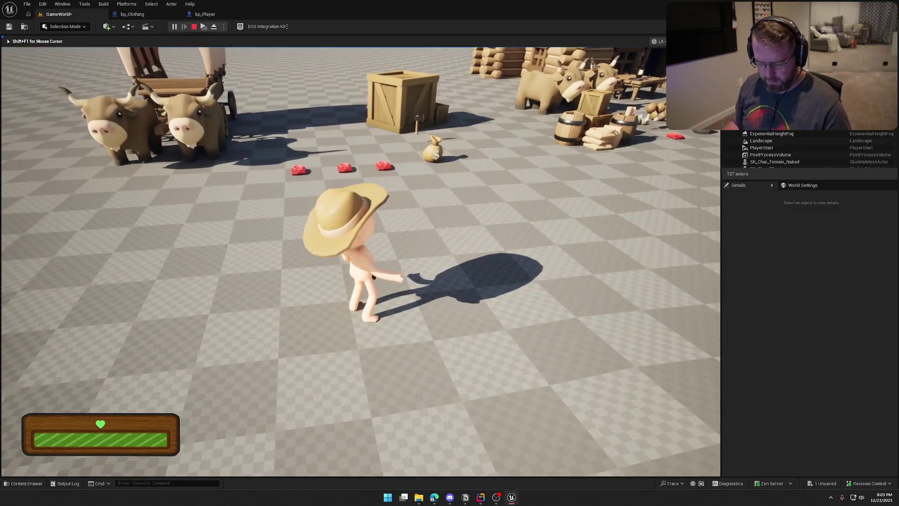
key("super")
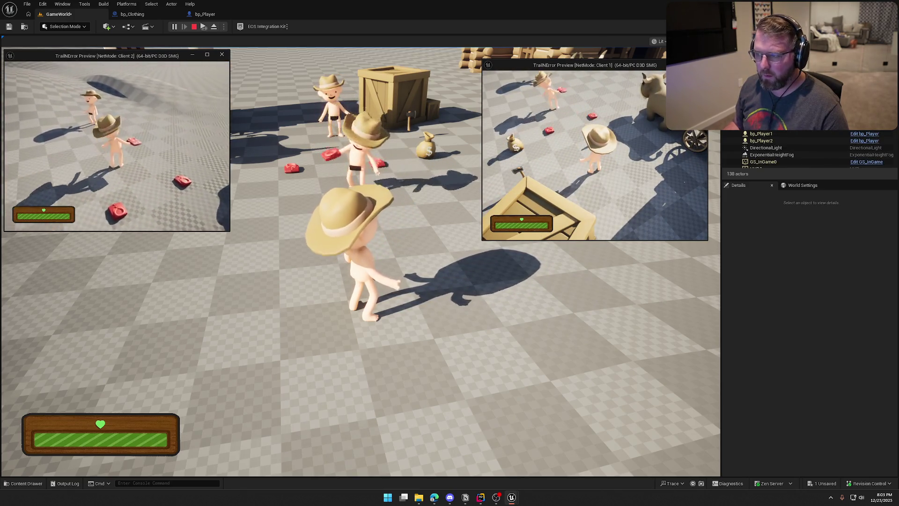
key("e")
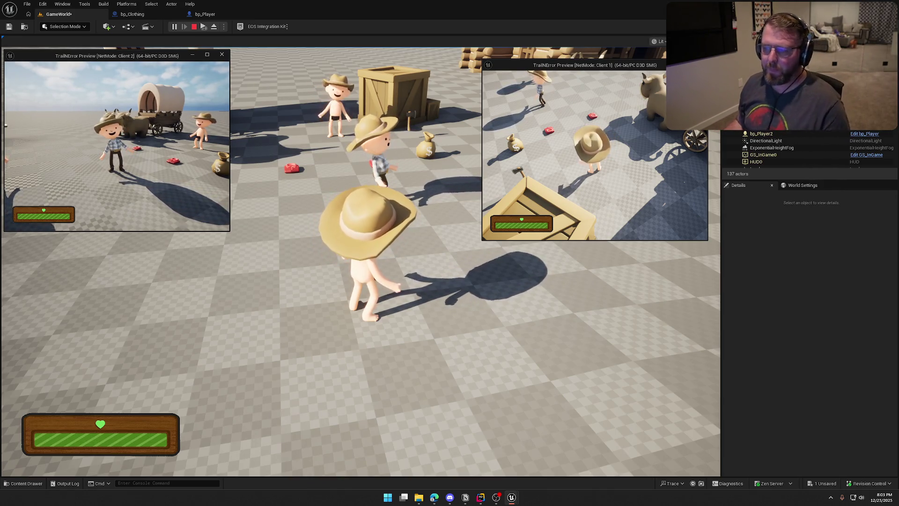
key("Escape")
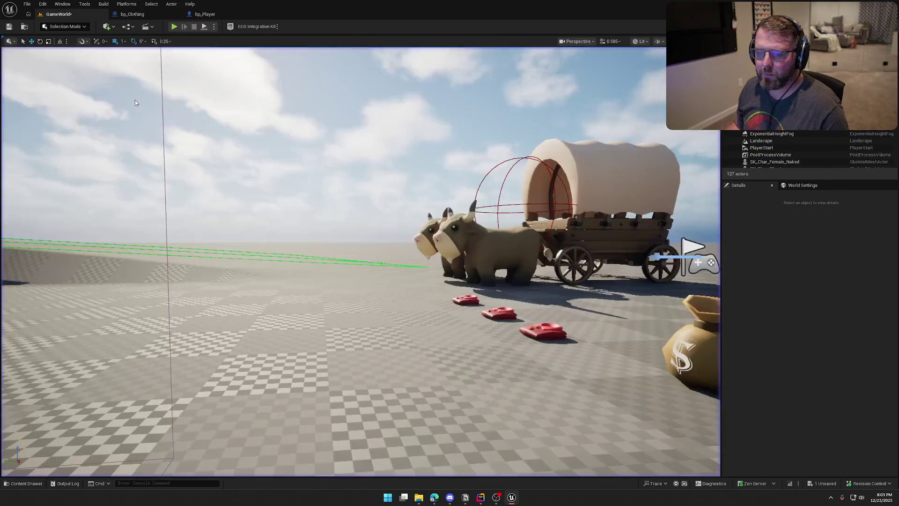
left_click(205, 14)
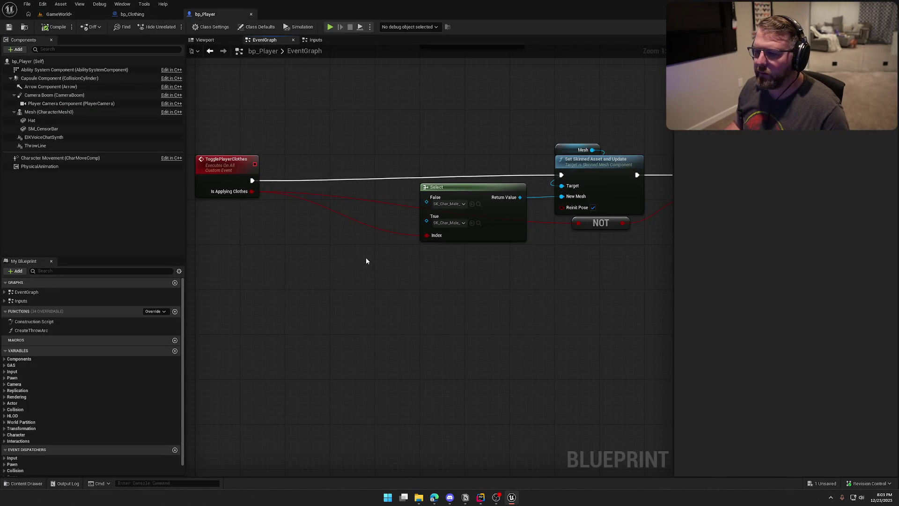
scroll(305, 267, "down", 1)
left_click_drag(328, 271, 397, 282)
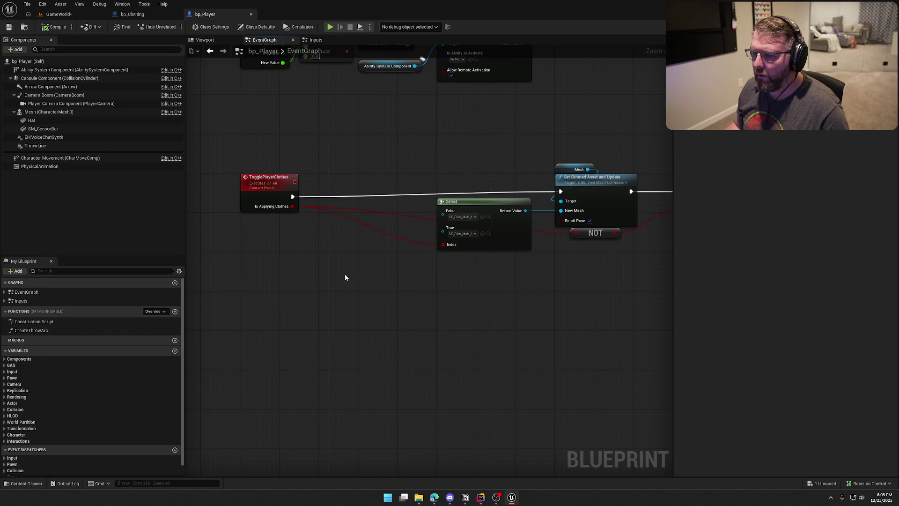
left_click_drag(344, 273, 298, 257)
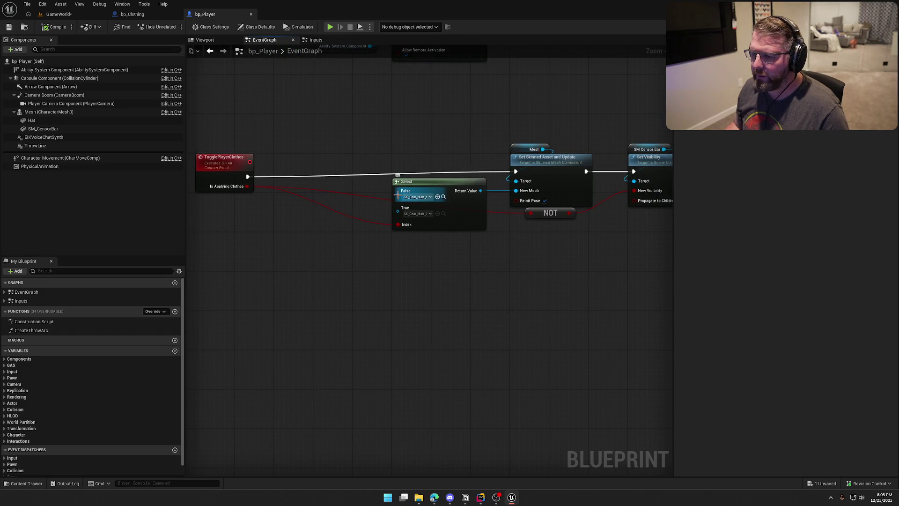
scroll(398, 195, "down", 2)
left_click_drag(342, 136, 602, 240)
scroll(488, 151, "up", 2)
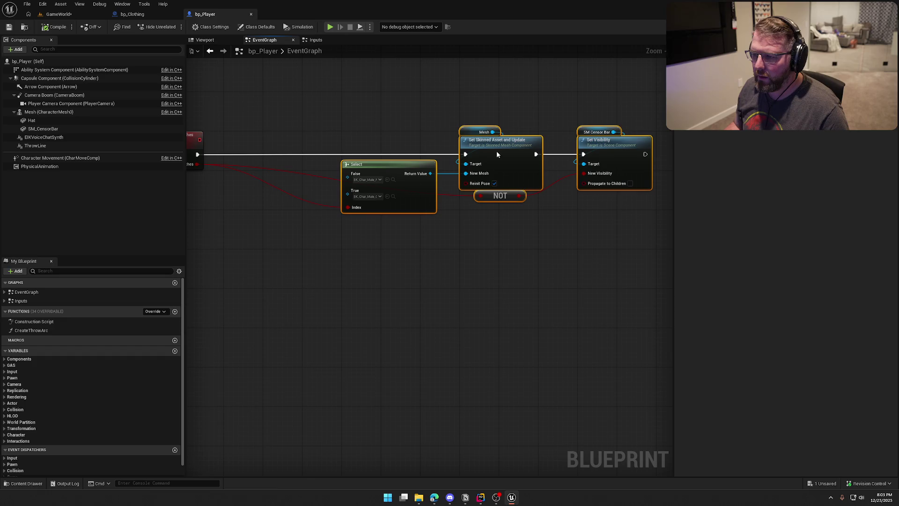
left_click_drag(266, 229, 343, 215)
left_click(56, 14)
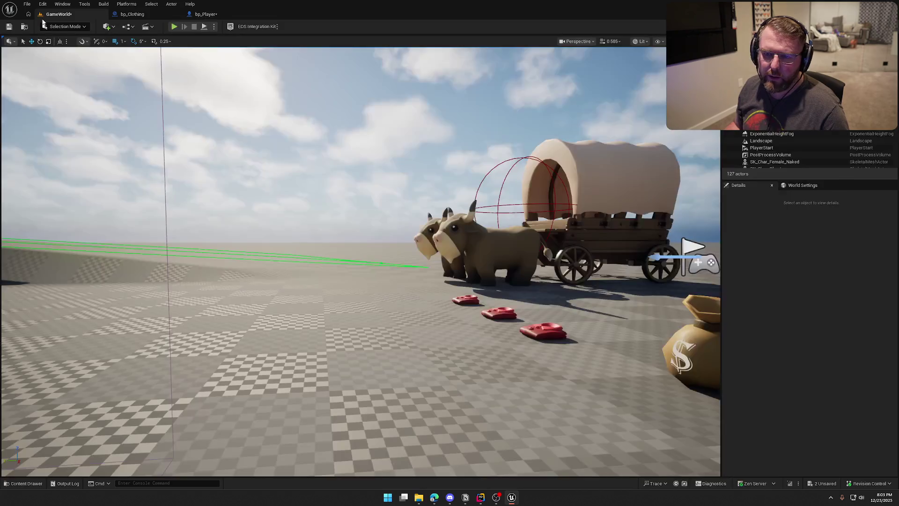
left_click(205, 15)
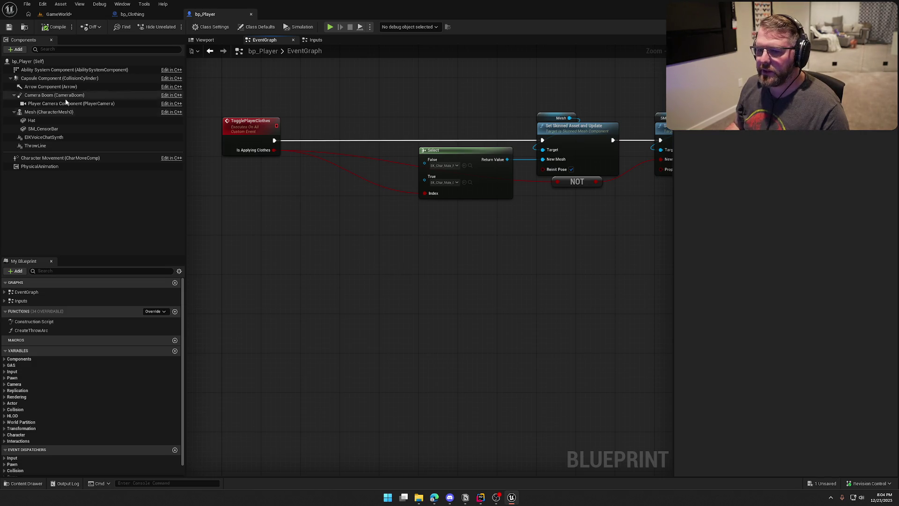
- Add an Ability System Component reference with a Has Matching Gameplay Tag node wired from it
mouse_move(41, 70)
left_mouse_down()
mouse_move(223, 204)
mouse_move(221, 193)
mouse_move(292, 203)
left_mouse_up()
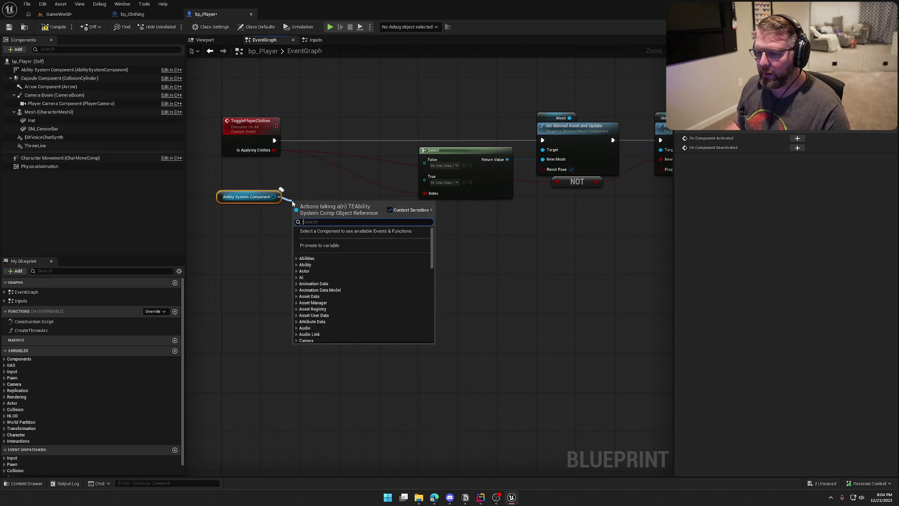
type("has tag")
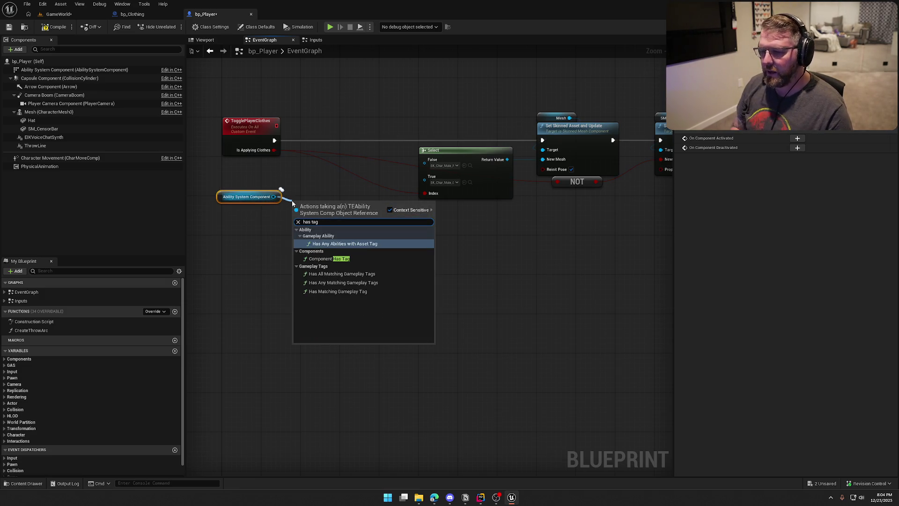
left_click(344, 292)
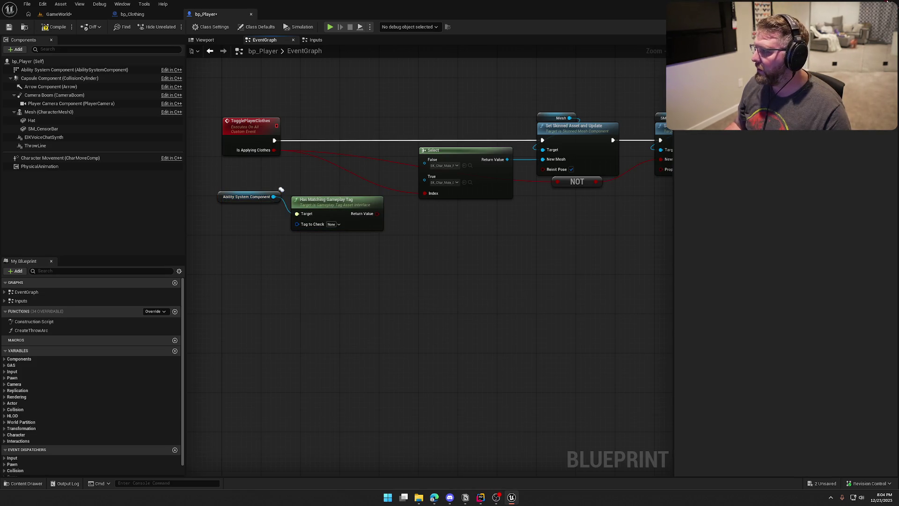
left_click(471, 323)
key("alt+Tab")
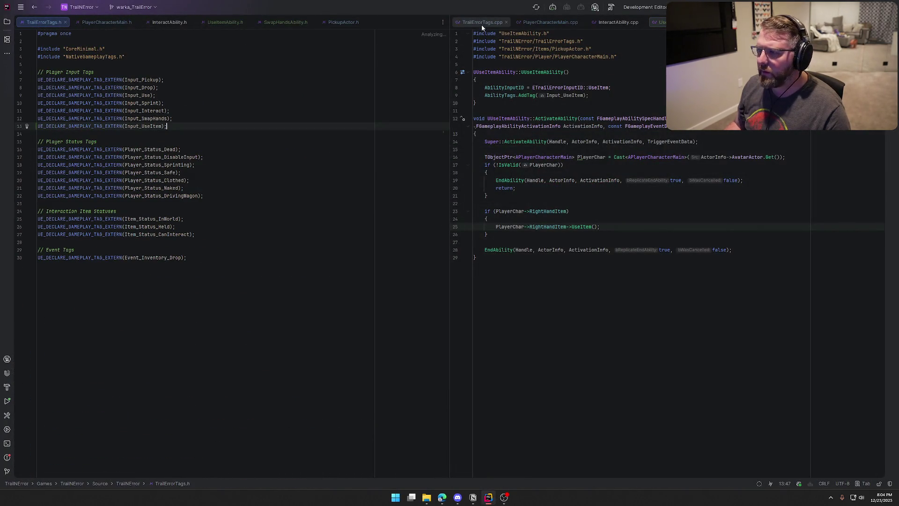
- Declare Player_Status_Male and Player_Status_Female with UE_DECLARE_GAMEPLAY_TAG_EXTERN in TrailErrorTags.h
left_click(482, 26)
left_click(209, 196)
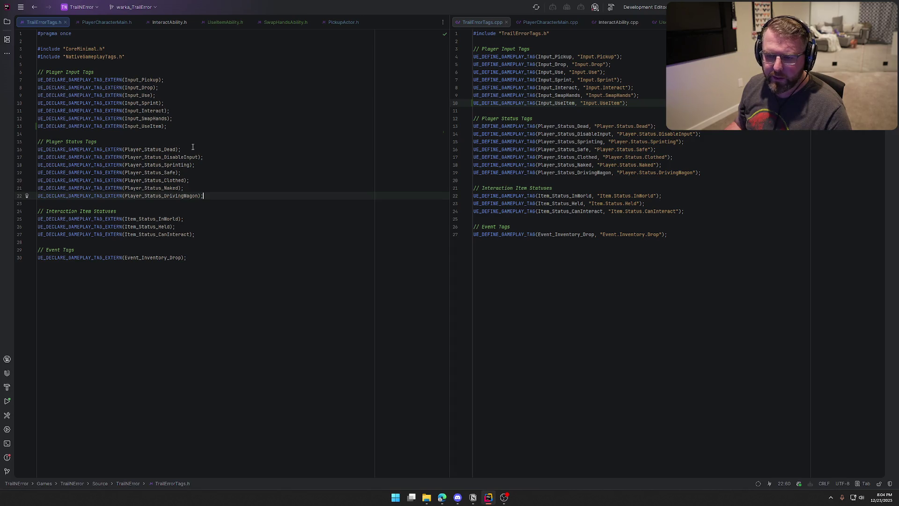
left_click(139, 141)
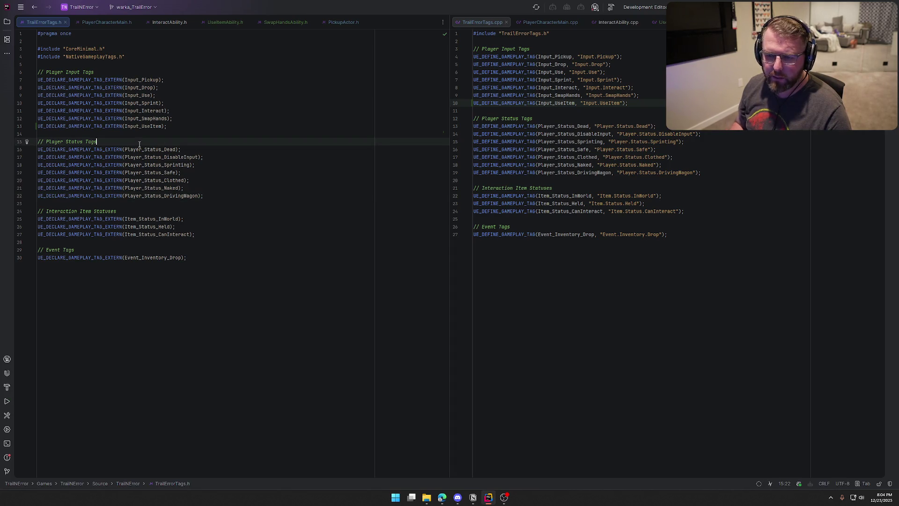
key("Return")
type("UE_DECLAR")
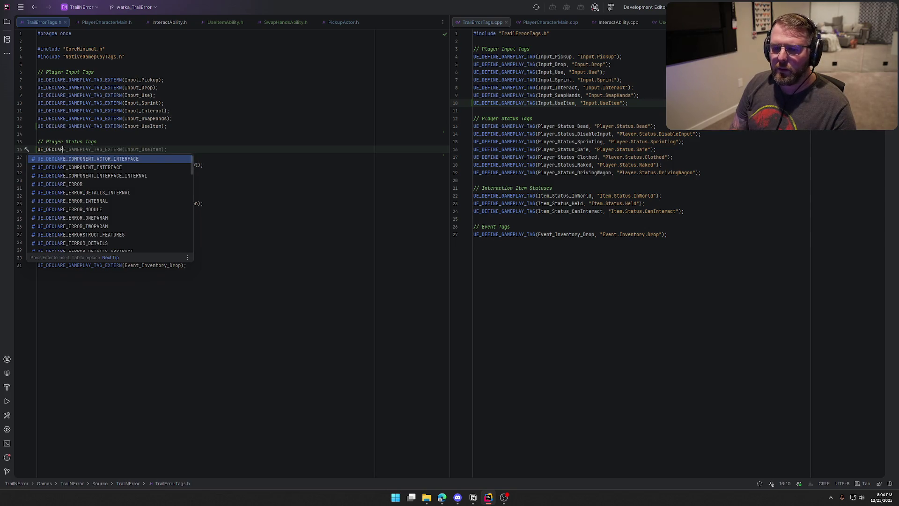
key("Tab")
key("ctrl+BackSpace")
type("Player_Status_Male);")
key("Return")
type("UE_DECLARE_GAMEPLAY_TAG_EXTERN(Player_Status_")
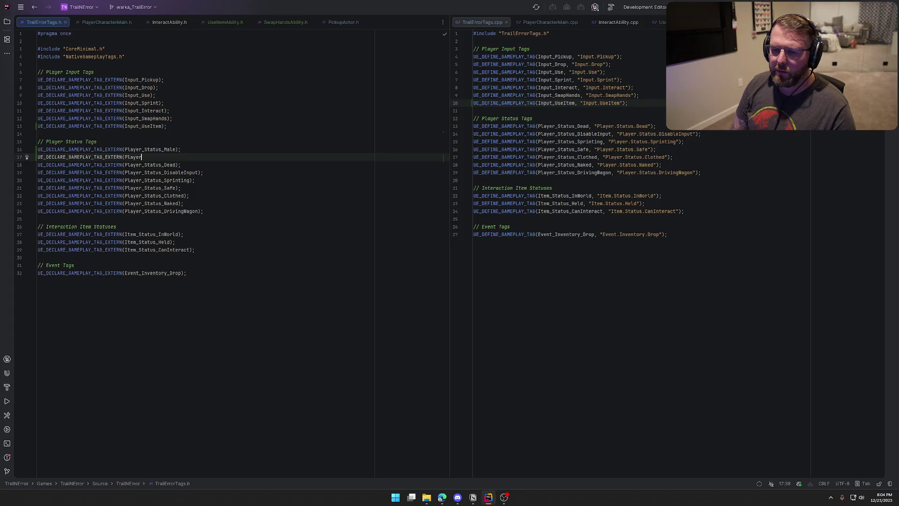
type("Female);")
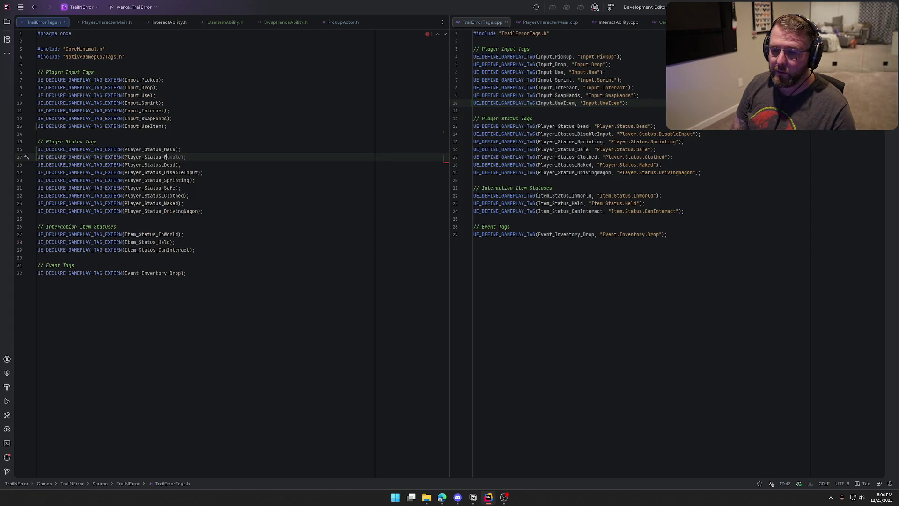
- Define the Player.Status.Male and Player.Status.Female tags in TrailErrorTags.cpp and rebuild the project
left_click(542, 119)
key("Return")
type("UE_DEFINE_GAMEPLAY_TAG(Player_Status")
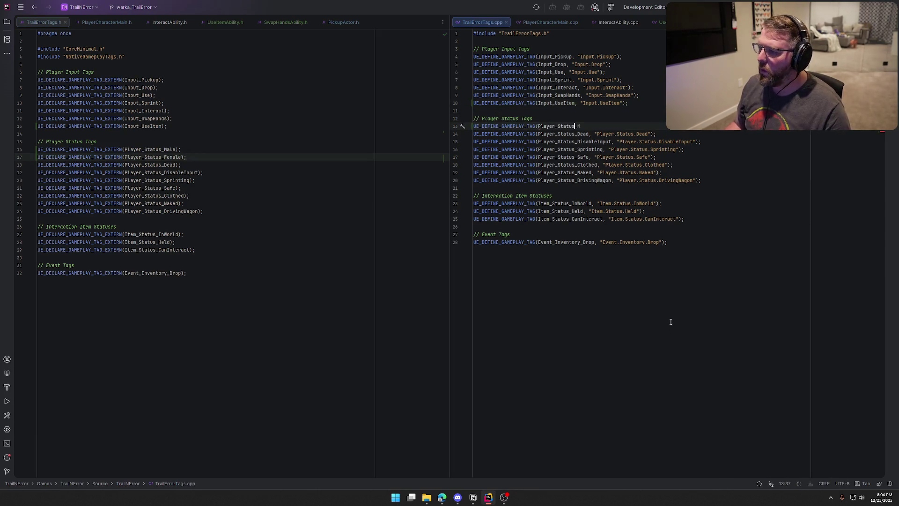
type("_Male, \"Player.Status.Male\");")
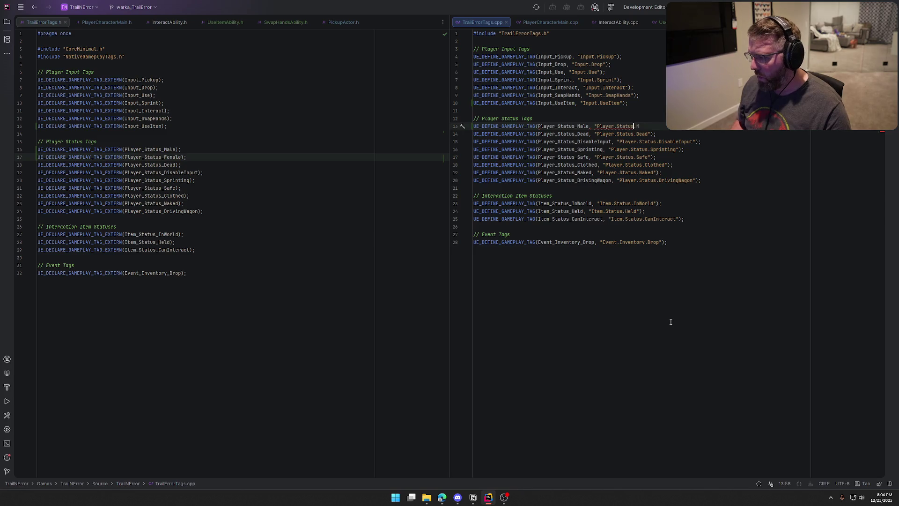
key("Return")
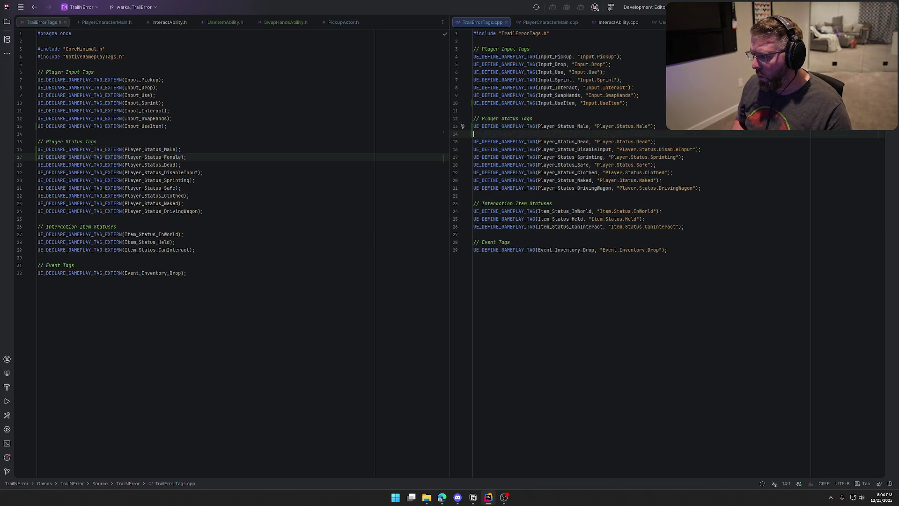
type("UE_DEFINE_GAMEPLAY_TAG(Player_Status")
key("BackSpace")
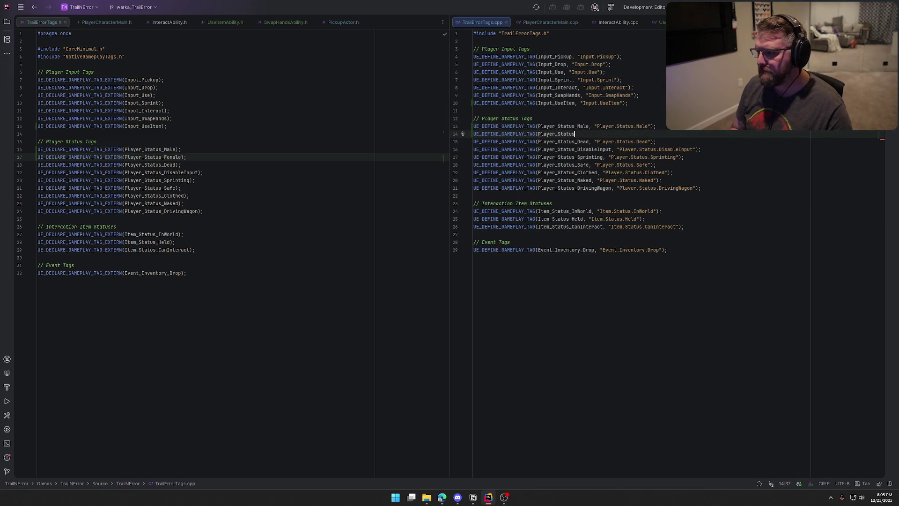
type("s")
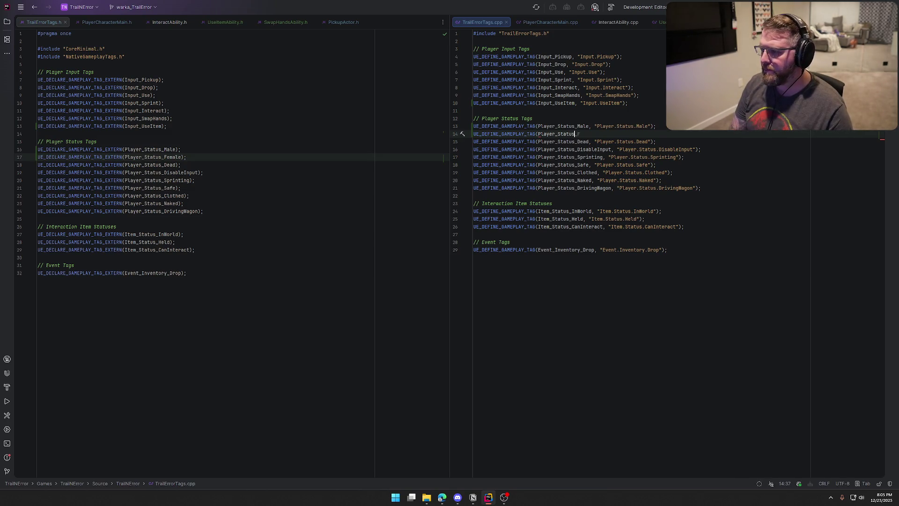
type(".F")
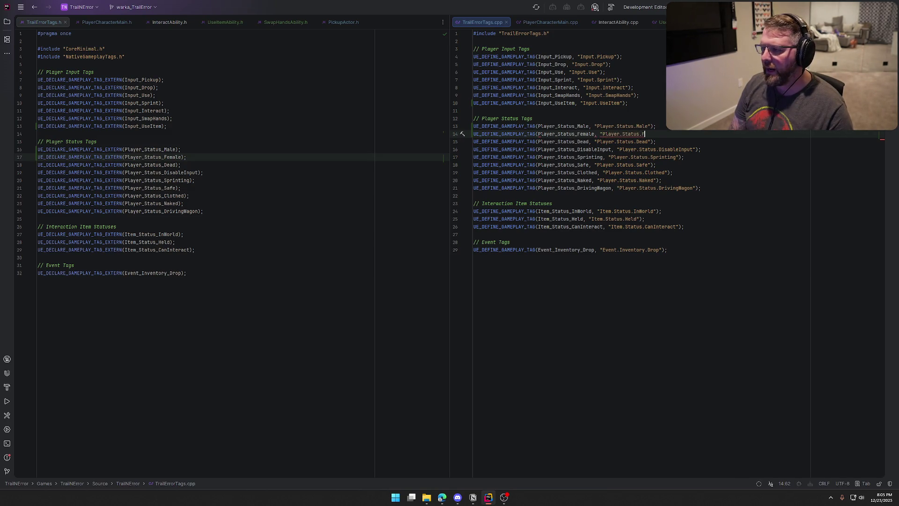
key("Tab")
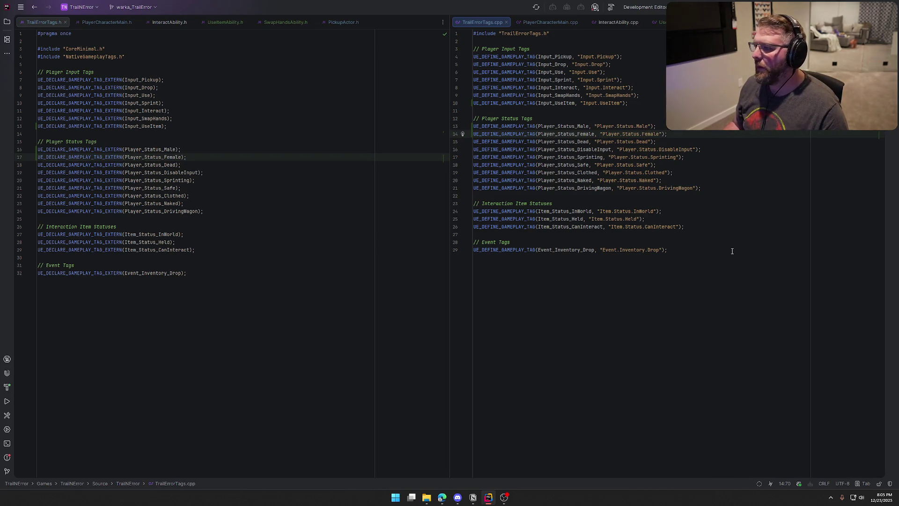
key("ctrl+shift+b")
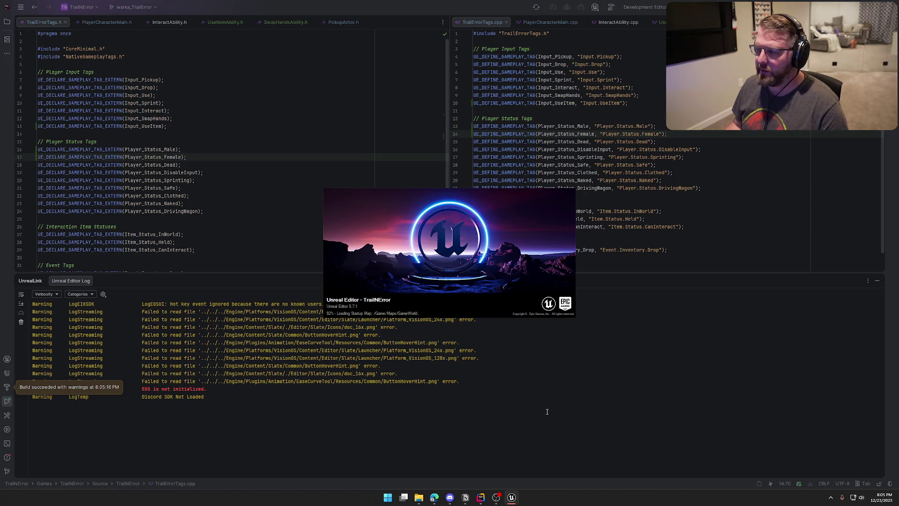
left_click(496, 497)
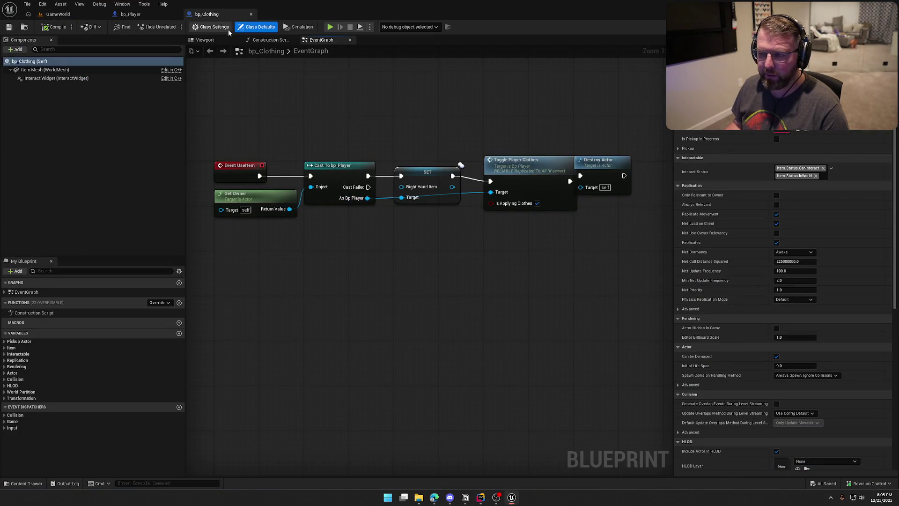
- Set the tag check's Tag to Check to Player.Status.Male and tidy the nodes beside the event
left_click(130, 15)
left_click(333, 225)
type("male")
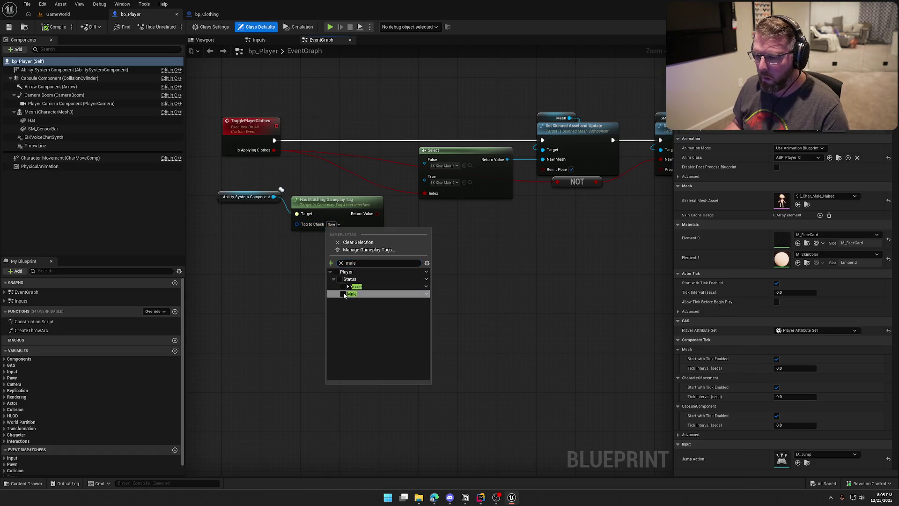
left_click(349, 294)
mouse_move(220, 202)
left_mouse_down()
mouse_move(217, 264)
mouse_move(301, 242)
left_mouse_up()
left_click(316, 207, "ctrl")
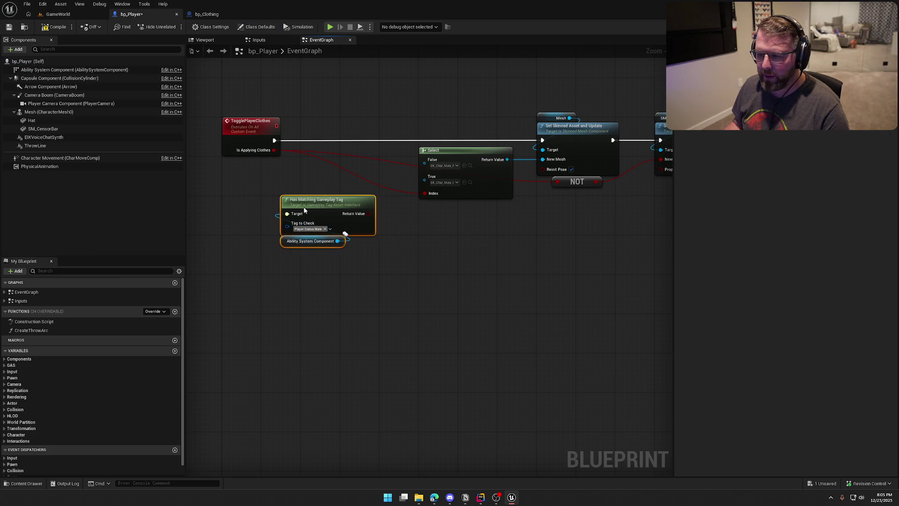
left_click_drag(316, 206, 259, 172)
left_click(319, 243)
scroll(356, 276, "up", 1)
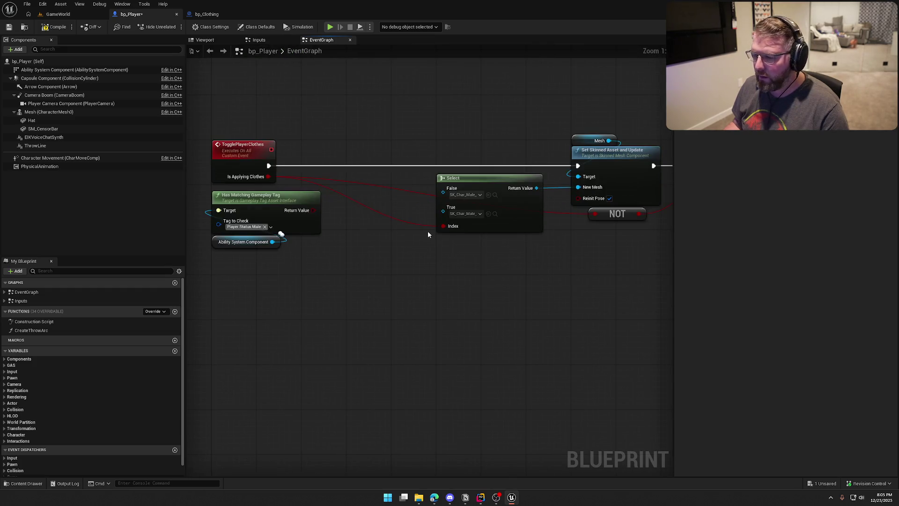
- Add a second Select node feeding the original Select's False input and arrange the nodes
left_click_drag(443, 192, 403, 236)
type("selec")
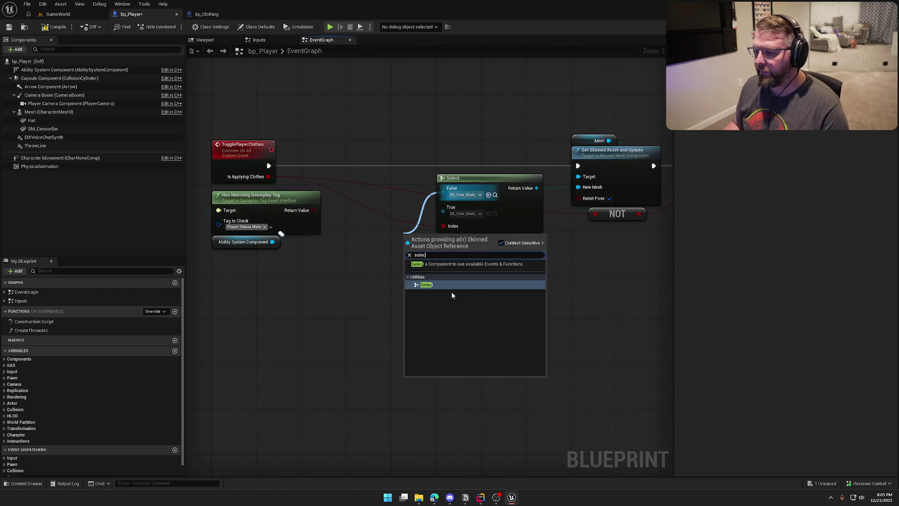
left_click(451, 287)
left_click_drag(410, 285, 314, 210)
left_click_drag(444, 239, 399, 245)
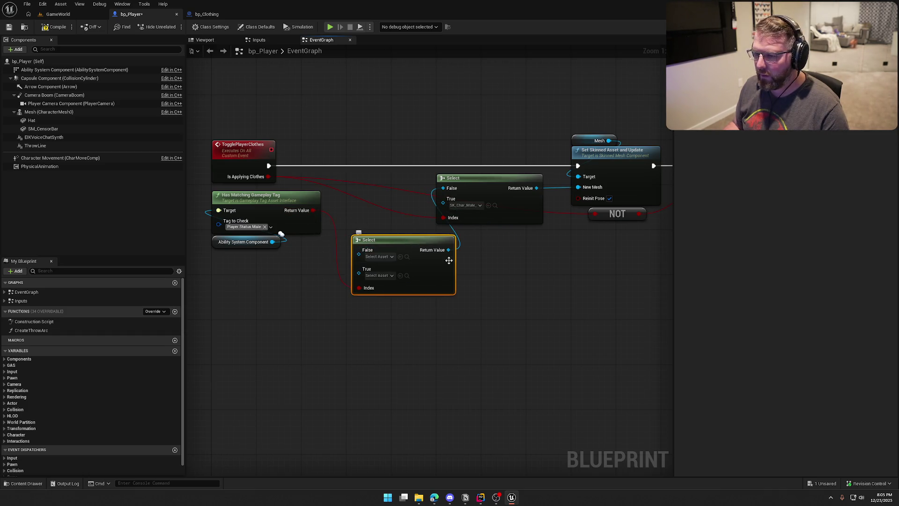
left_click_drag(459, 187, 279, 207)
left_click_drag(325, 134, 512, 267)
left_click_drag(329, 202, 466, 205)
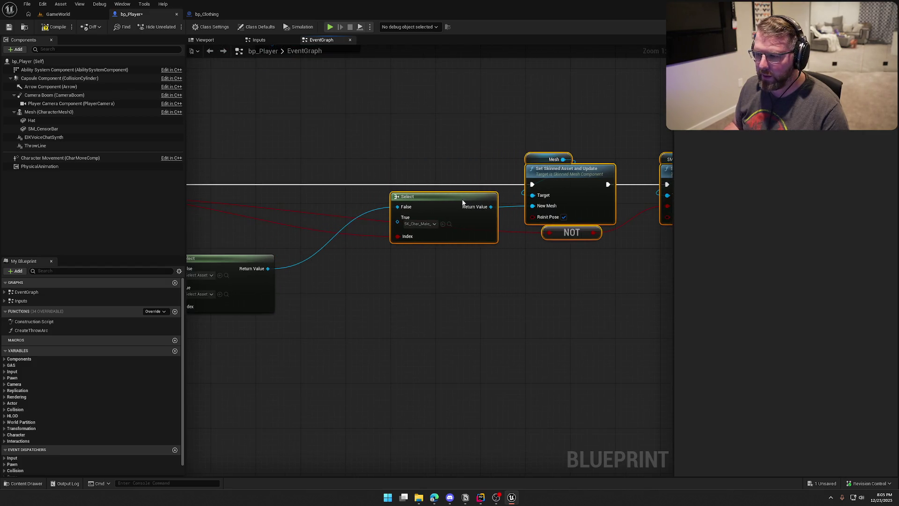
left_click_drag(398, 265, 438, 197)
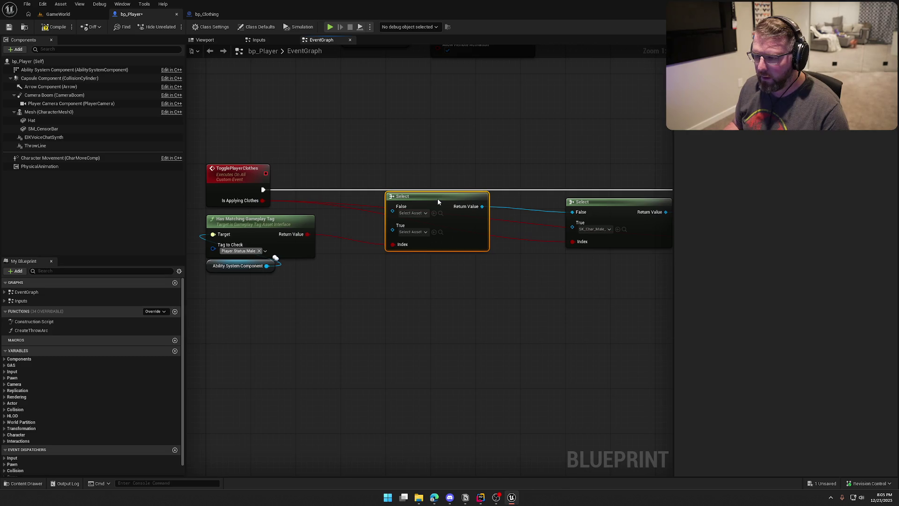
left_click(416, 305)
left_click_drag(415, 305, 341, 288)
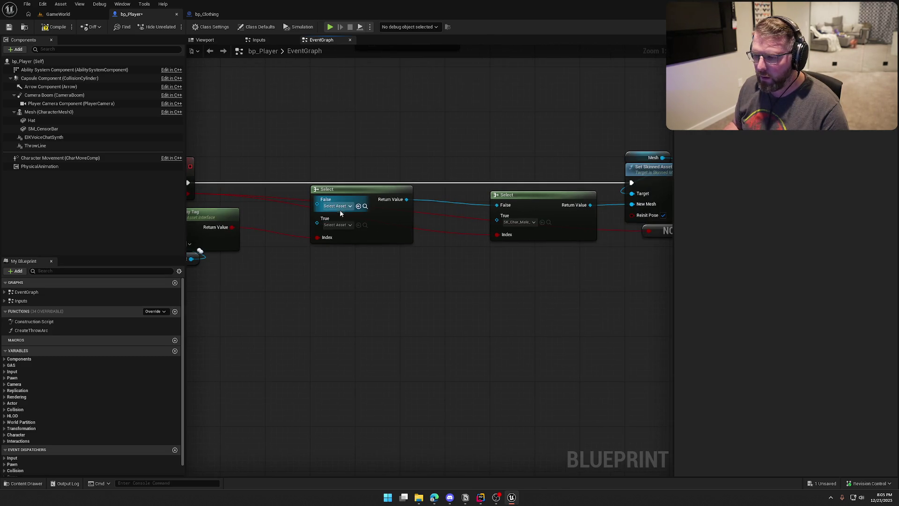
left_click_drag(399, 262, 477, 257)
- Set the new Select's False option to the female mesh and True to the male mesh
left_click(414, 201)
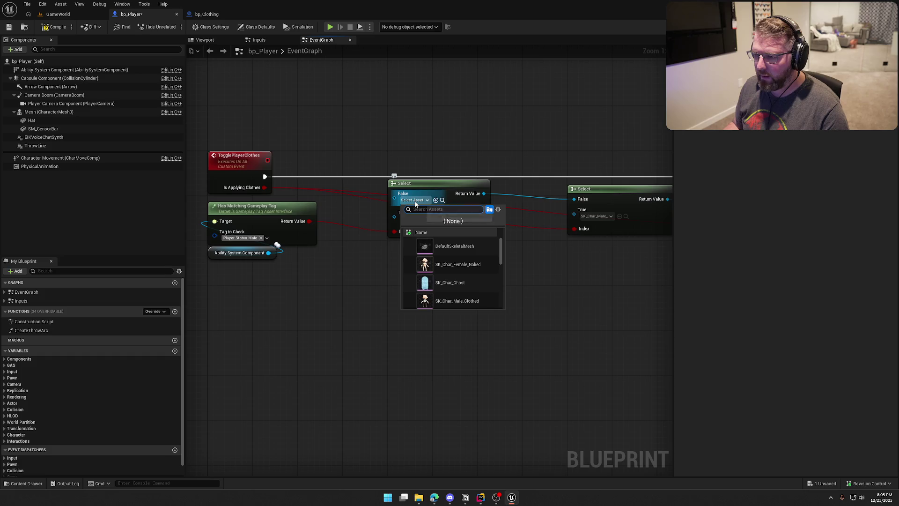
key("Escape")
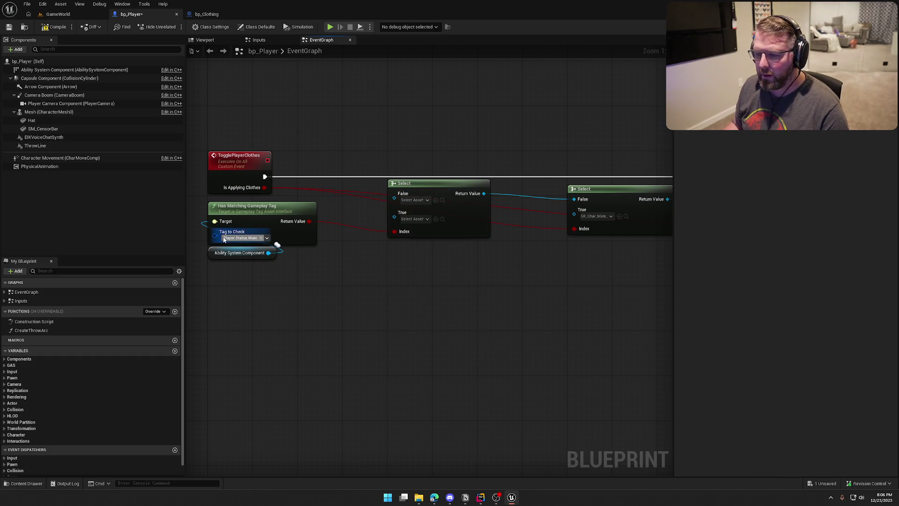
left_click(417, 201)
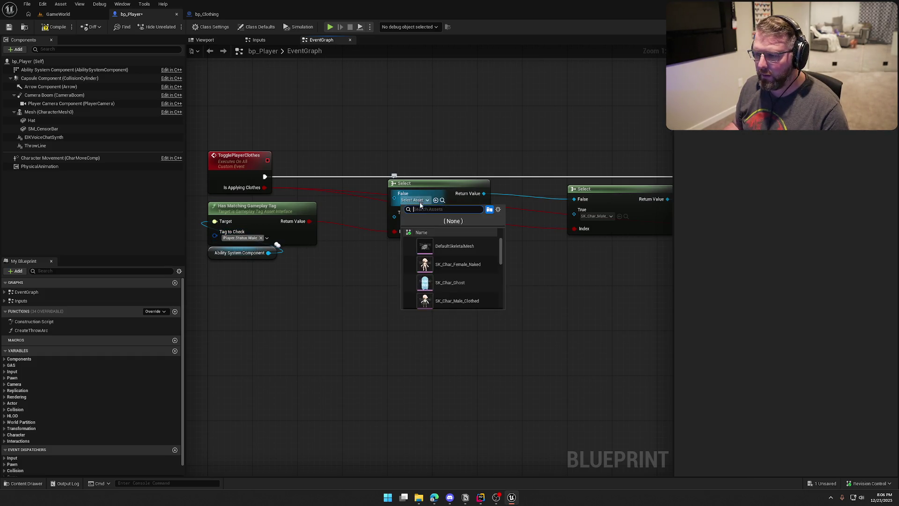
left_click(449, 263)
left_click(414, 218)
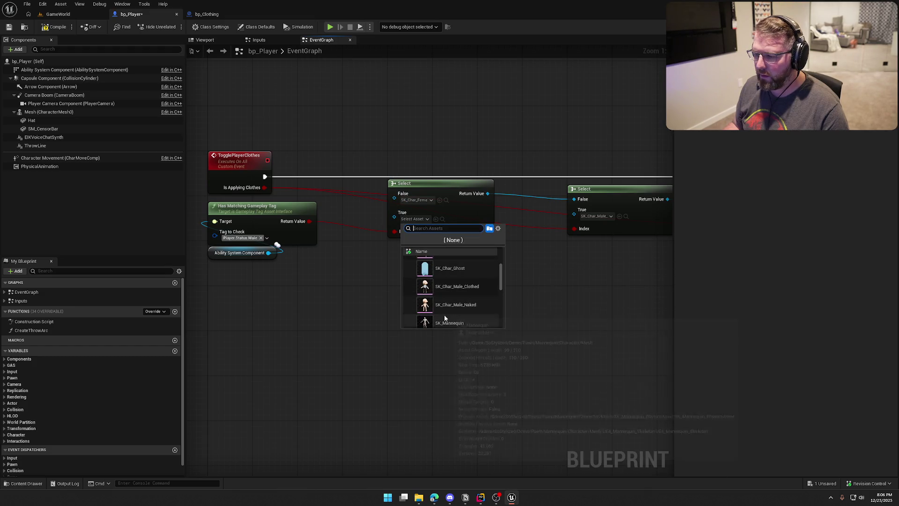
left_click(450, 321)
left_click_drag(450, 321, 391, 306)
- Add a lower Select indexed by the tag check result, with male meshes on both inputs
mouse_move(513, 200)
left_mouse_down()
mouse_move(451, 238)
mouse_move(375, 235)
left_mouse_up()
type("selec")
key("Return")
left_click_drag(467, 279, 551, 295)
mouse_move(333, 222)
left_mouse_down()
mouse_move(433, 311)
mouse_move(418, 298)
left_mouse_up()
left_click_drag(469, 343, 406, 344)
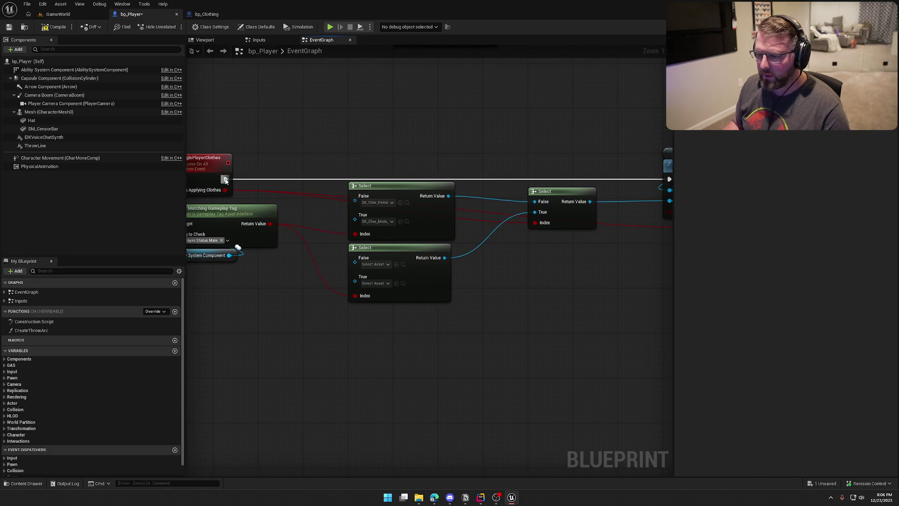
left_click(374, 264)
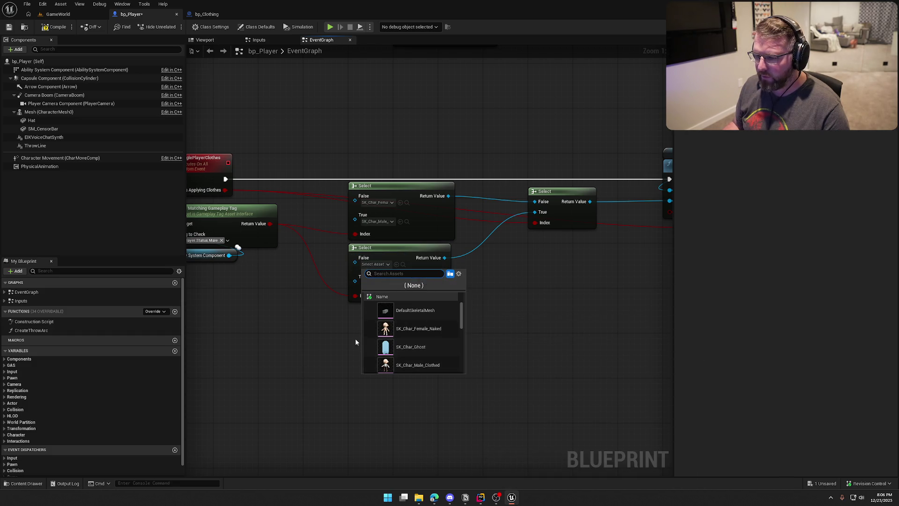
left_click(418, 365)
left_click(377, 283)
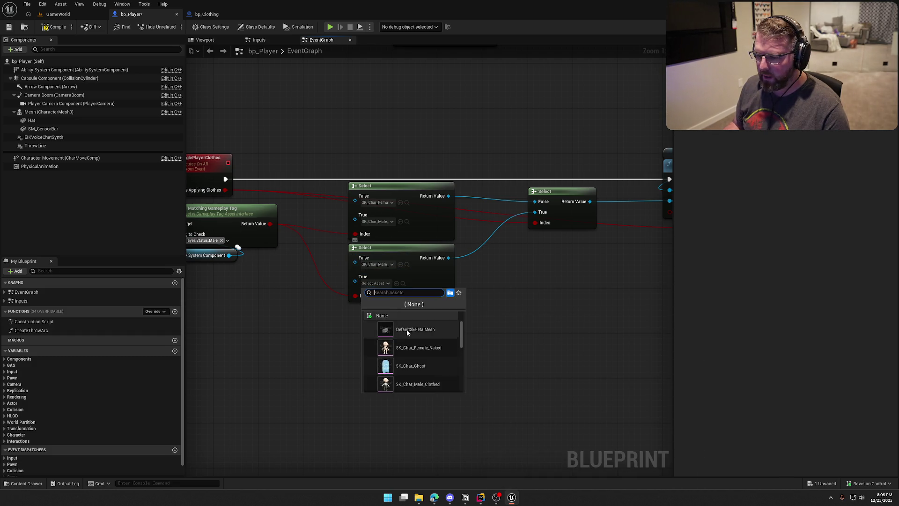
left_click(423, 384)
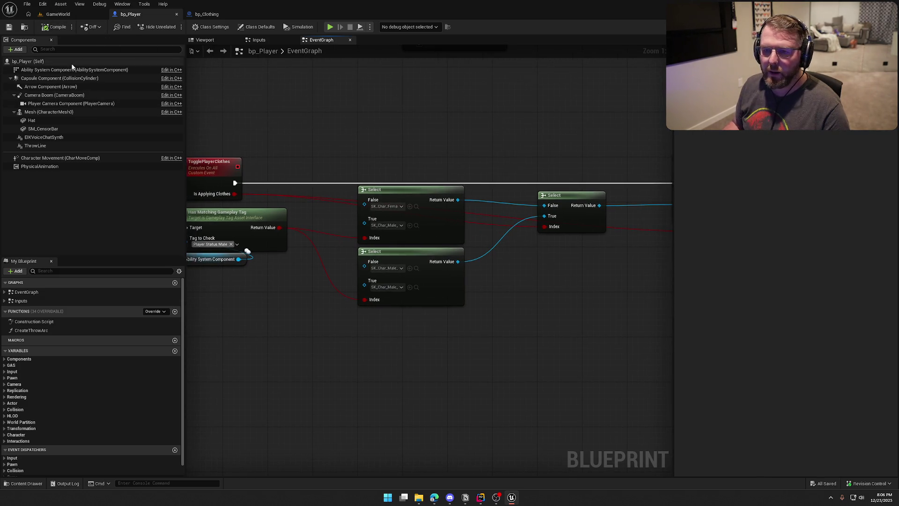
left_click(44, 70)
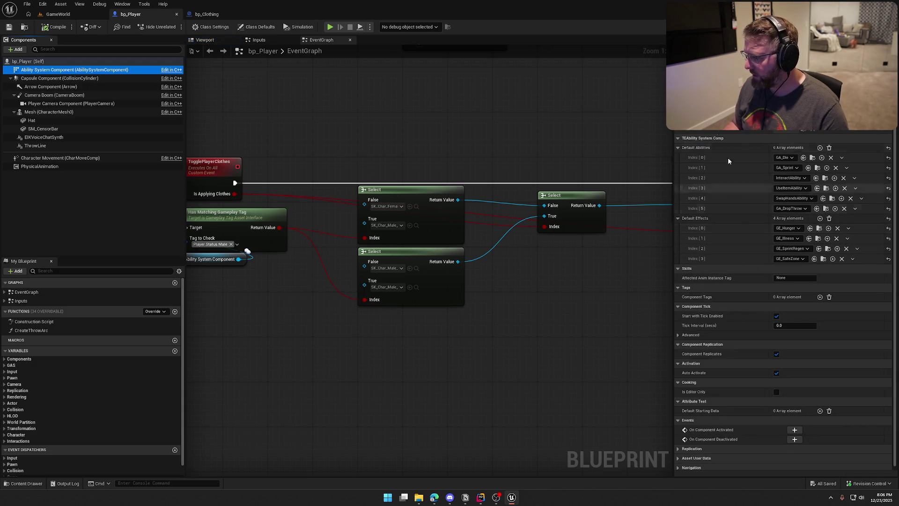
- Add a fifth Default Effects slot and duplicate GE_SafeZone as GE_MaleCharacter
left_click(820, 218)
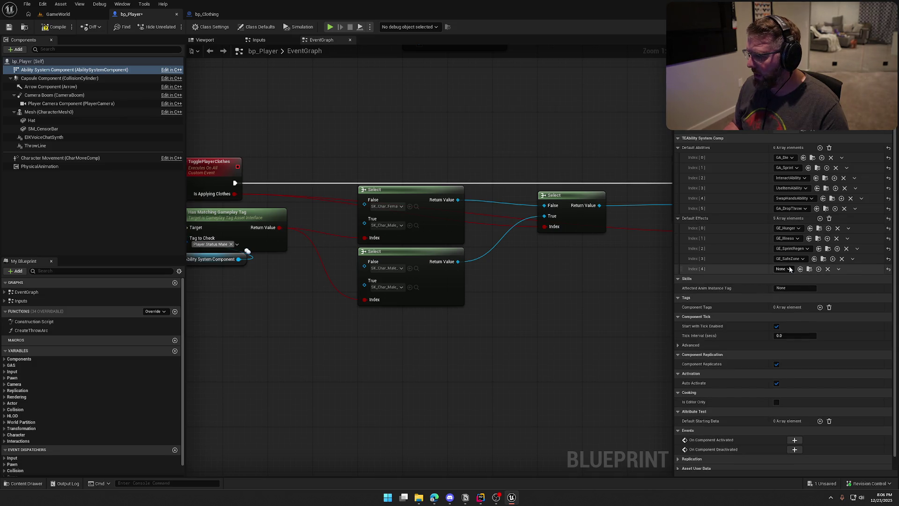
left_click(810, 268)
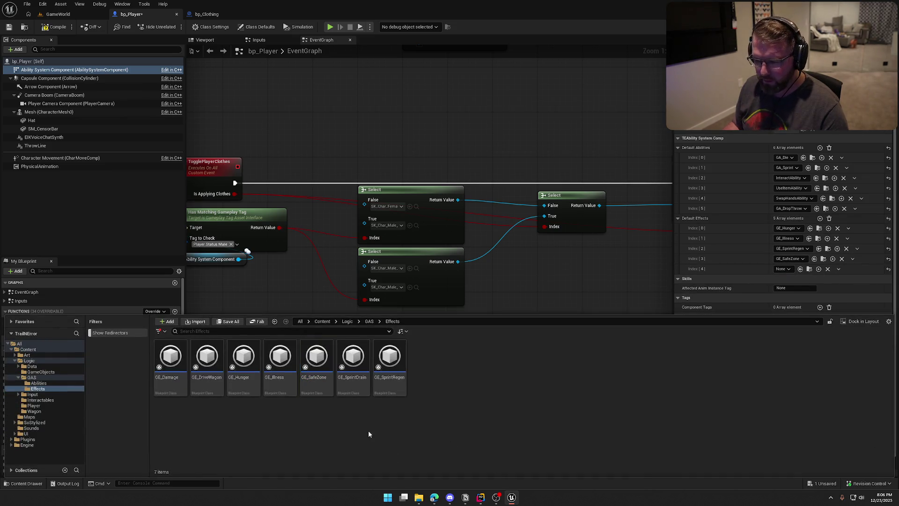
key("ctrl+d")
type("GE_")
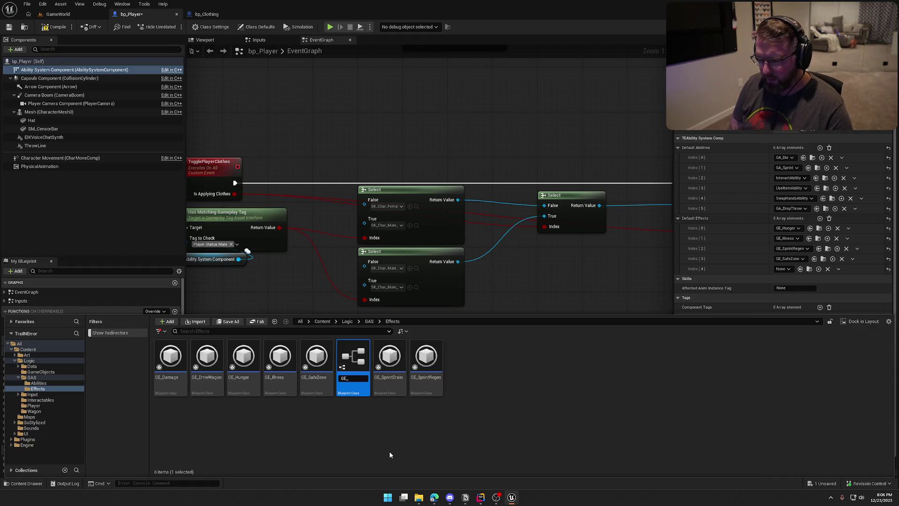
type("MaleCharacter")
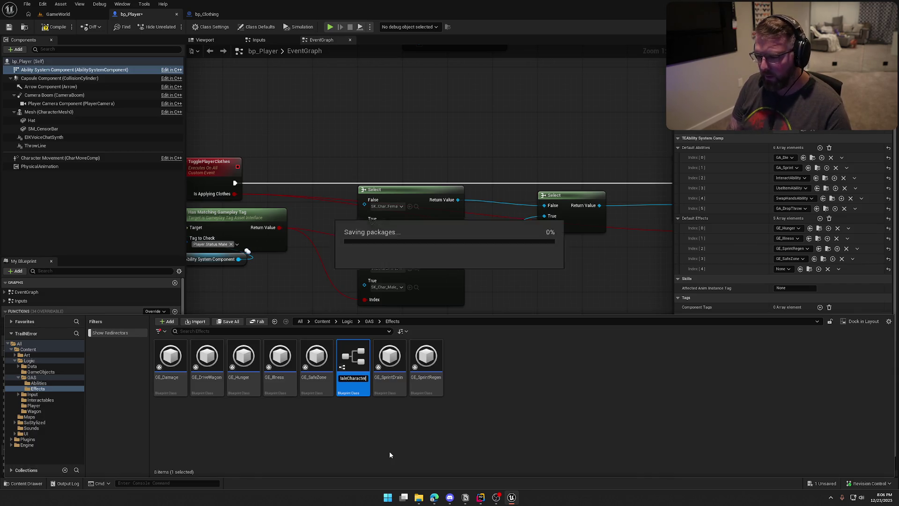
key("Return")
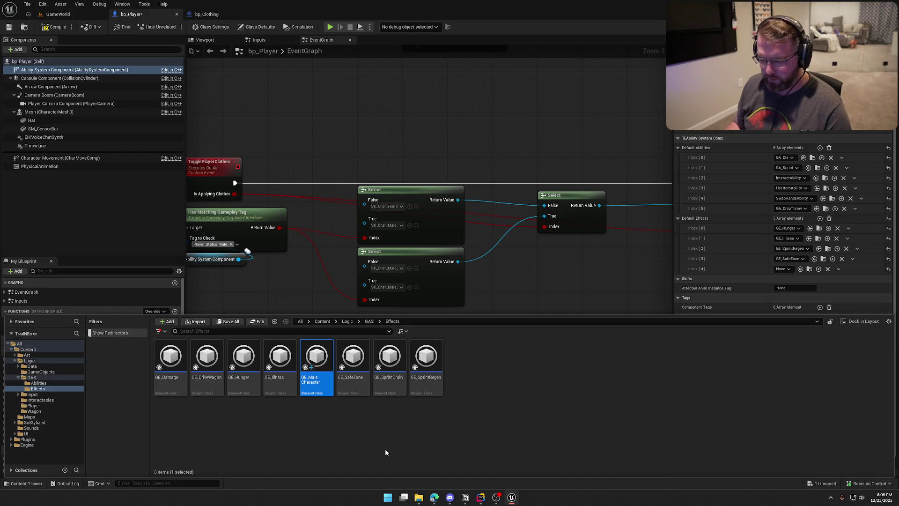
- Make GE_MaleCharacter grant Player.Status.Male instead of the Safe status tag
double_click(315, 360)
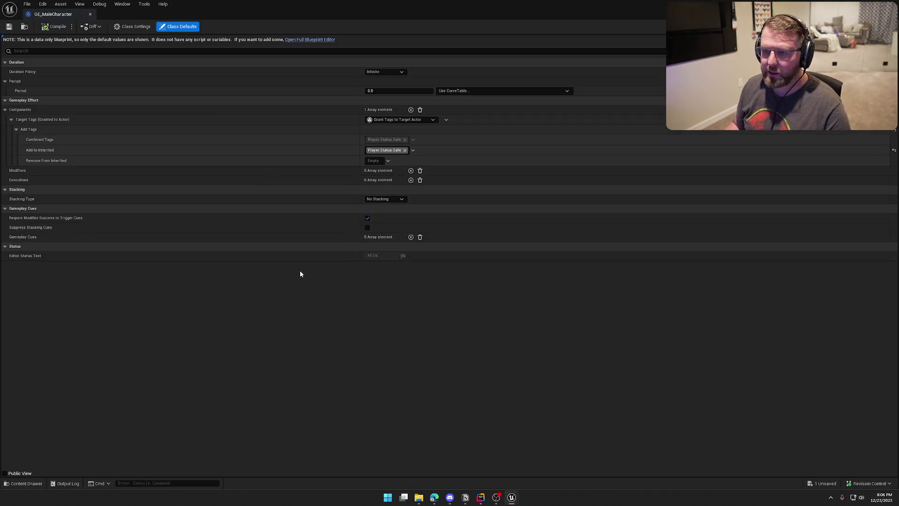
left_click(265, 16)
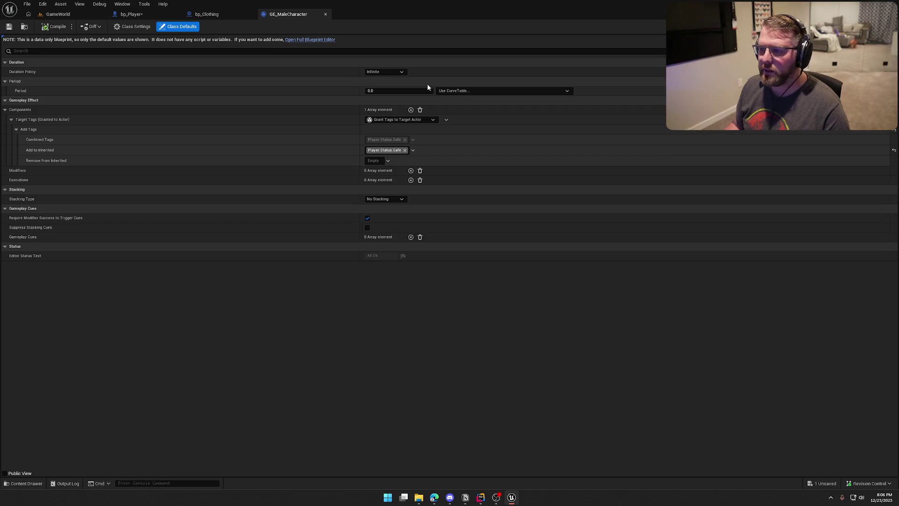
left_click(399, 151)
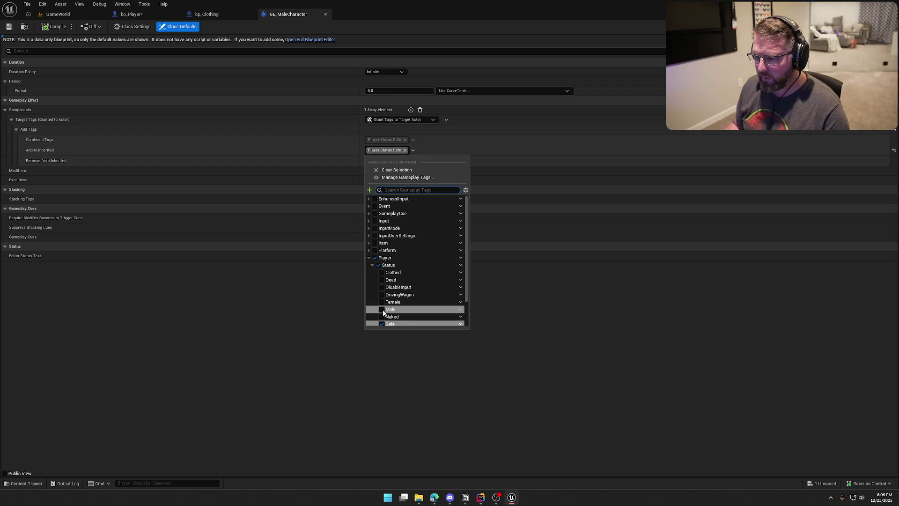
left_click(382, 310)
left_click(382, 338)
left_click(355, 330)
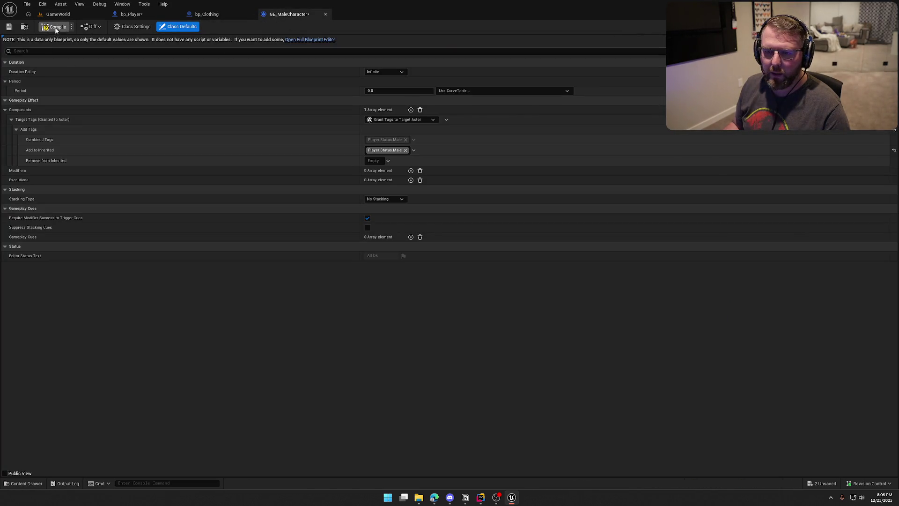
- Compile and save GE_MaleCharacter, then duplicate it as GE_FemaleCharacter
left_click(55, 27)
key("ctrl+space")
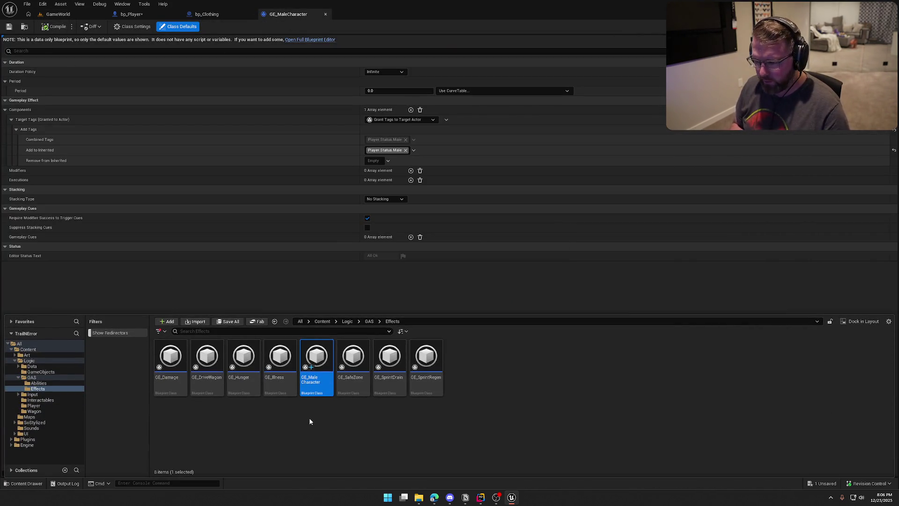
key("ctrl+d")
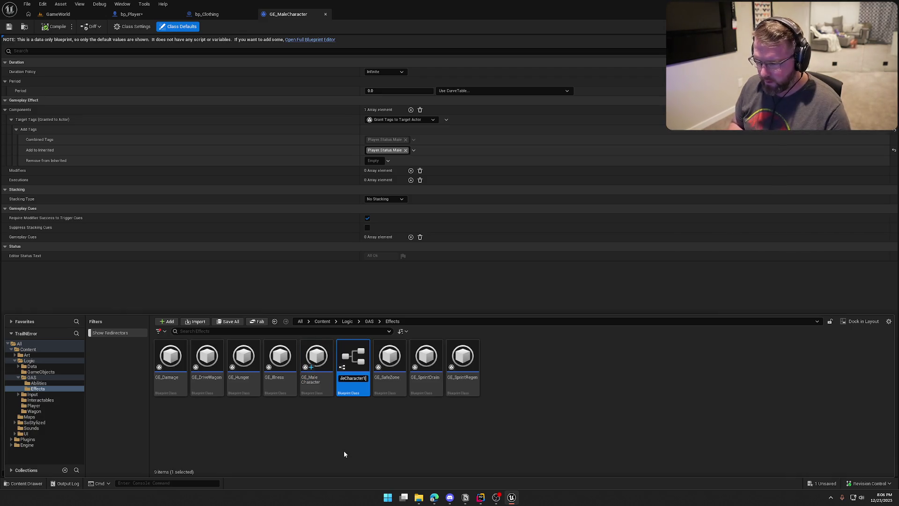
type("GE_")
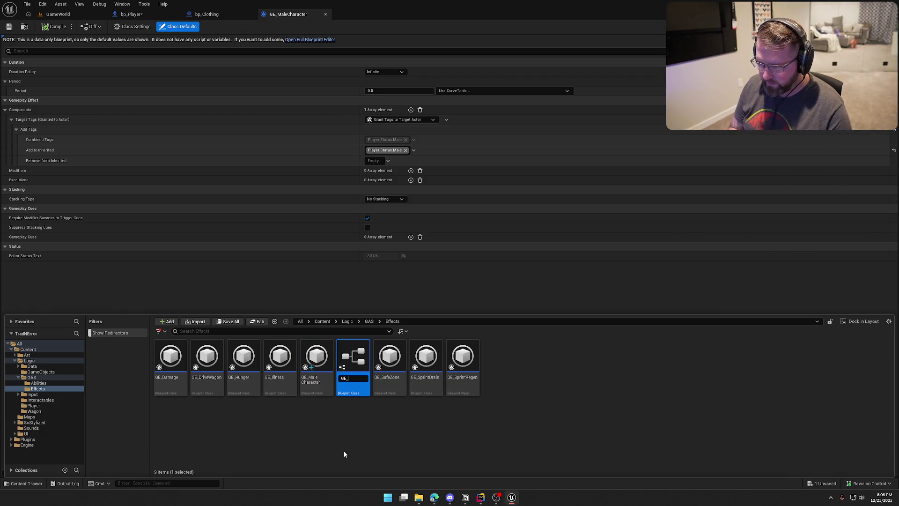
type("FemaleCharacter")
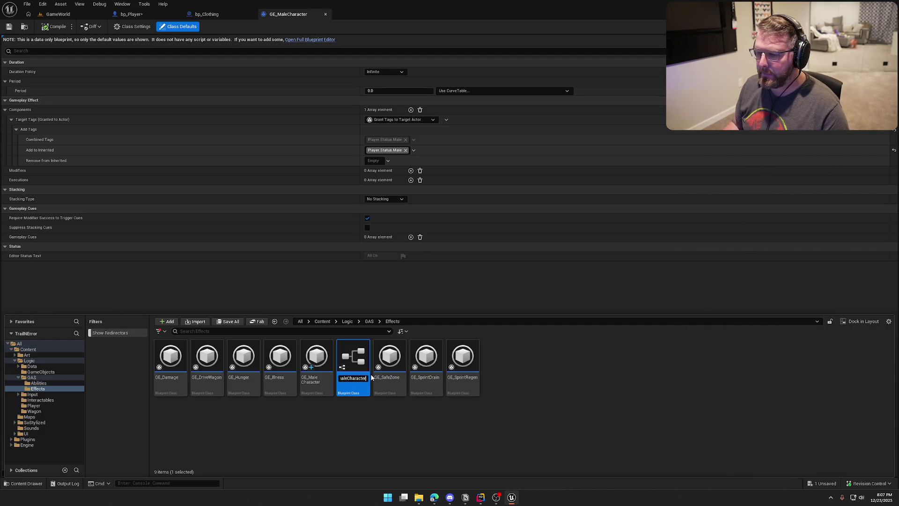
key("Return")
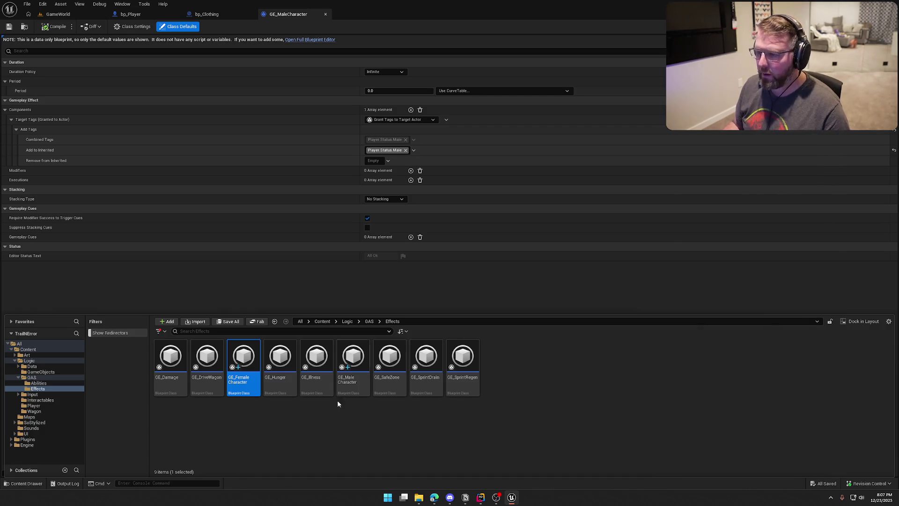
- Swap the granted tag from Player.Status.Male to Player.Status.Female and save the effect
left_click(405, 149)
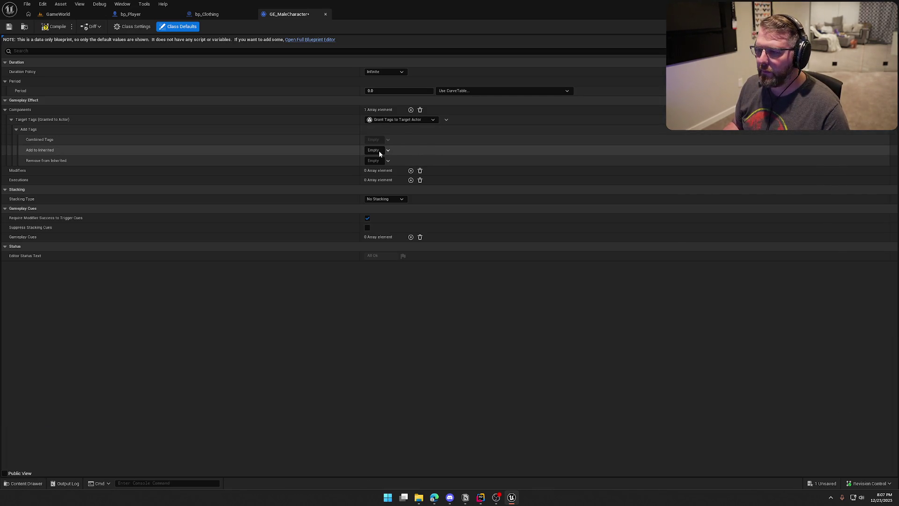
left_click(378, 151)
type("temale")
left_click(381, 214)
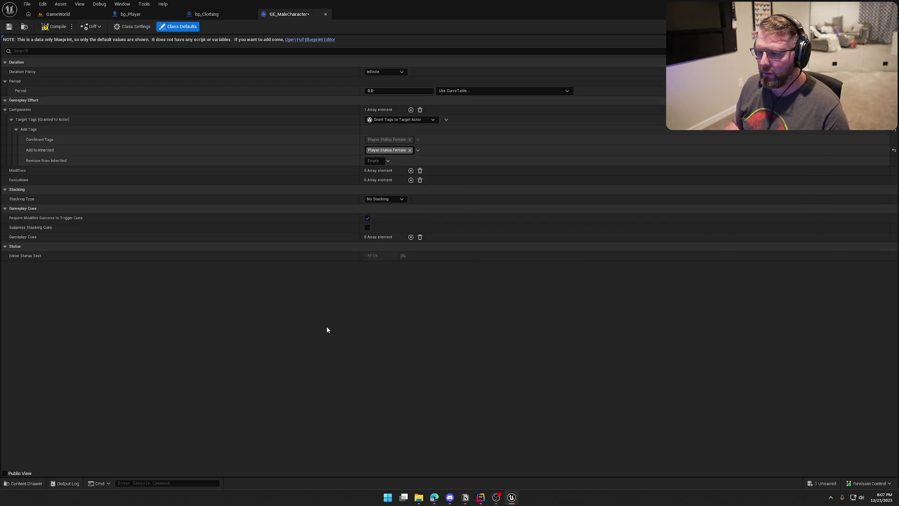
key("ctrl+s")
left_click(129, 15)
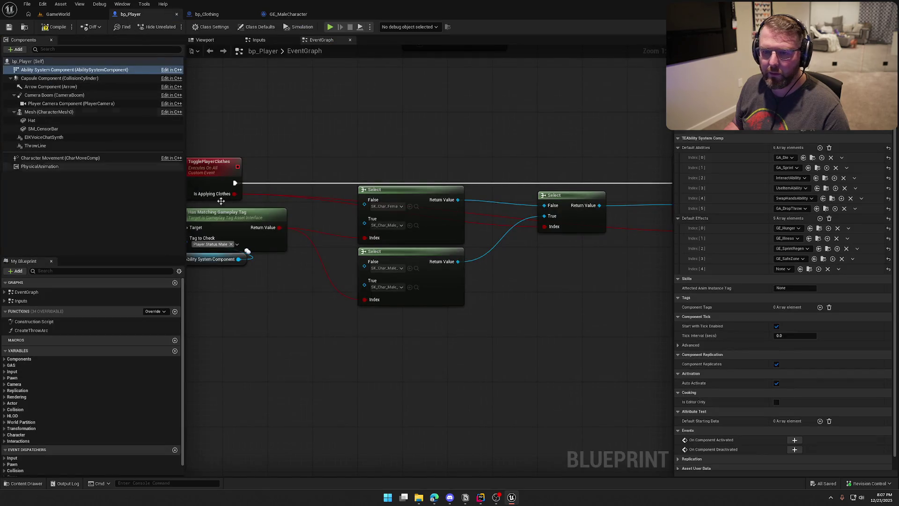
- Assign GE_MaleCharacter to the fifth Default Effects slot and save bp_Player
left_click(783, 268)
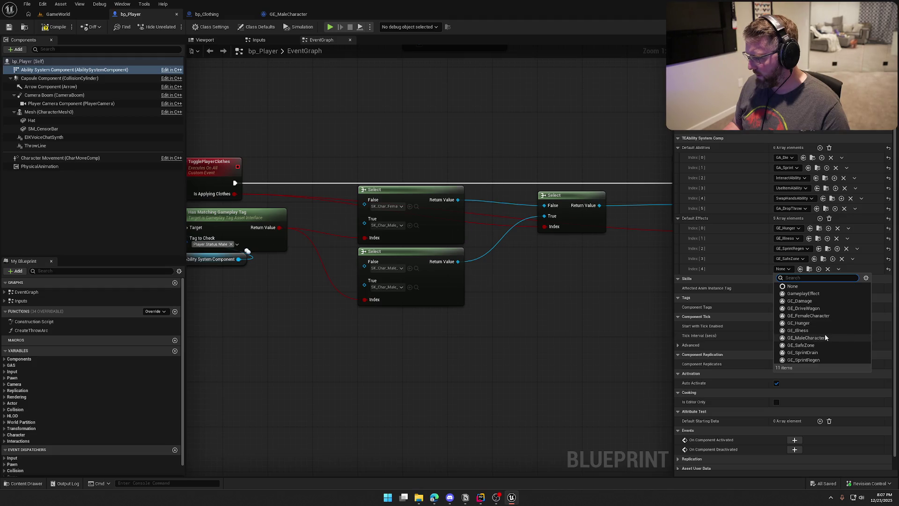
left_click(806, 338)
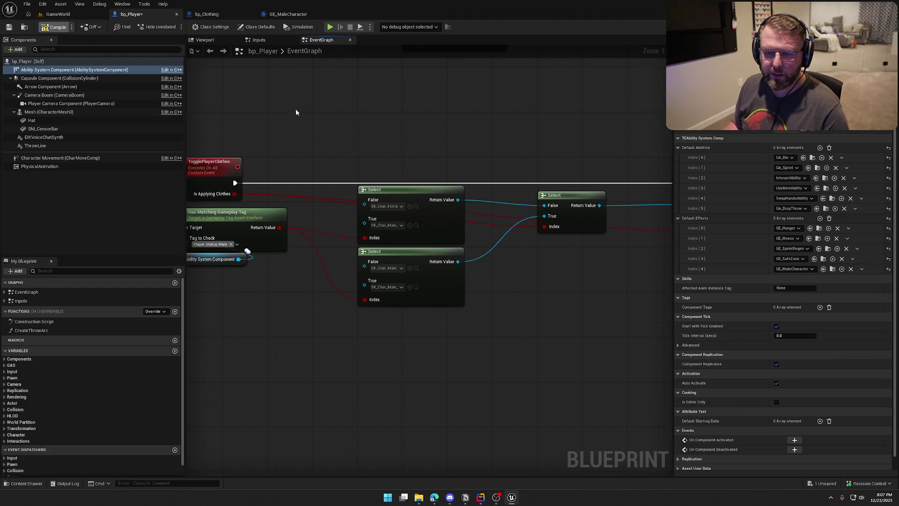
key("ctrl+s")
- Shift the BeginPlay authority, attribute set and bind nodes right to make room
left_click_drag(296, 112, 335, 156)
mouse_move(265, 132)
left_mouse_down()
mouse_move(267, 168)
mouse_move(283, 173)
left_mouse_up()
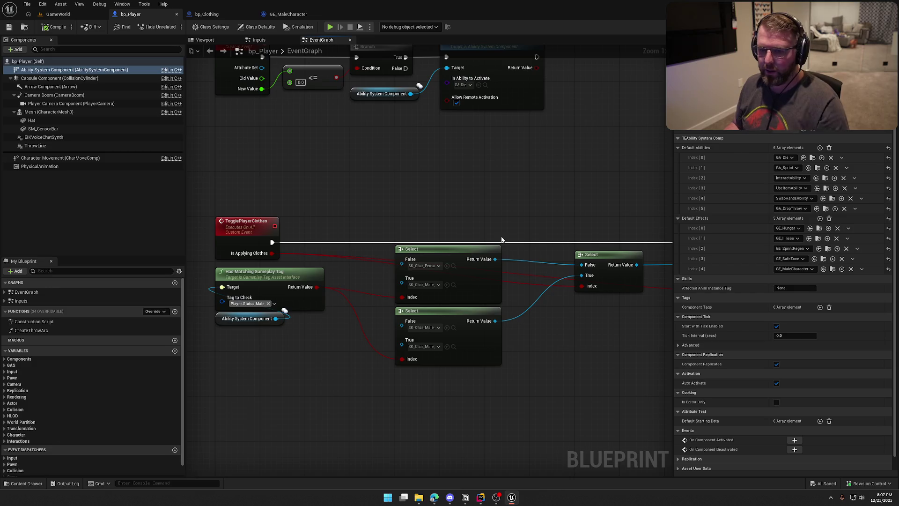
mouse_move(509, 204)
left_mouse_down()
mouse_move(510, 372)
mouse_move(540, 383)
left_mouse_up()
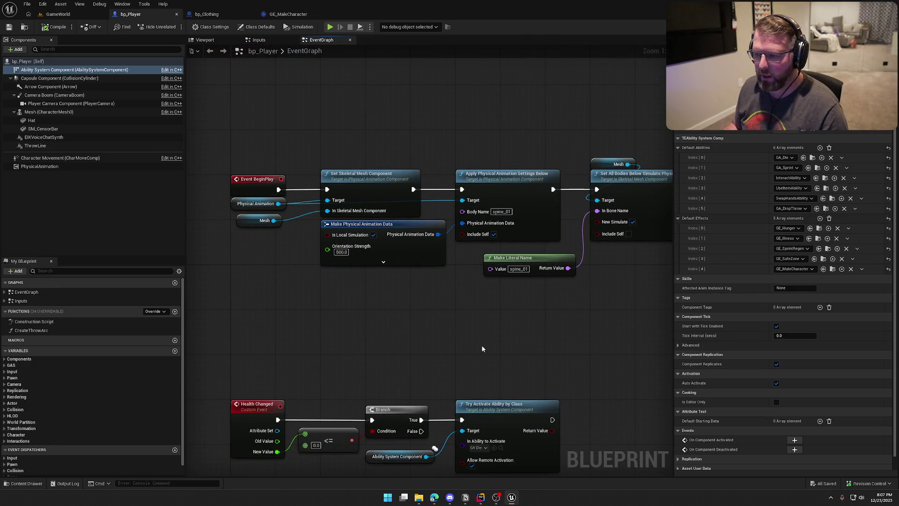
mouse_move(395, 136)
left_mouse_down()
mouse_move(409, 131)
mouse_move(397, 127)
left_mouse_up()
mouse_move(496, 297)
left_mouse_down()
mouse_move(279, 267)
mouse_move(277, 279)
left_mouse_up()
left_click_drag(291, 104, 616, 285)
left_click_drag(308, 165, 528, 154)
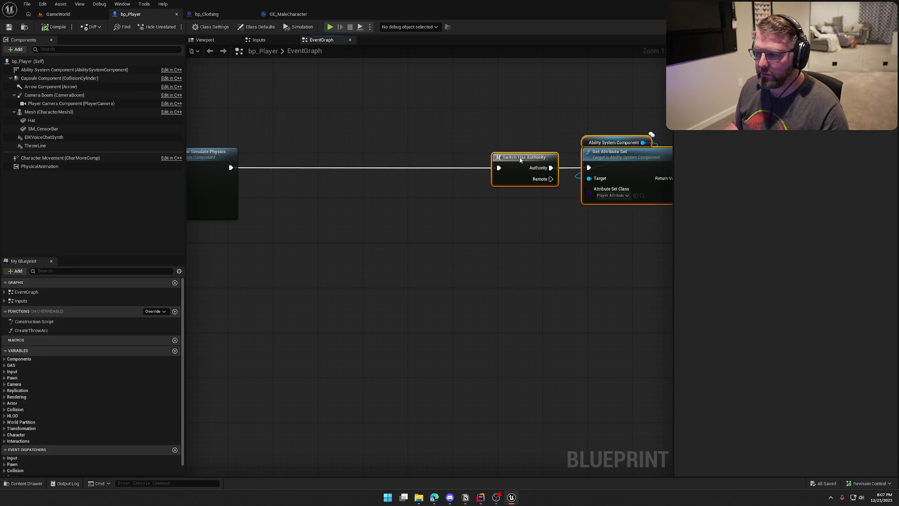
mouse_move(293, 219)
left_mouse_down()
mouse_move(366, 240)
mouse_move(406, 272)
mouse_move(427, 260)
left_mouse_up()
- Add Mesh and Hat references and a Set Skinned Asset and Update after the physics node
left_click_drag(42, 111, 404, 153)
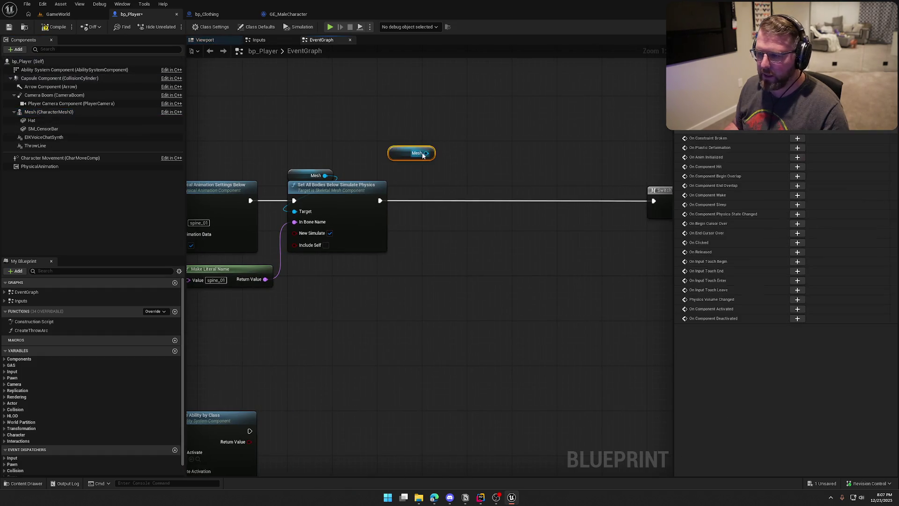
left_click_drag(32, 120, 367, 89)
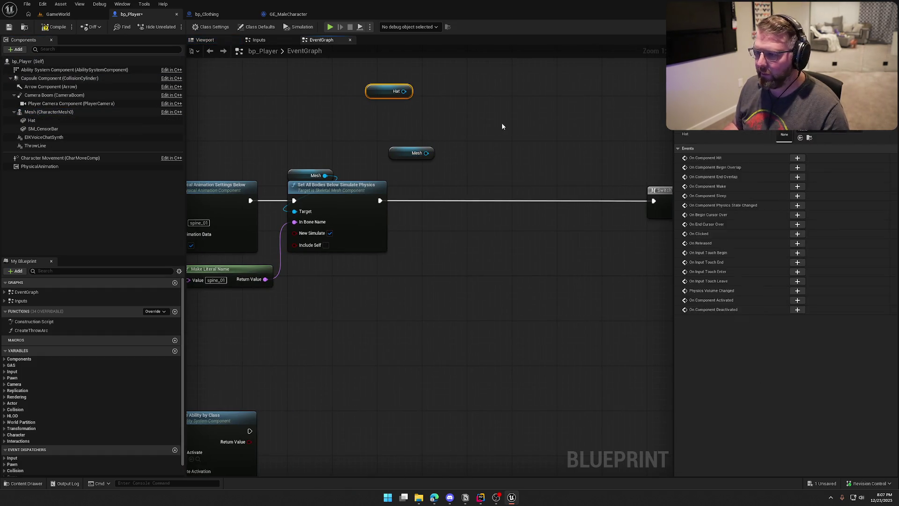
left_click_drag(502, 126, 460, 122)
left_click_drag(384, 149, 443, 165)
type("set skin")
key("Down")
key("Return")
left_click_drag(359, 154, 445, 159)
mouse_move(337, 197)
left_mouse_down()
mouse_move(492, 193)
mouse_move(486, 202)
left_mouse_up()
key("shift+1")
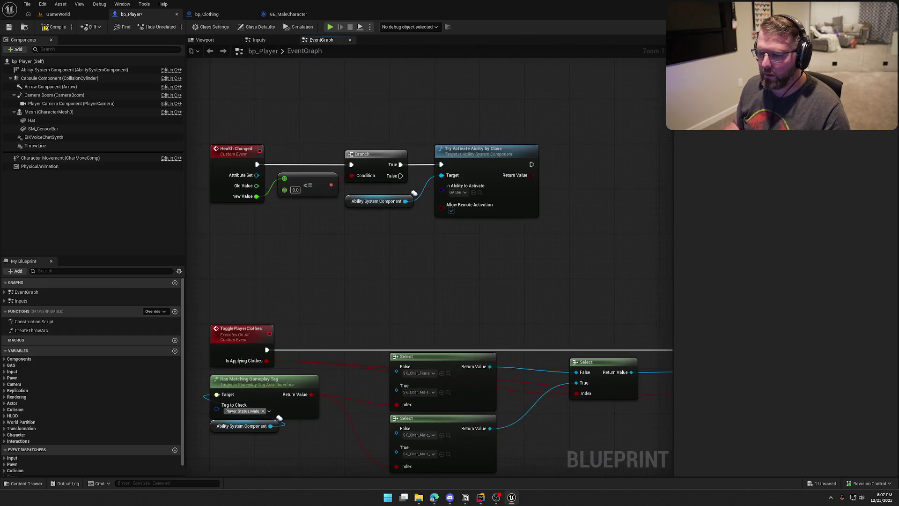
left_click_drag(353, 288, 276, 246)
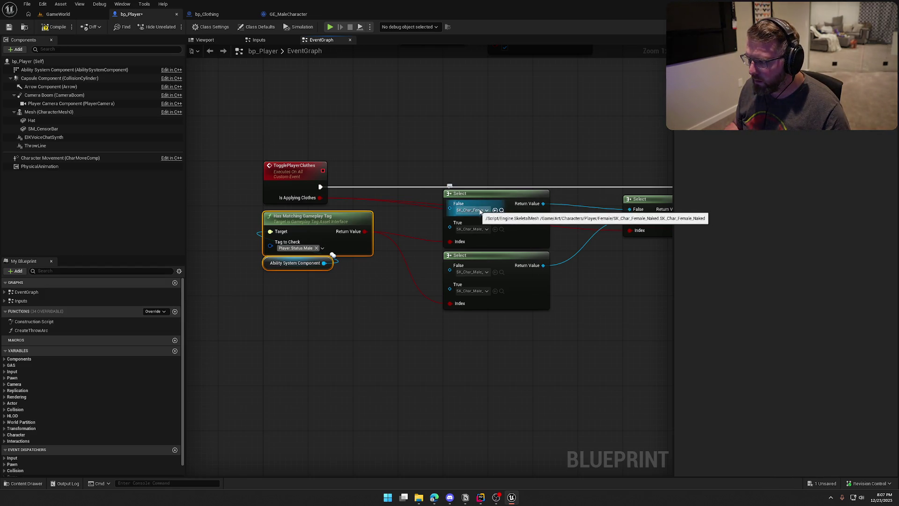
- Wire the body-mesh Select's result into Set Skinned Asset and Update's New Mesh
left_click(500, 198, "ctrl")
mouse_move(497, 193)
left_mouse_down()
mouse_move(304, 444)
mouse_move(303, 468)
mouse_move(372, 278)
mouse_move(414, 280)
left_mouse_up()
left_click(414, 280)
mouse_move(357, 345)
left_mouse_down()
mouse_move(335, 262)
mouse_move(519, 314)
mouse_move(515, 307)
left_mouse_up()
left_click(520, 241, "ctrl")
mouse_move(520, 240)
left_mouse_down()
mouse_move(374, 241)
mouse_move(362, 224)
left_mouse_up()
mouse_move(415, 234)
left_mouse_down()
mouse_move(429, 234)
mouse_move(457, 187)
left_mouse_up()
left_click(470, 223)
left_click_drag(446, 266, 379, 275)
left_click(400, 204)
left_click_drag(401, 204, 356, 205)
left_click(373, 125)
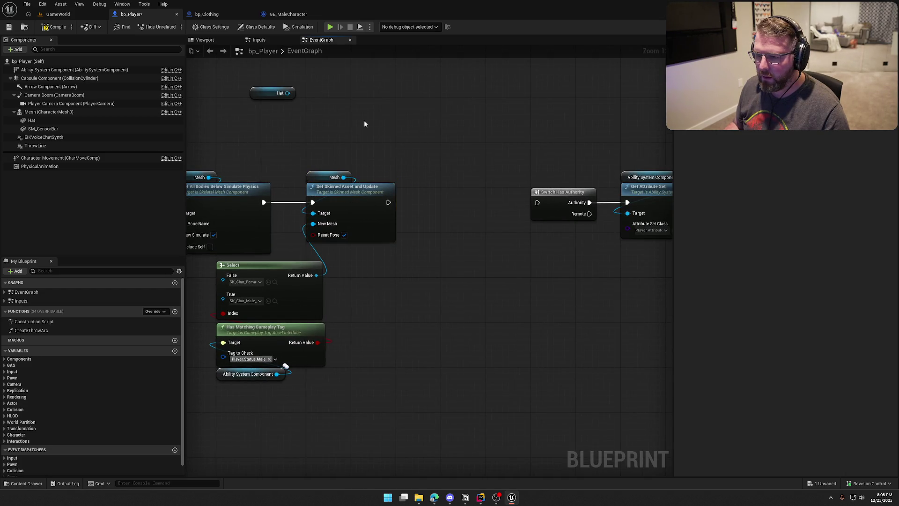
- Add a Hat Set Static Mesh node after the mesh update in the chain
left_click_drag(371, 125, 371, 125)
type("set")
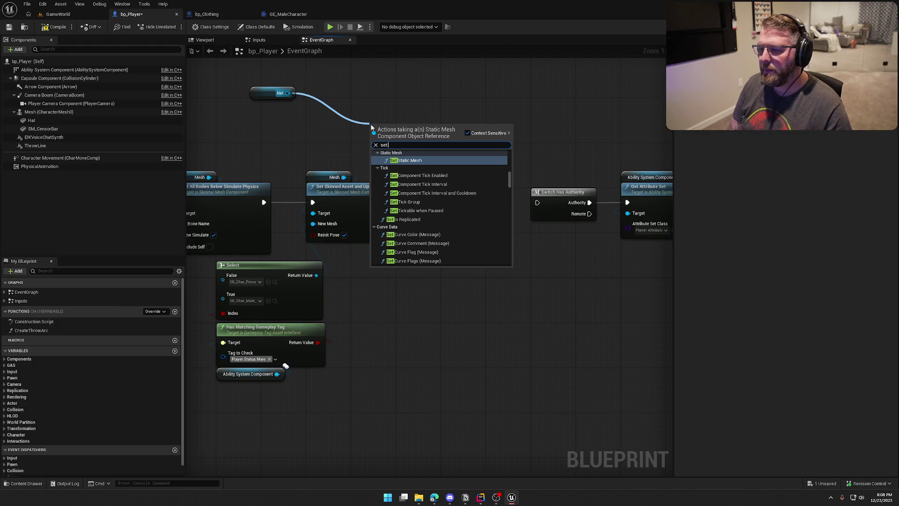
key("Return")
mouse_move(265, 97)
left_mouse_down()
mouse_move(388, 115)
mouse_move(442, 144)
mouse_move(471, 193)
left_mouse_up()
left_click(427, 132, "ctrl")
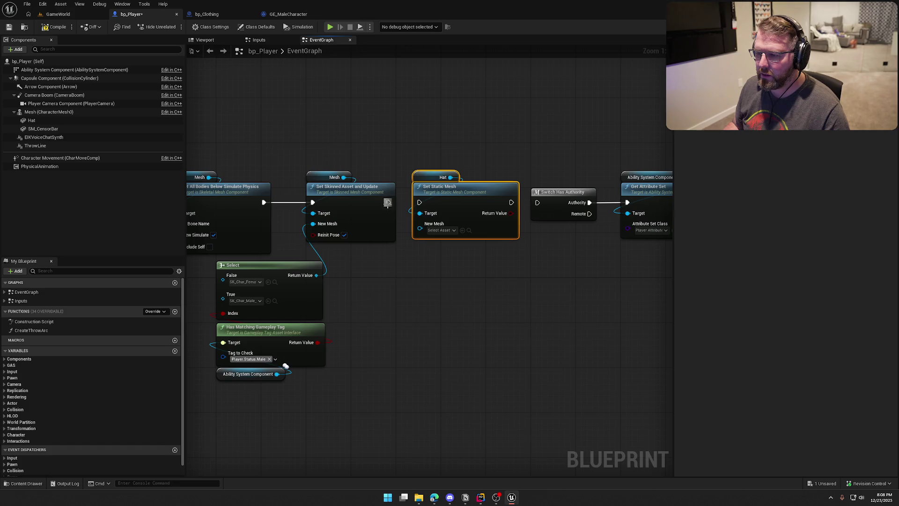
left_click(519, 141)
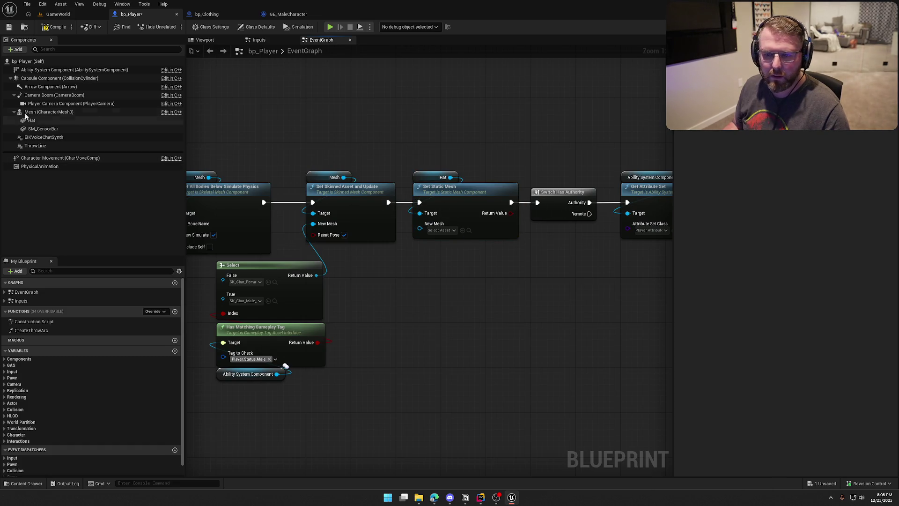
left_click(37, 130)
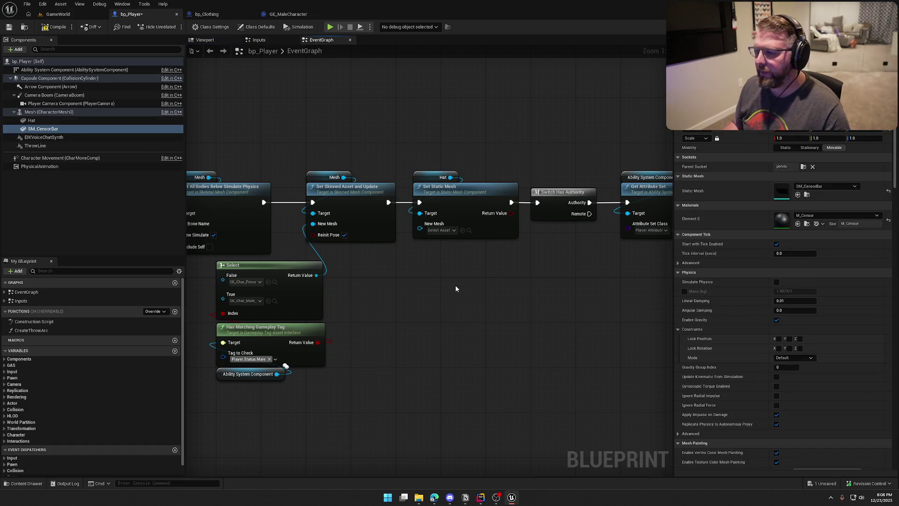
mouse_move(466, 290)
left_mouse_down()
mouse_move(310, 170)
mouse_move(603, 280)
left_mouse_up()
left_click_drag(315, 187, 342, 186)
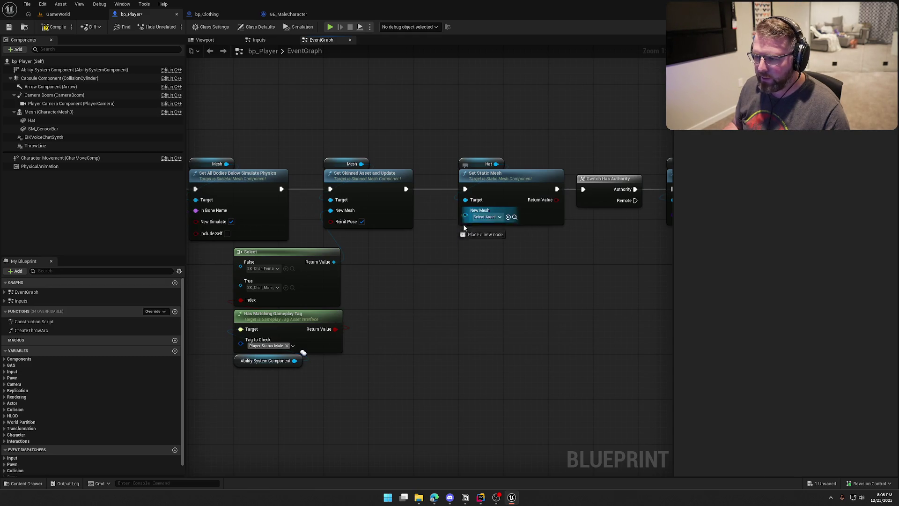
- Feed the hat's New Mesh from a Select indexed by the Player.Status.Male tag check
left_click_drag(464, 215, 454, 261)
type("selec")
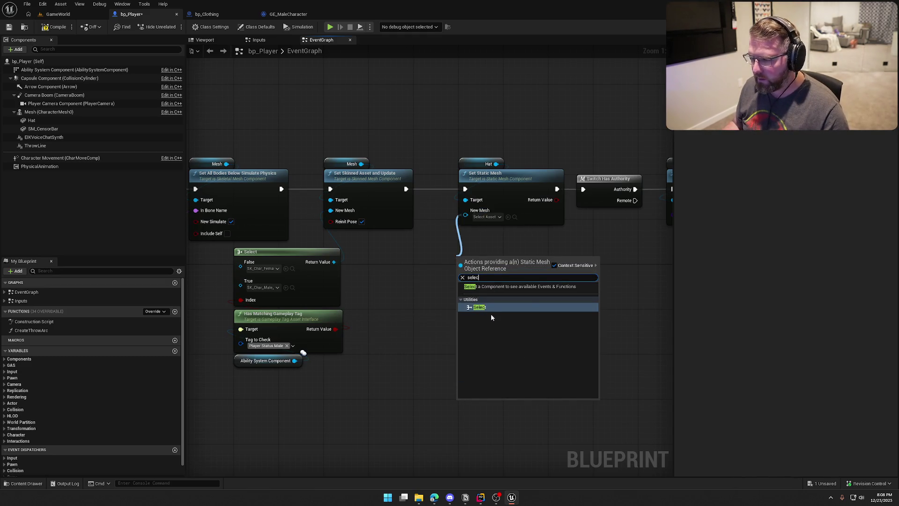
key("Return")
mouse_move(295, 360)
left_mouse_down()
mouse_move(431, 343)
mouse_move(402, 385)
mouse_move(294, 360)
left_mouse_up()
left_click_drag(335, 329, 442, 310)
mouse_move(473, 261)
left_mouse_down()
mouse_move(502, 236)
mouse_move(497, 229)
left_mouse_up()
left_click_drag(495, 384, 427, 352)
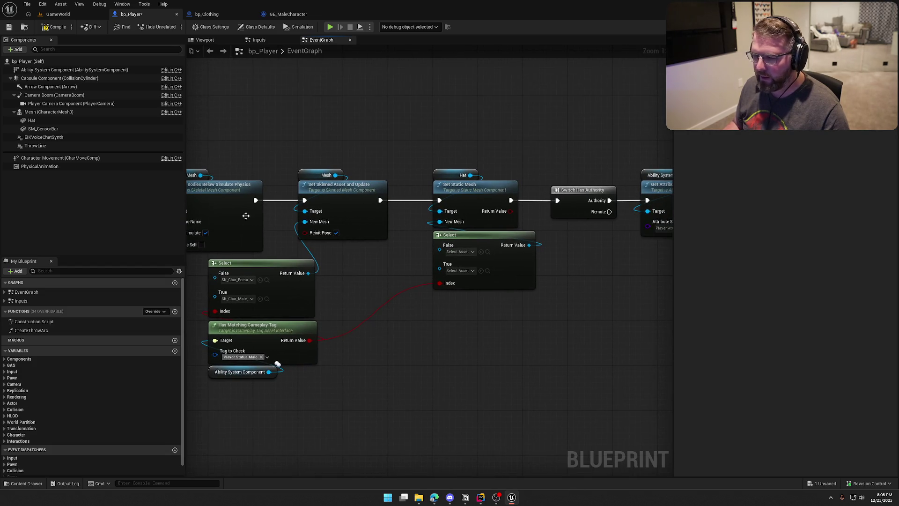
mouse_move(328, 385)
left_mouse_down()
mouse_move(234, 285)
mouse_move(352, 250)
mouse_move(395, 279)
left_mouse_up()
left_click_drag(442, 324, 452, 302)
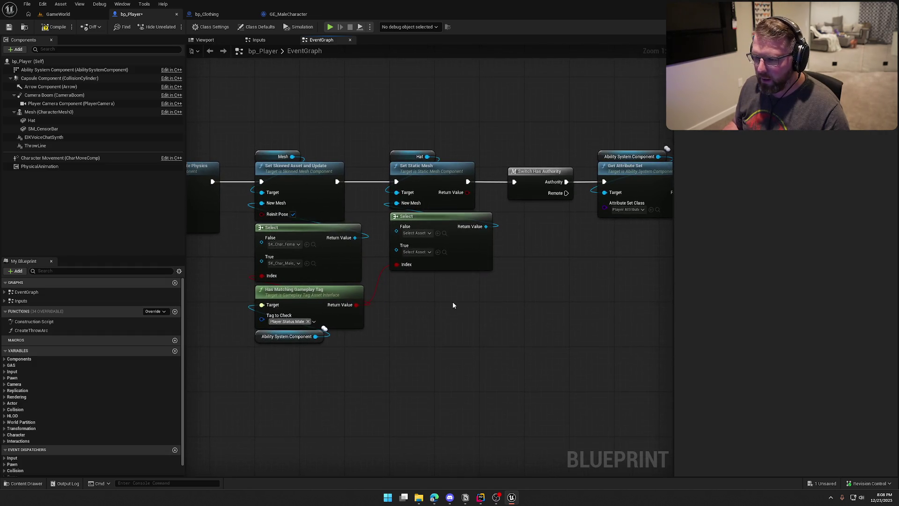
mouse_move(435, 226)
left_mouse_down()
mouse_move(434, 246)
mouse_move(435, 231)
left_mouse_up()
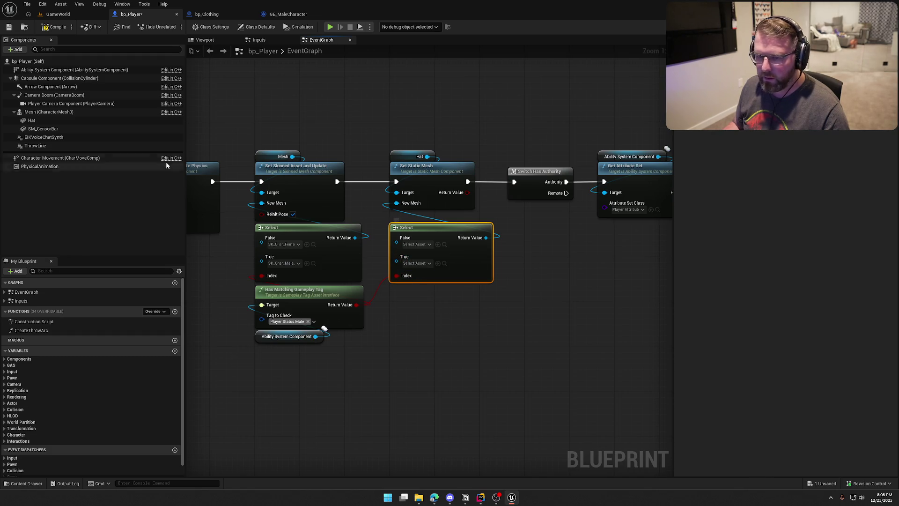
- Move the SM_Hat mesh from the Hats folder into ClothingAccessories
left_click(31, 120)
left_click(804, 194)
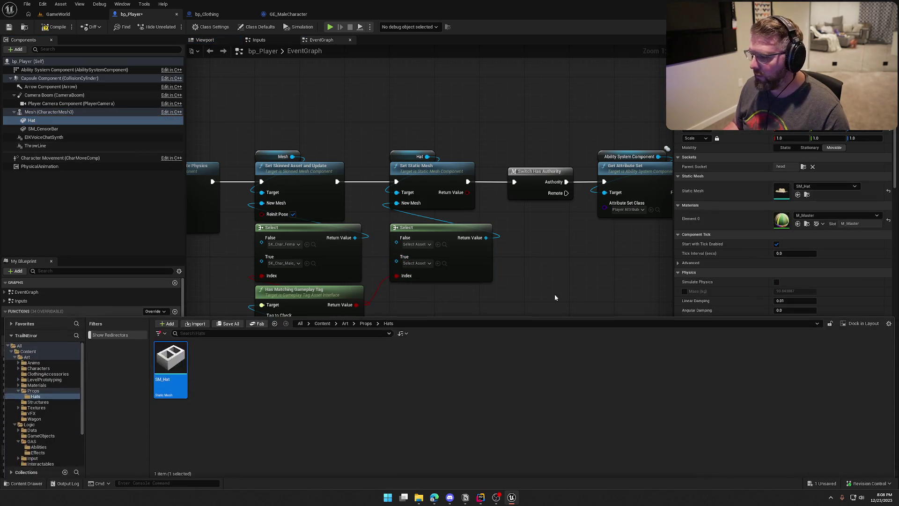
mouse_move(173, 358)
left_mouse_down()
mouse_move(239, 352)
mouse_move(122, 377)
mouse_move(128, 372)
mouse_move(57, 372)
left_mouse_up()
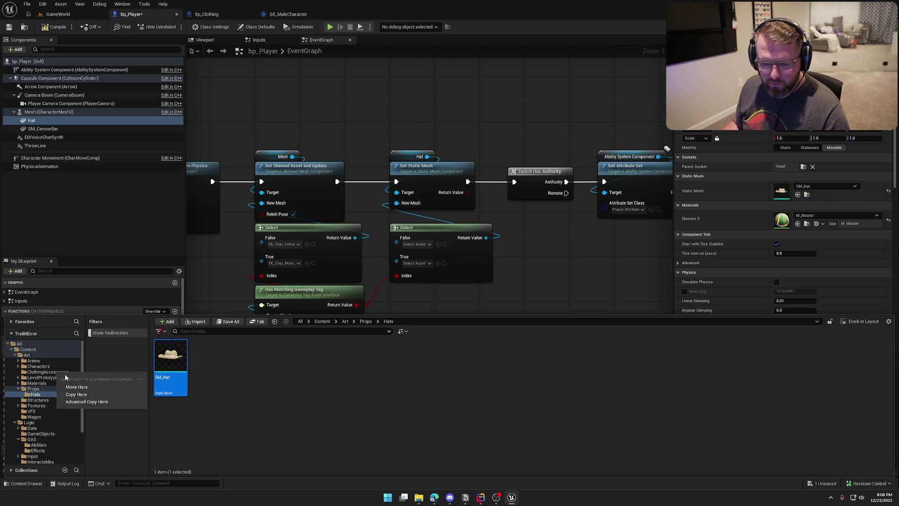
left_click(71, 389)
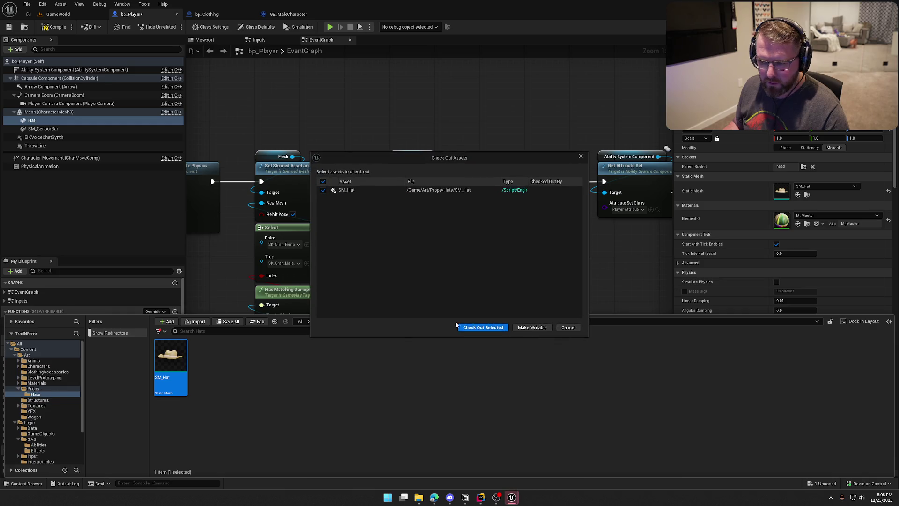
left_click(483, 328)
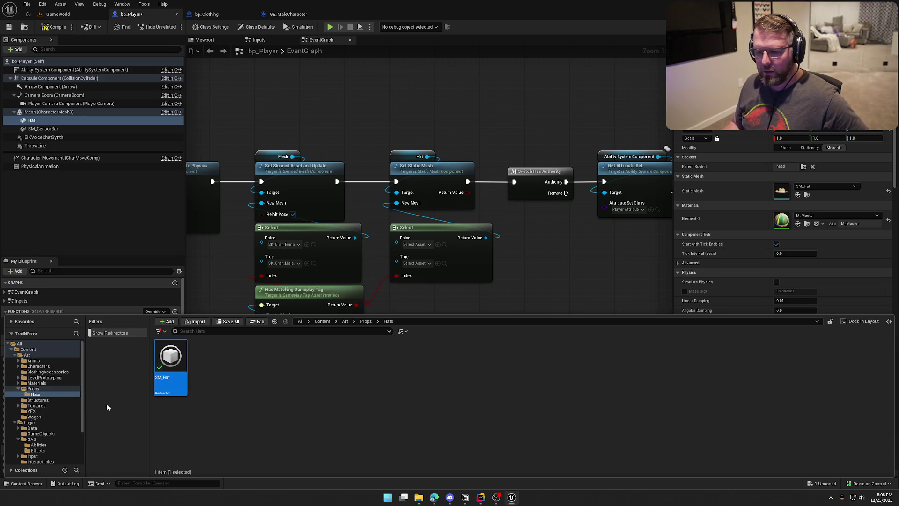
- Fix up redirector references in the Hats folder and delete the now-empty folder
right_click(180, 355)
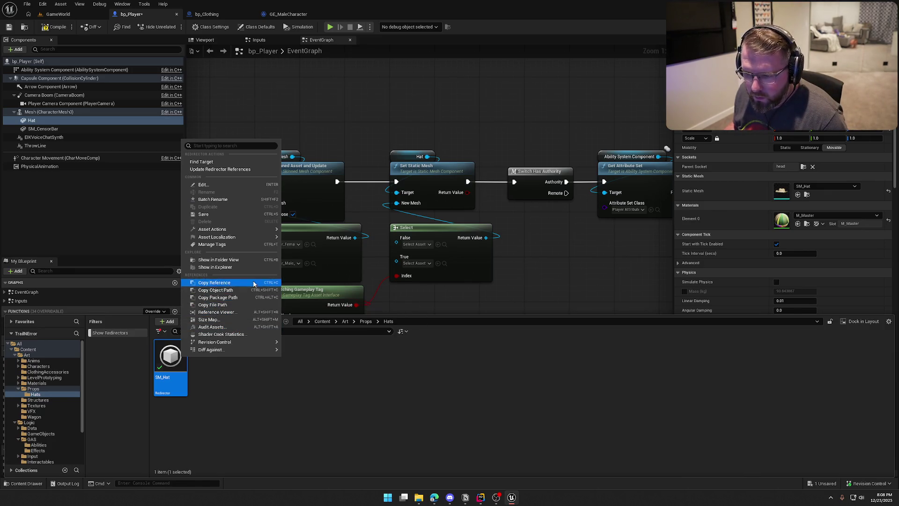
left_click(39, 394)
right_click(40, 395)
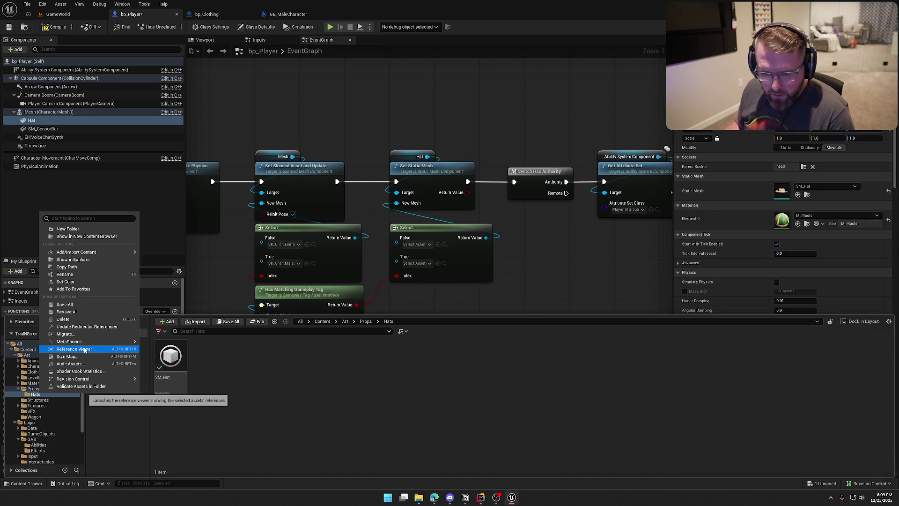
left_click(96, 327)
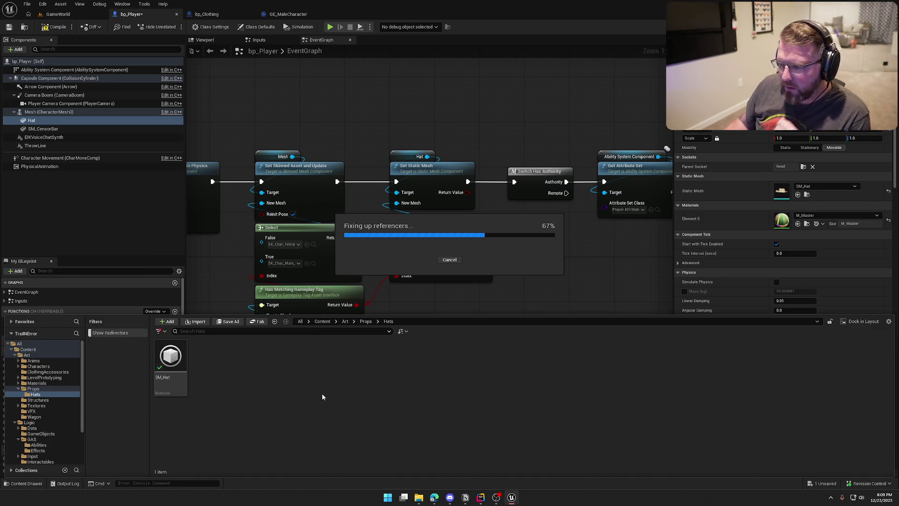
left_click(310, 392)
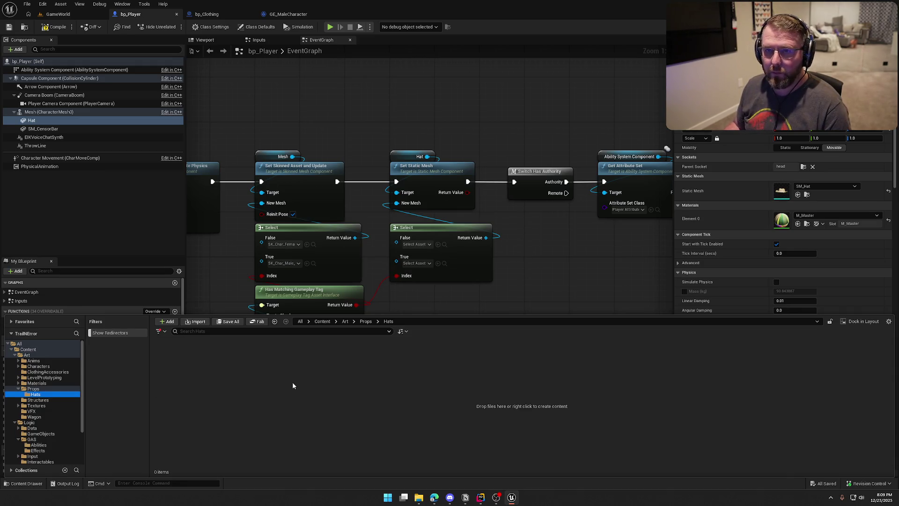
left_click(169, 370)
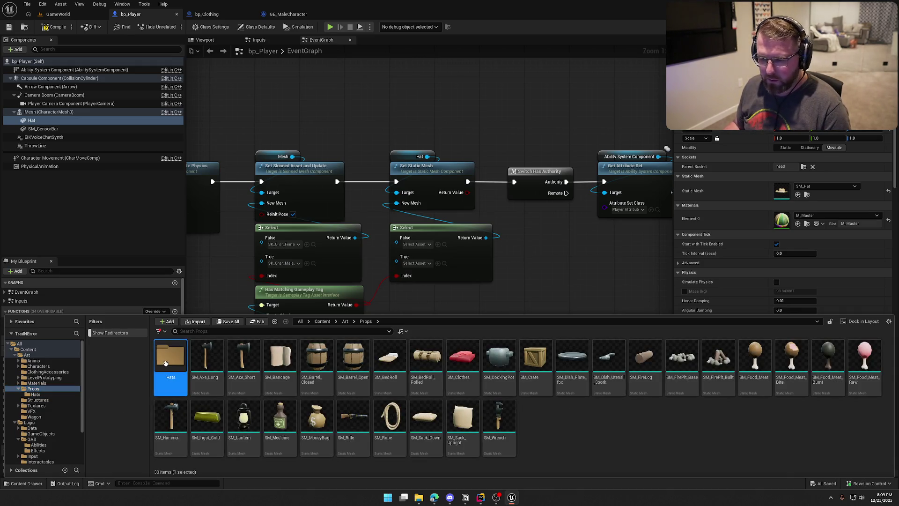
key("Delete")
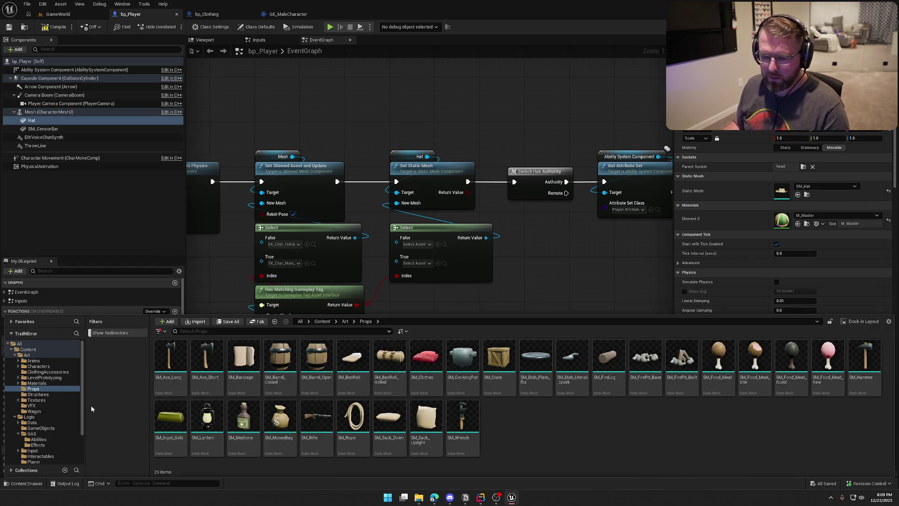
- Assign SM_Hat to the hat Select's True pin and SM_Hat_02 to False, then compile
left_click(47, 372)
mouse_move(161, 361)
left_mouse_down()
mouse_move(460, 340)
mouse_move(414, 261)
left_mouse_up()
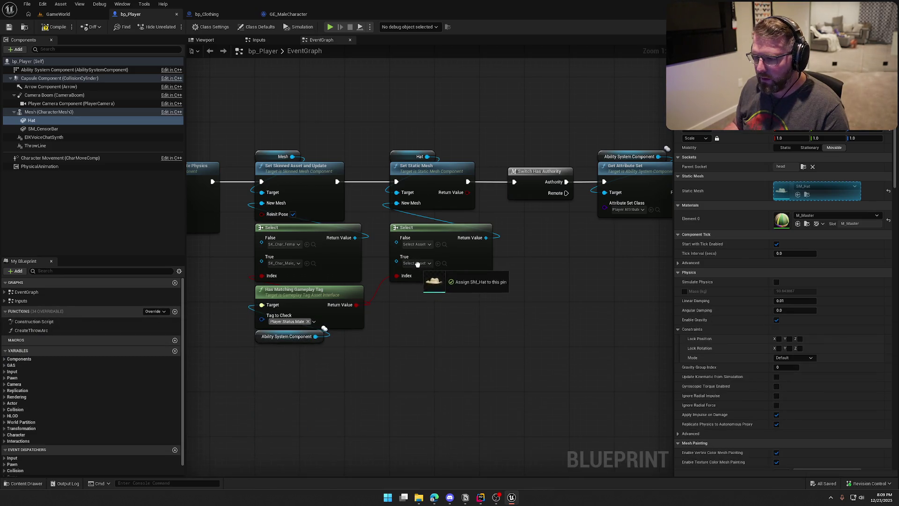
key("ctrl+space")
left_click_drag(241, 363, 398, 239)
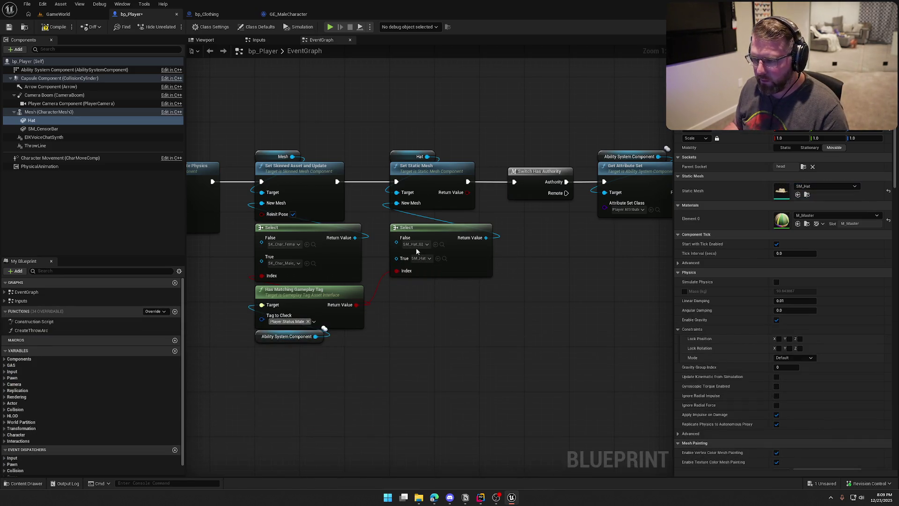
left_click(53, 26)
- Nudge the authority and event binding nodes slightly right to tidy the graph
mouse_move(349, 97)
left_mouse_down()
mouse_move(397, 144)
mouse_move(237, 128)
mouse_move(394, 132)
mouse_move(630, 253)
left_mouse_up()
left_click_drag(367, 161, 384, 160)
left_click_drag(339, 129, 460, 153)
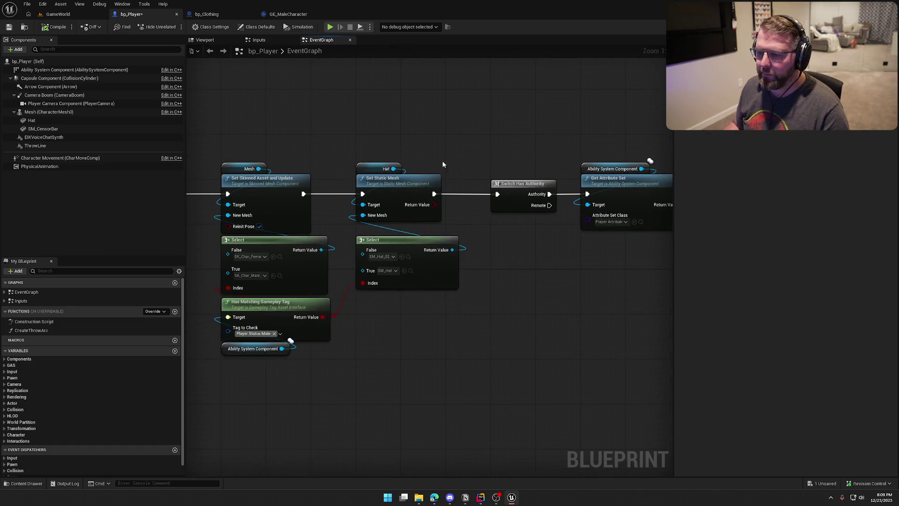
left_click(66, 15)
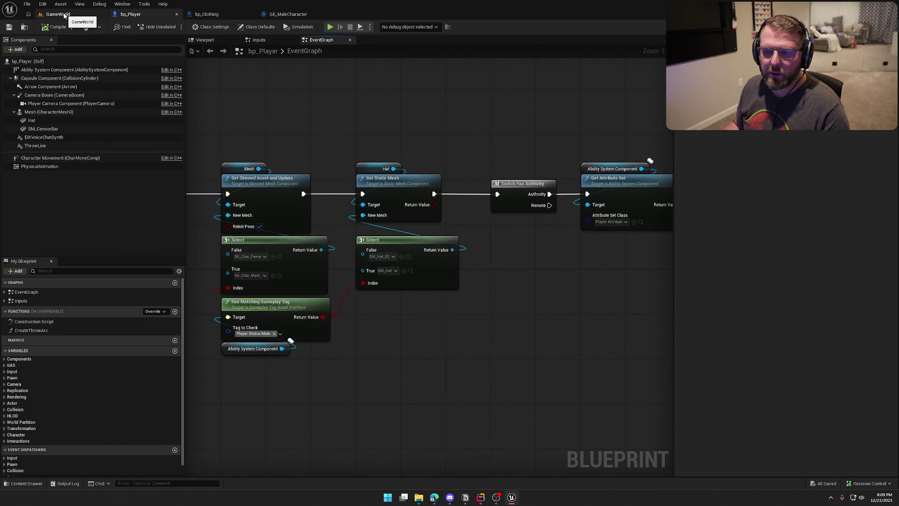
- Run a quick play session of the level and exit back to bp_Player
left_click(175, 26)
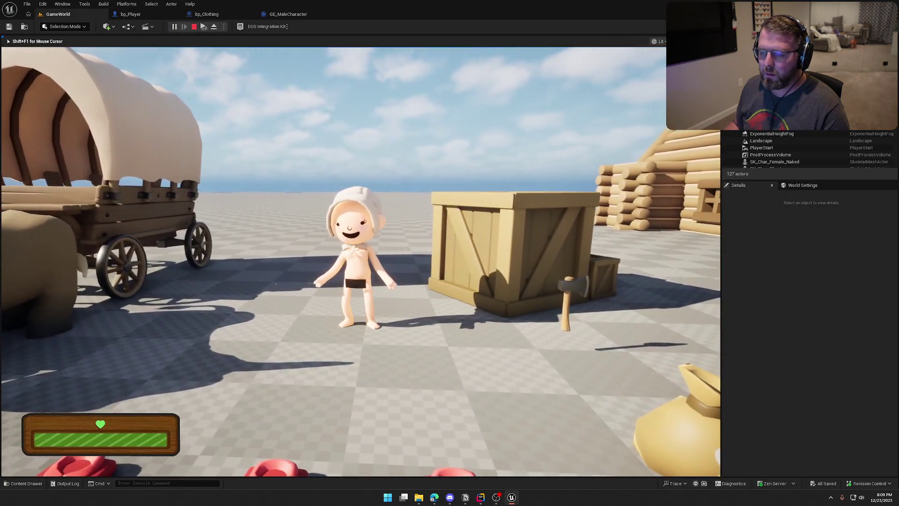
key("shift+F1")
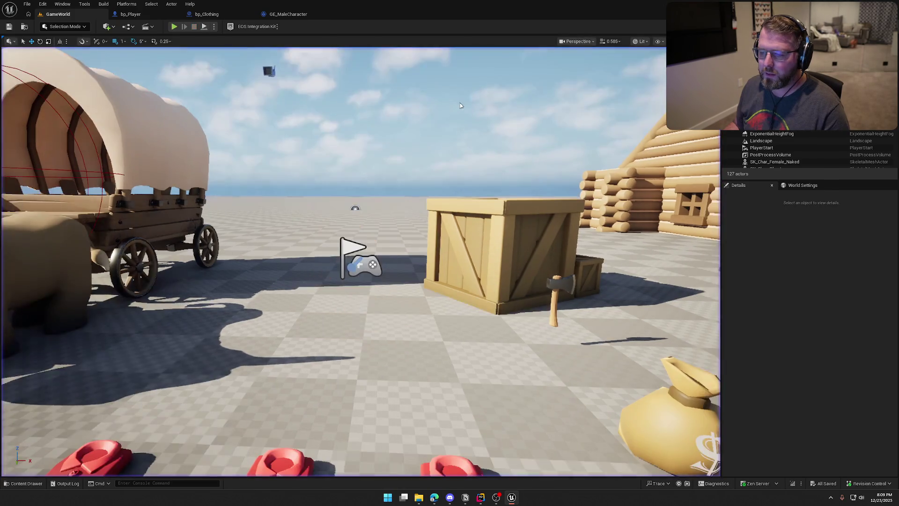
left_click(133, 15)
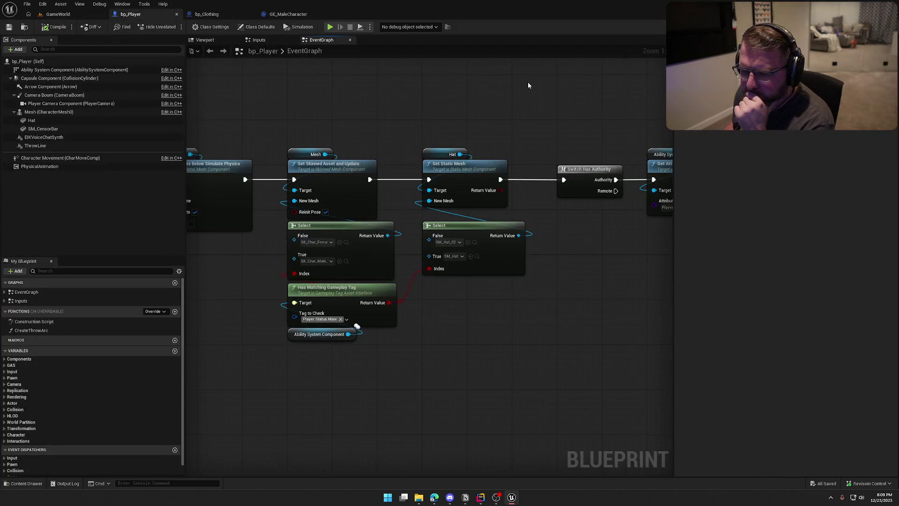
- Inspect the Ability System Component's default effects, then bring up PlayerCharacterMain.cpp in Rider
left_click(70, 69)
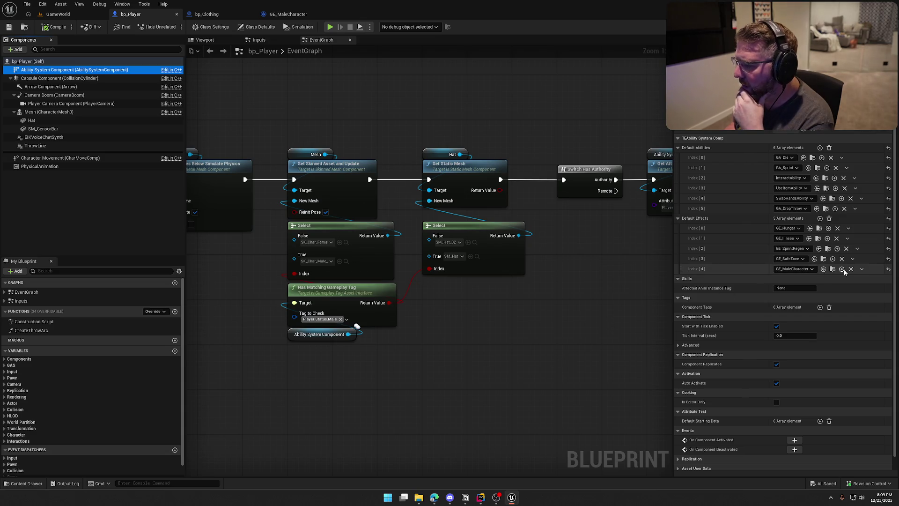
left_click_drag(415, 339, 469, 309)
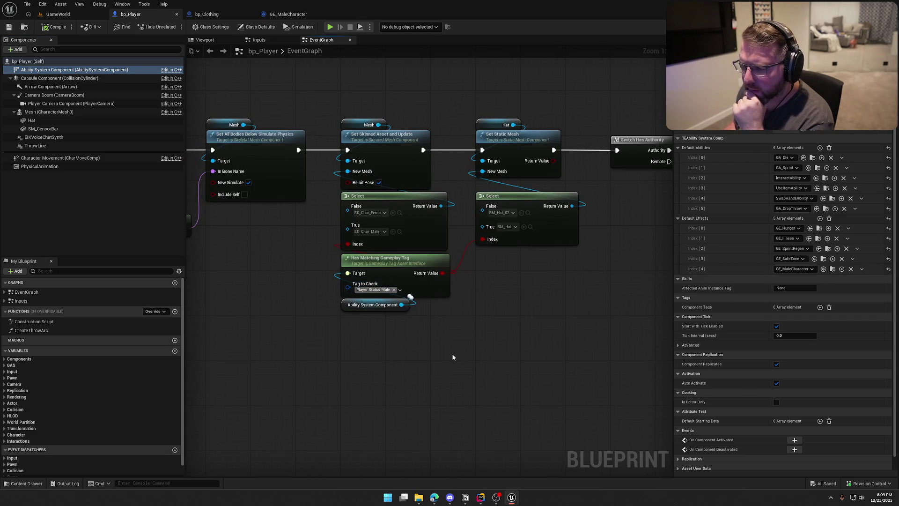
mouse_move(489, 353)
left_mouse_down()
mouse_move(421, 310)
mouse_move(521, 327)
mouse_move(552, 307)
mouse_move(617, 309)
mouse_move(517, 287)
mouse_move(472, 289)
left_mouse_up()
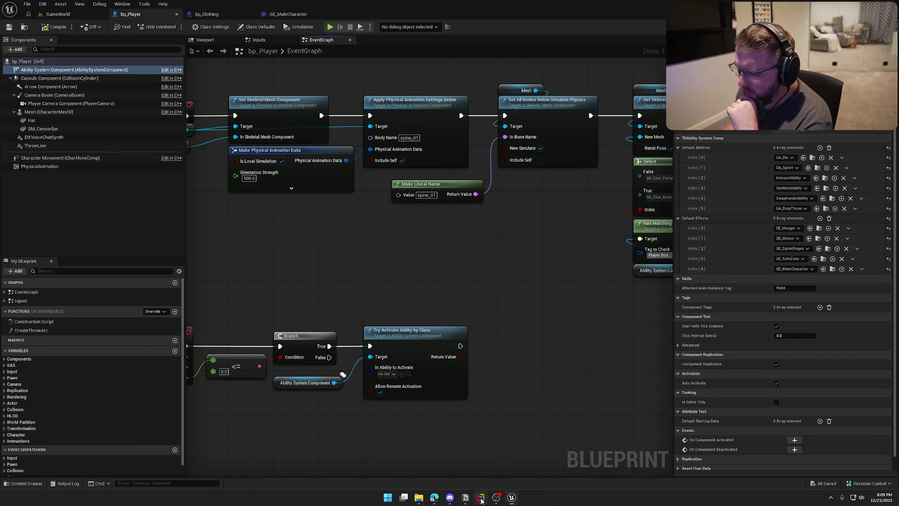
left_click(481, 498)
left_click(877, 281)
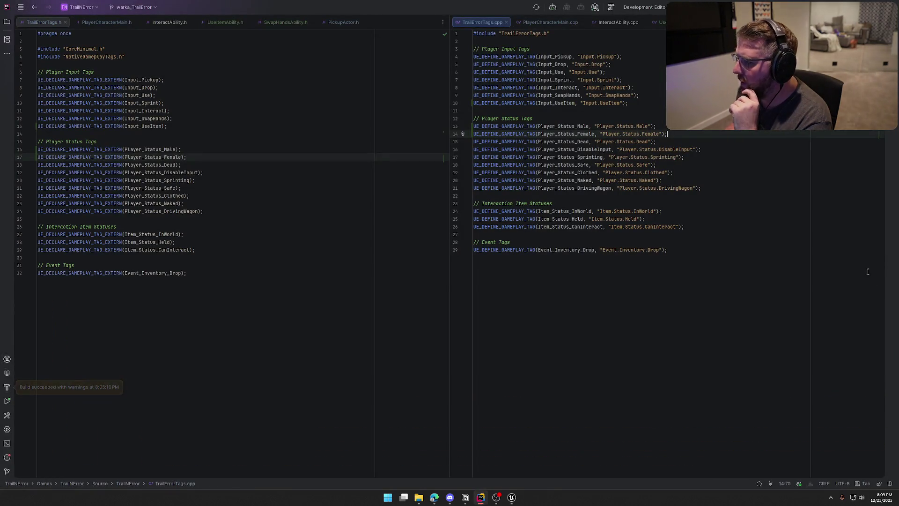
- Open PlayerCharacterMain.cpp and put the UTEAbilitySystemComp header in the left pane
left_click(545, 22)
scroll(728, 231, "up", 10)
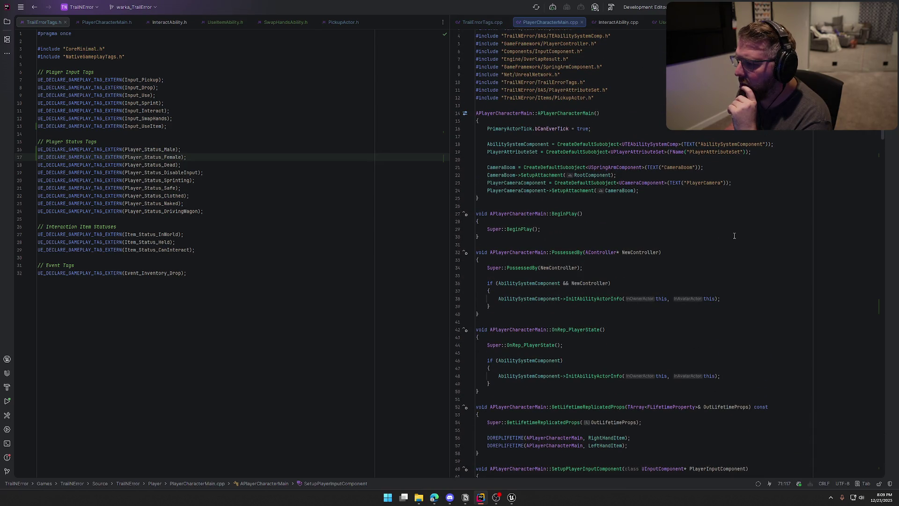
scroll(734, 235, "up", 1)
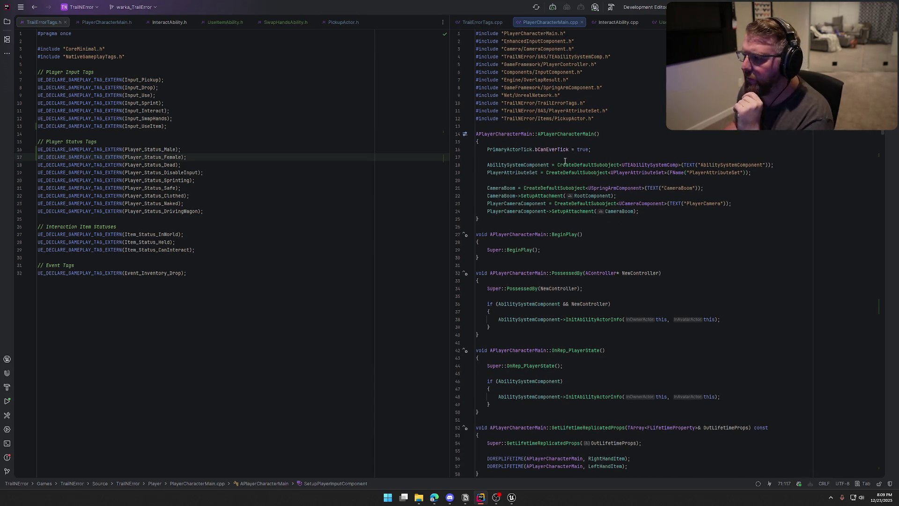
left_click(651, 165, "ctrl")
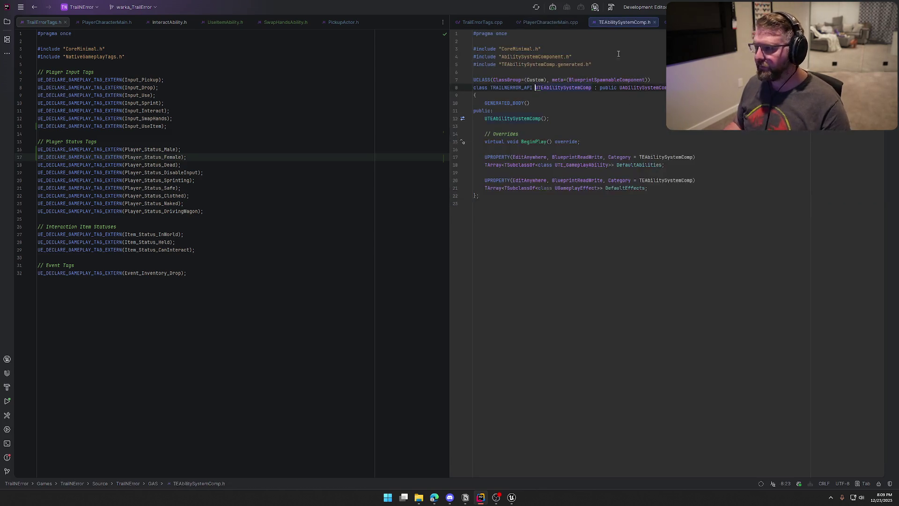
mouse_move(618, 23)
left_mouse_down()
mouse_move(381, 30)
mouse_move(388, 24)
left_mouse_up()
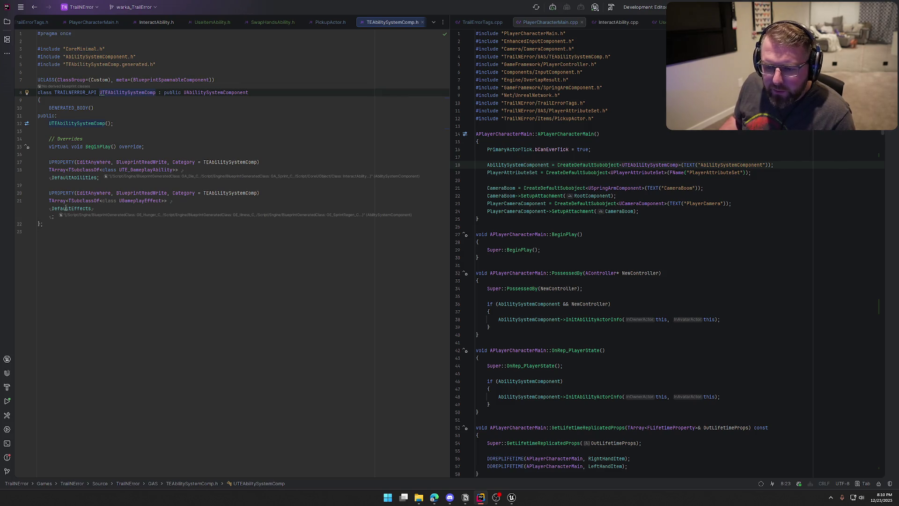
- Look at the BeginPlay implementation that applies DefaultEffects, then revisit the header
left_click(93, 148, "ctrl")
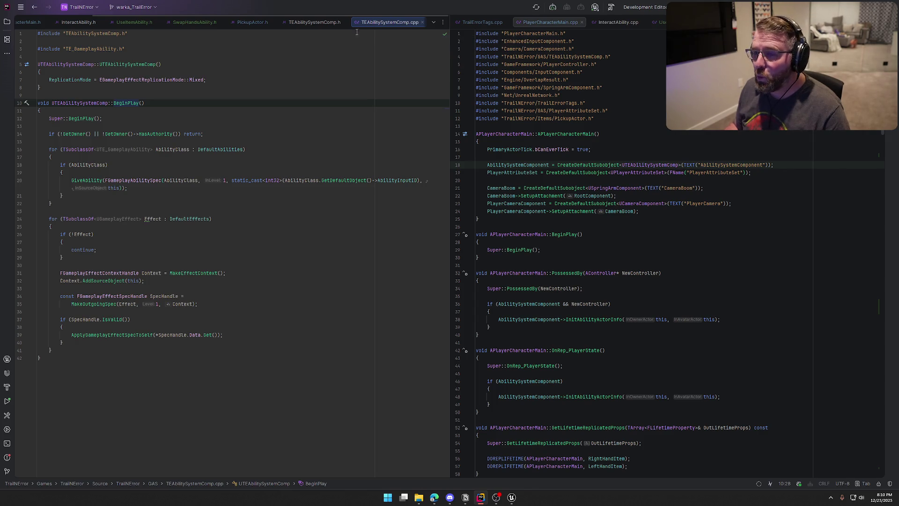
left_click(332, 25)
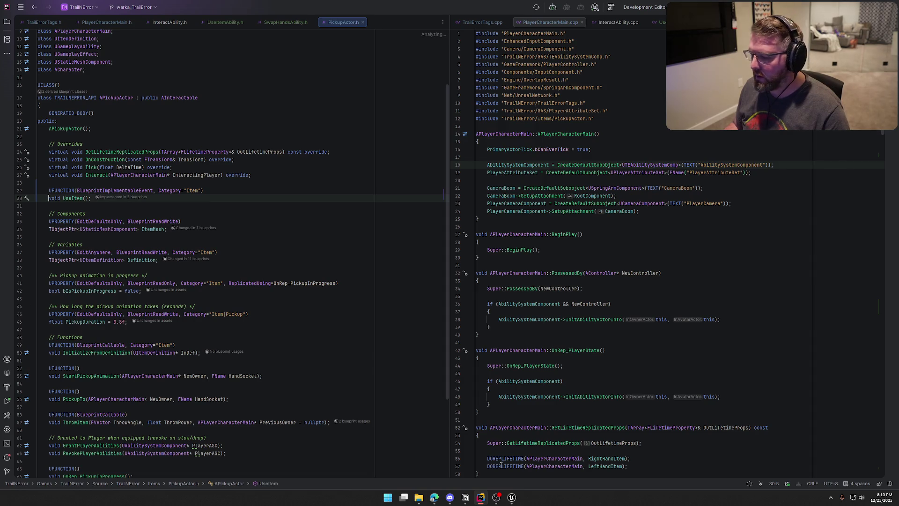
left_click(511, 496)
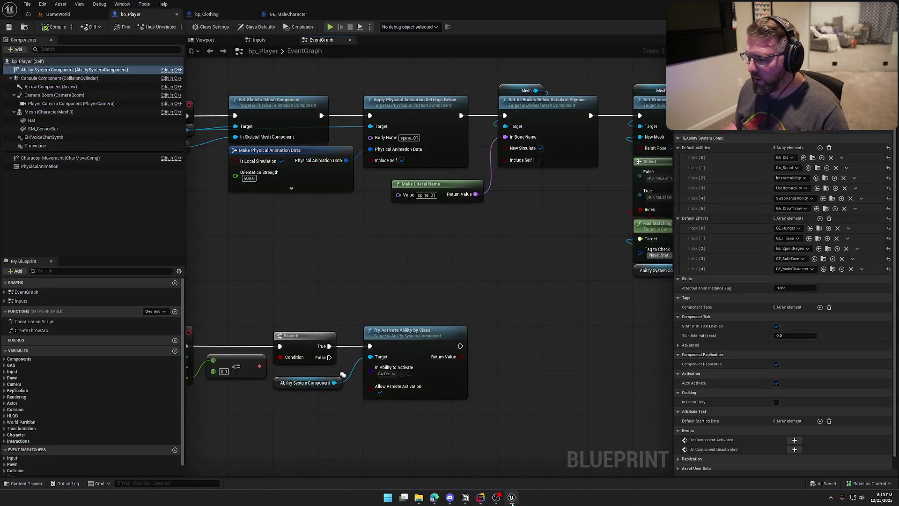
- Delete Set Skinned Asset, Set Static Mesh, both Selects and Has Matching Gameplay Tag from BeginPlay
scroll(473, 265, "down", 3)
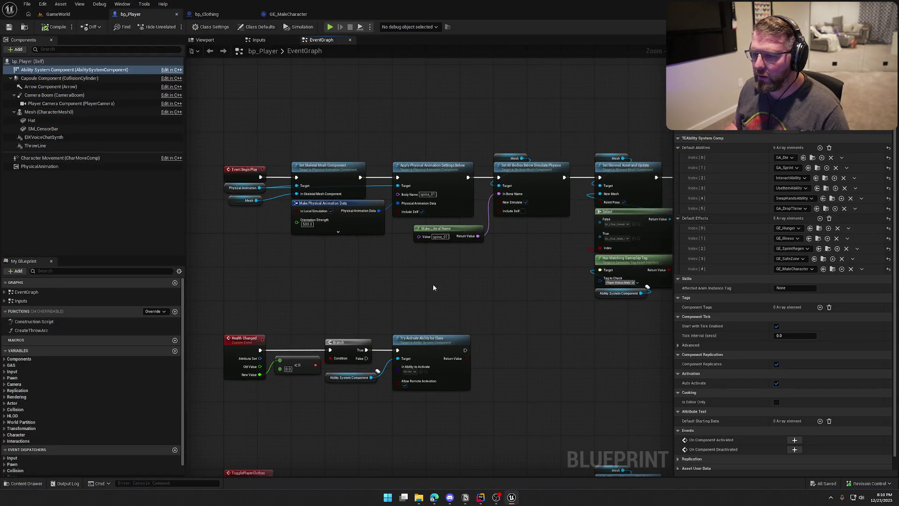
mouse_move(415, 293)
left_mouse_down()
mouse_move(293, 257)
mouse_move(337, 307)
mouse_move(422, 302)
left_mouse_up()
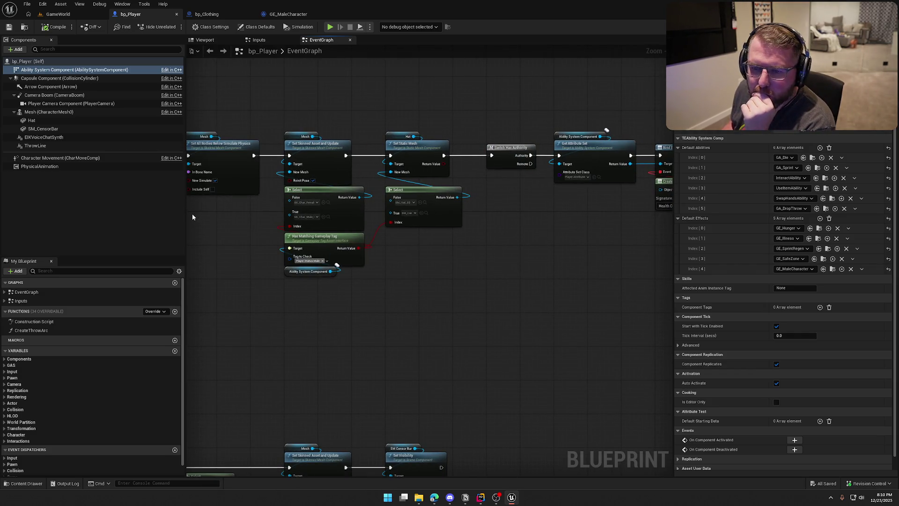
left_click_drag(210, 300, 326, 300)
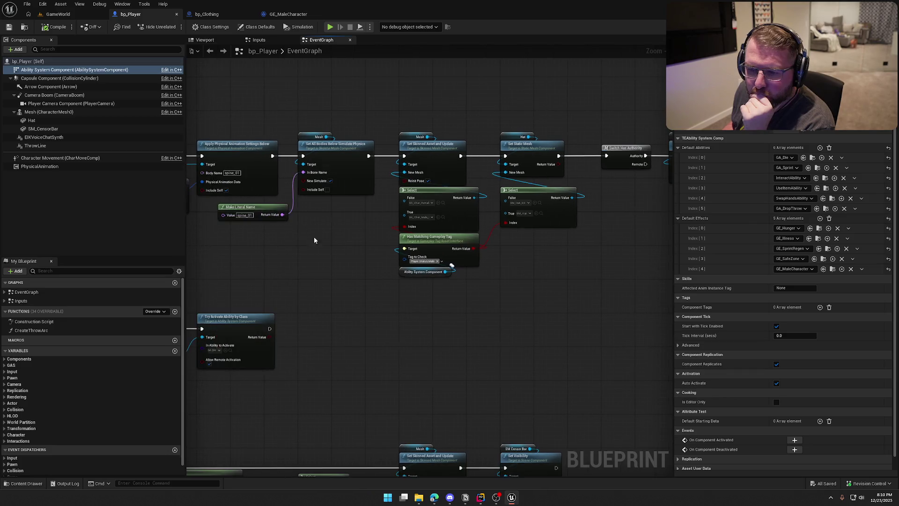
left_click(155, 311)
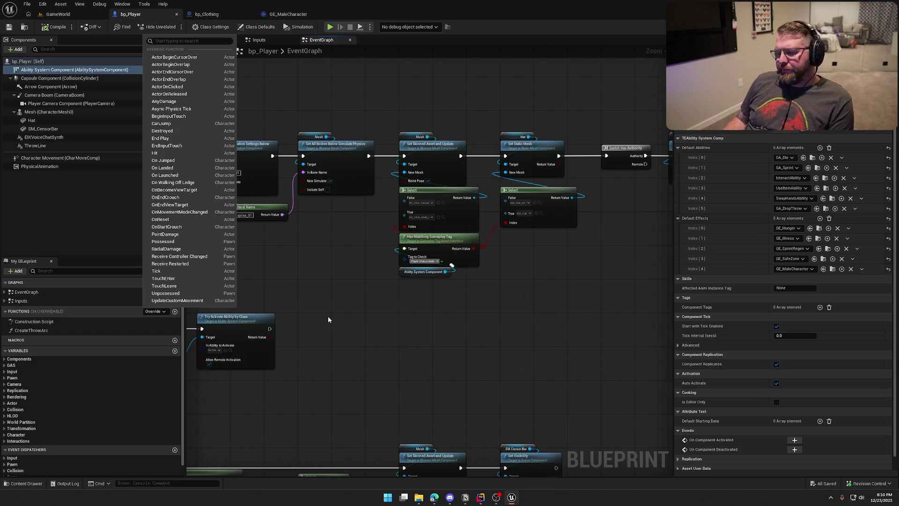
left_click(377, 303)
left_click_drag(400, 302, 339, 327)
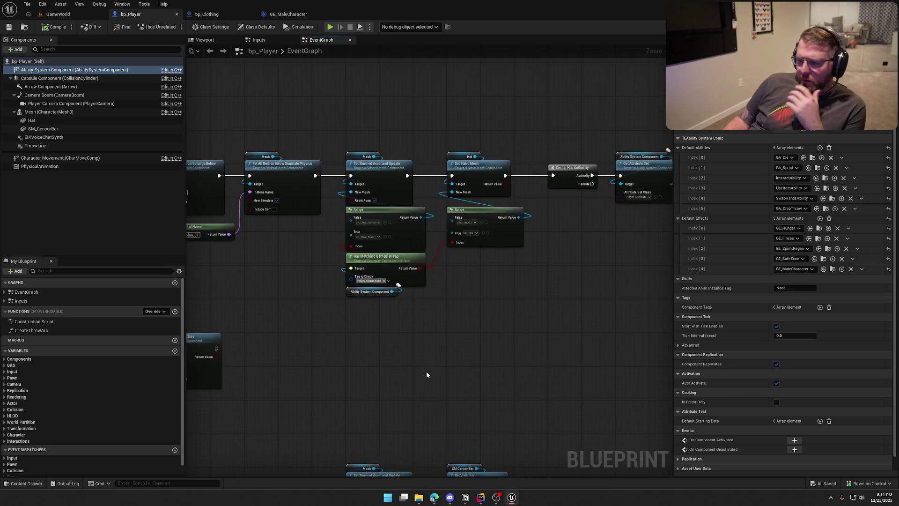
mouse_move(333, 130)
left_mouse_down()
mouse_move(478, 300)
mouse_move(532, 323)
left_mouse_up()
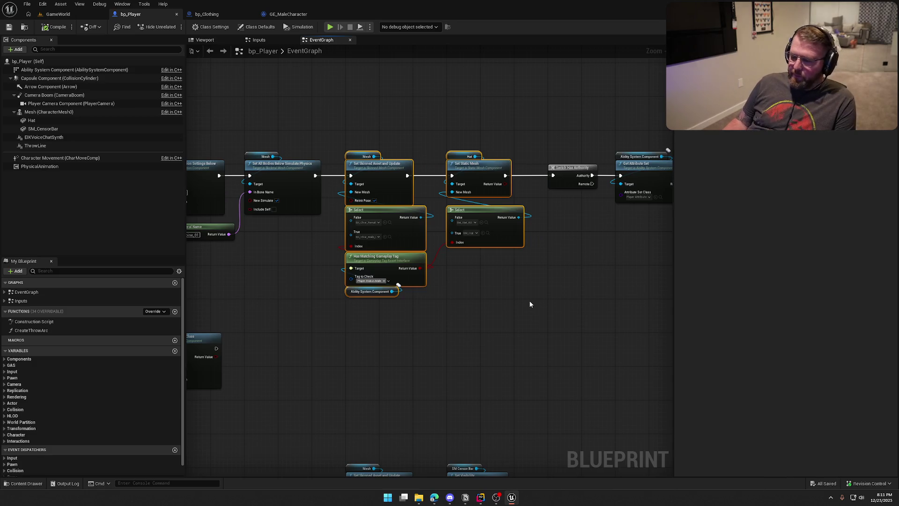
key("Delete")
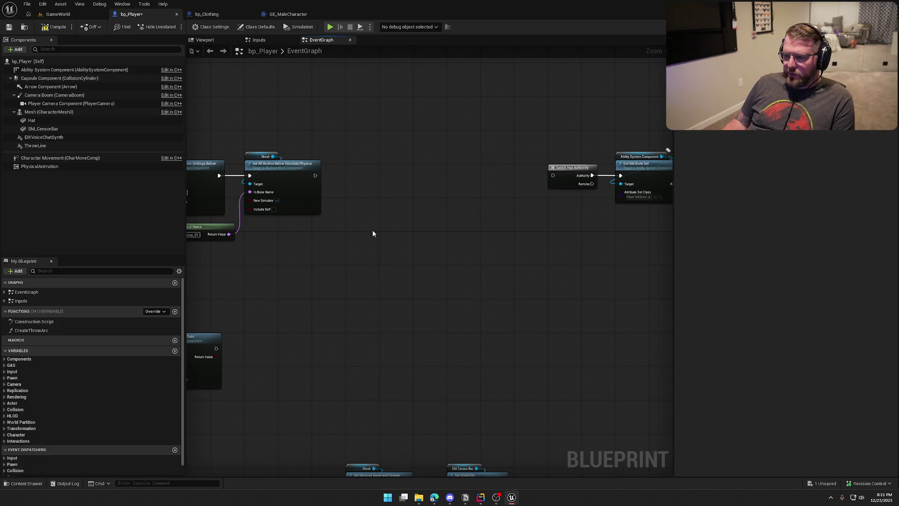
- Wire Set All Bodies directly to Switch Has Authority and slide the following nodes left
left_click_drag(318, 177, 552, 176)
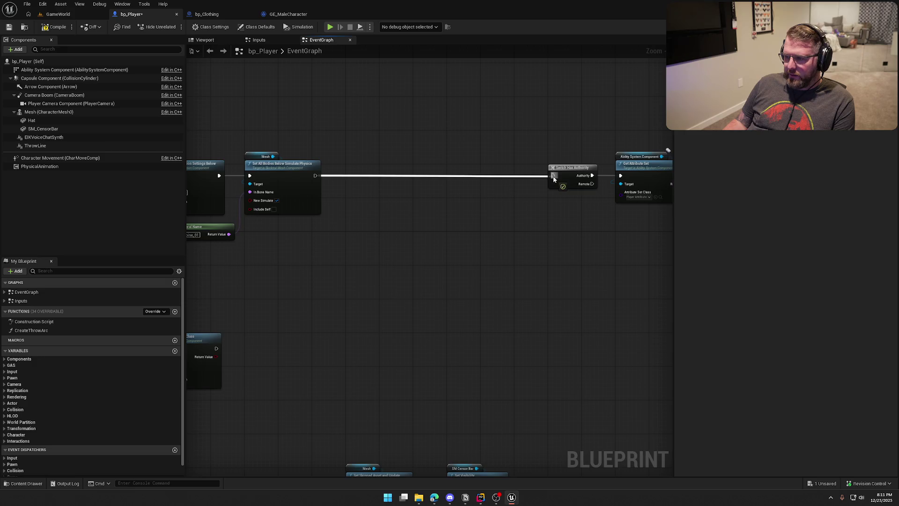
left_click_drag(554, 234, 308, 256)
left_click_drag(286, 151, 611, 322)
left_click_drag(539, 196, 342, 195)
left_click(442, 234)
- Move the ToggleClothes node group further down to free up space
mouse_move(442, 235)
left_mouse_down()
mouse_move(487, 250)
mouse_move(471, 266)
mouse_move(507, 170)
mouse_move(490, 201)
mouse_move(299, 375)
mouse_move(305, 457)
left_mouse_up()
scroll(330, 279, "down", 2)
left_click_drag(616, 349, 221, 235)
scroll(221, 235, "up", 3)
left_click_drag(301, 277, 306, 367)
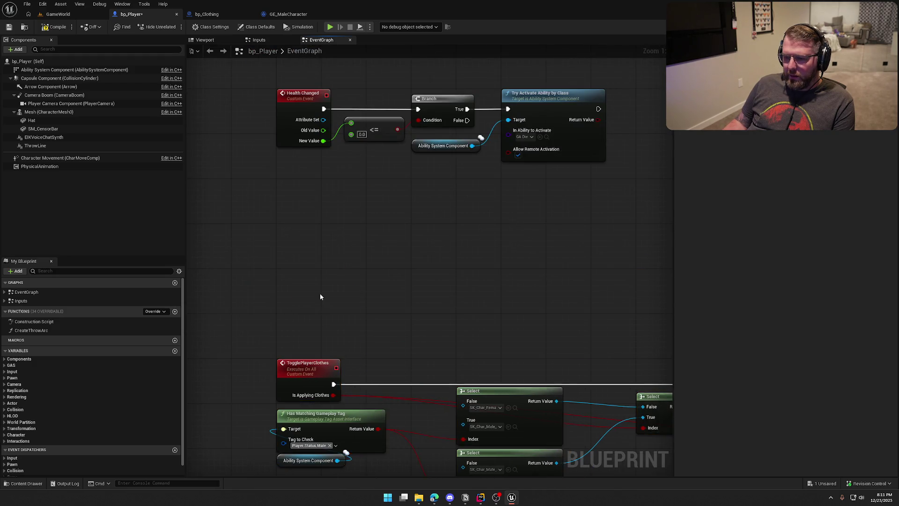
left_click_drag(321, 298, 282, 206)
- Add a Multicast custom event MC_UpdateCharacterVisuals and paste the mesh-swap nodes beside it
right_click(252, 162)
type("custom event")
key("Return")
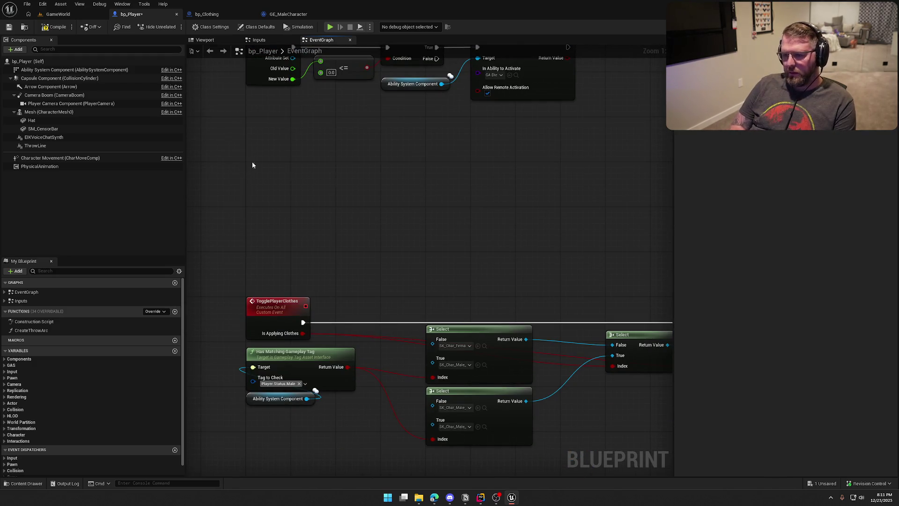
type("T")
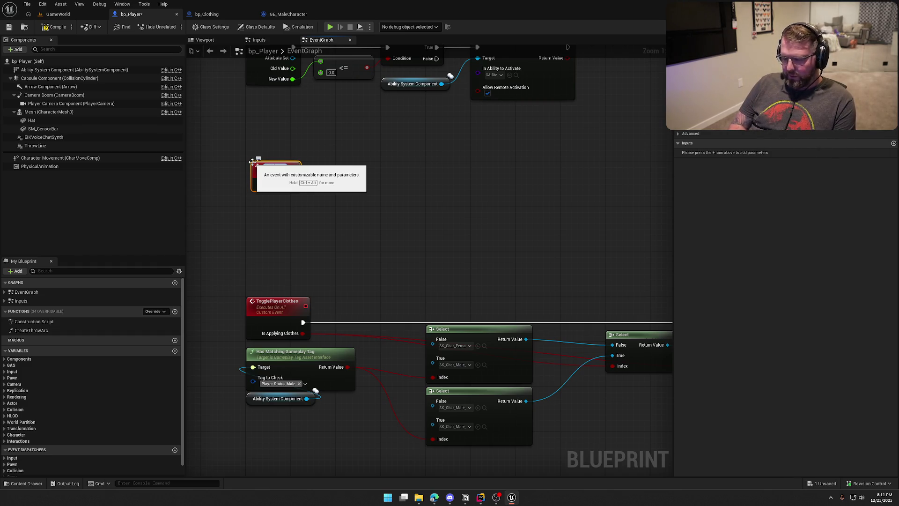
type("Update")
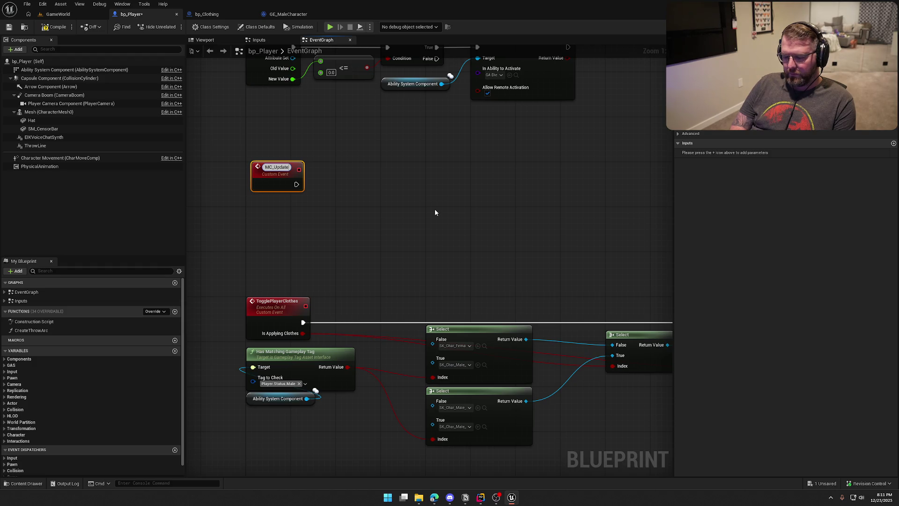
type("Character")
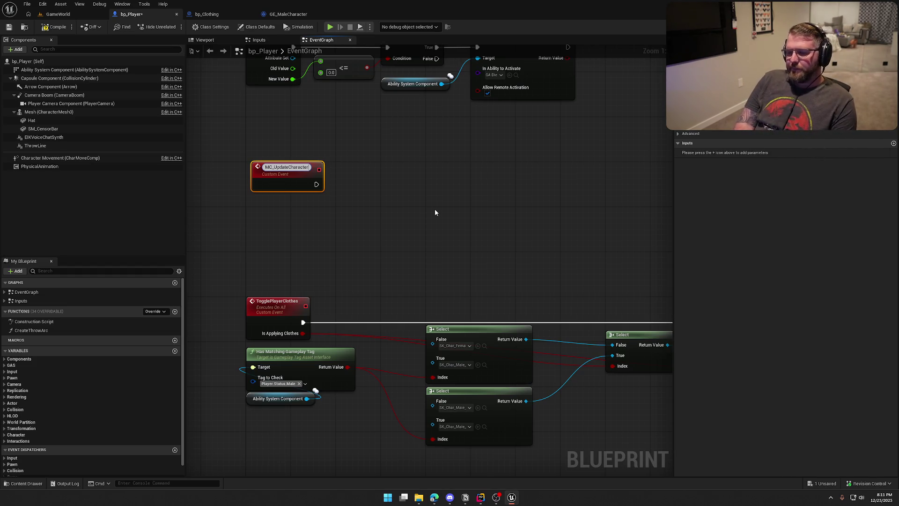
type("Visuals")
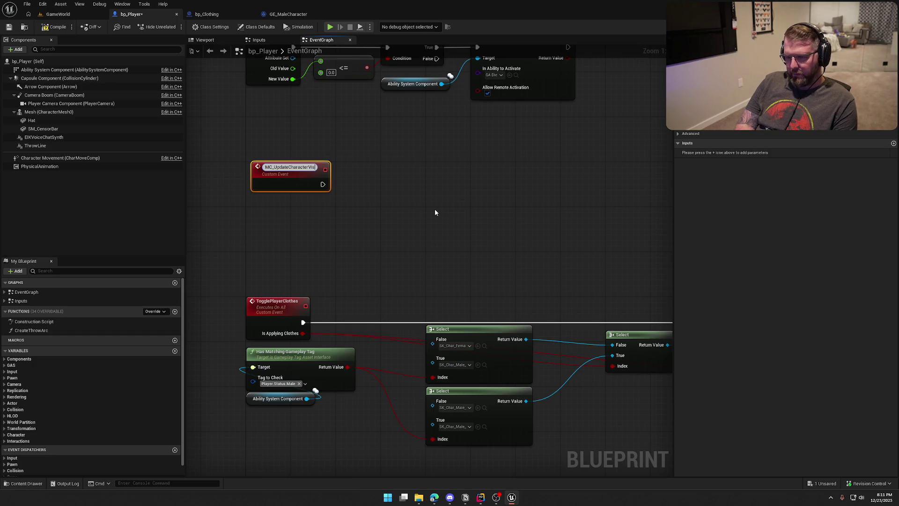
key("Return")
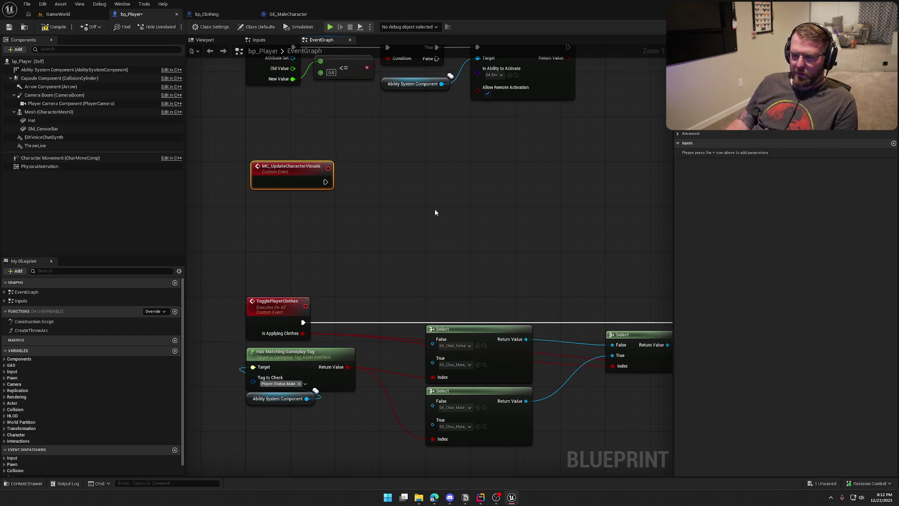
left_click_drag(295, 169, 289, 169)
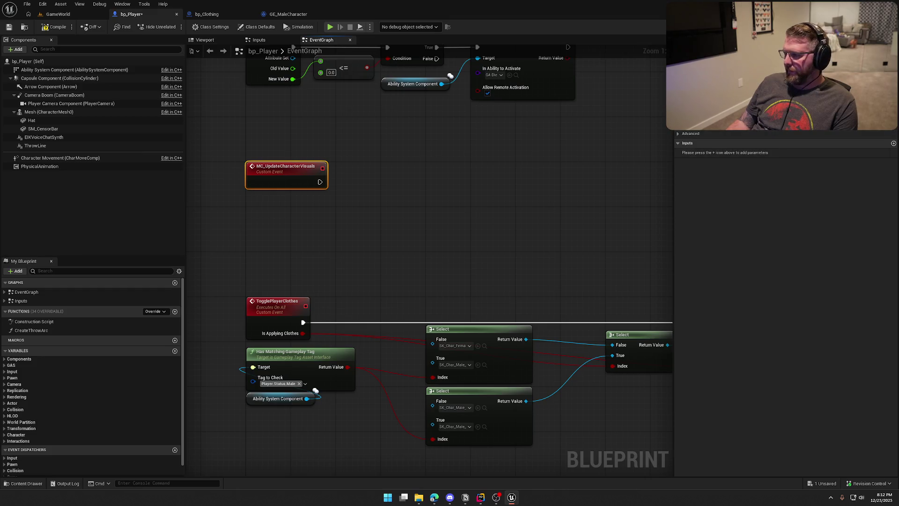
left_click(796, 108)
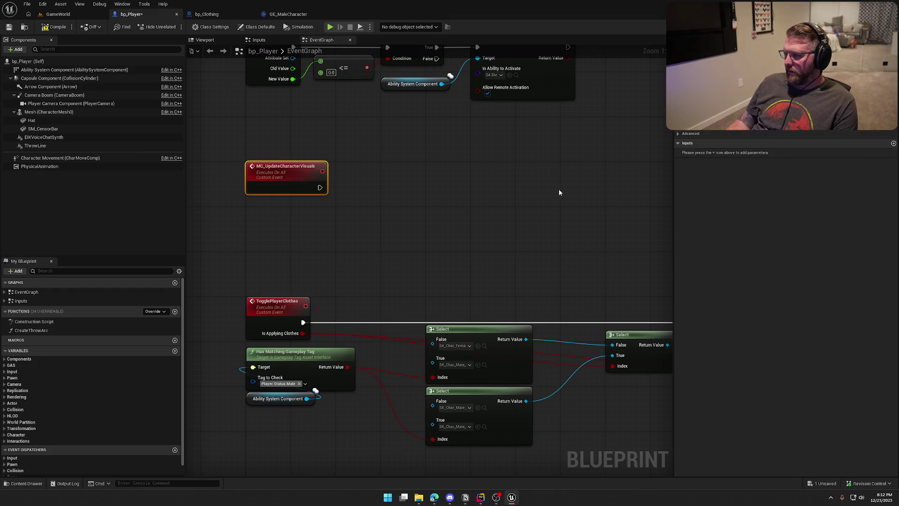
left_click(563, 187)
key("ctrl+v")
- Place the pasted nodes above the chain and shift the ToggleClothes chain down-left
scroll(282, 204, "down", 2)
left_click_drag(372, 125, 382, 88)
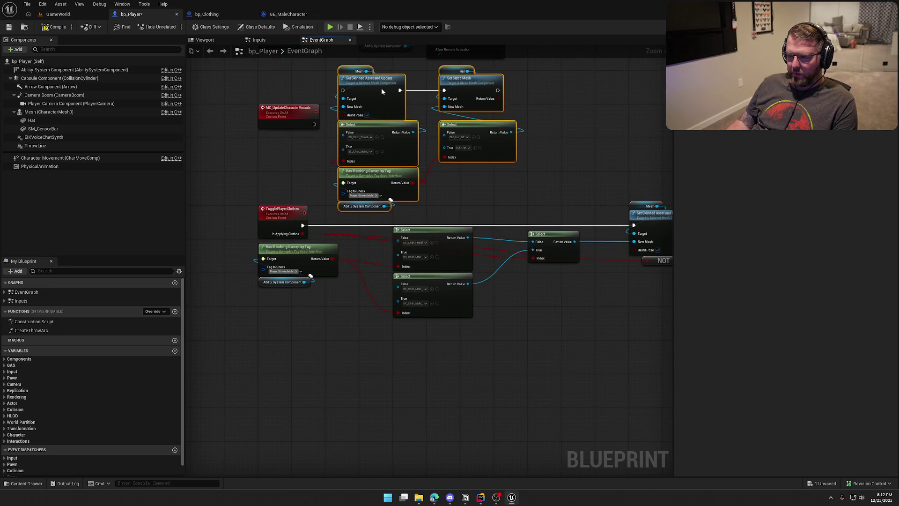
scroll(513, 325, "down", 2)
left_click_drag(600, 322, 216, 211)
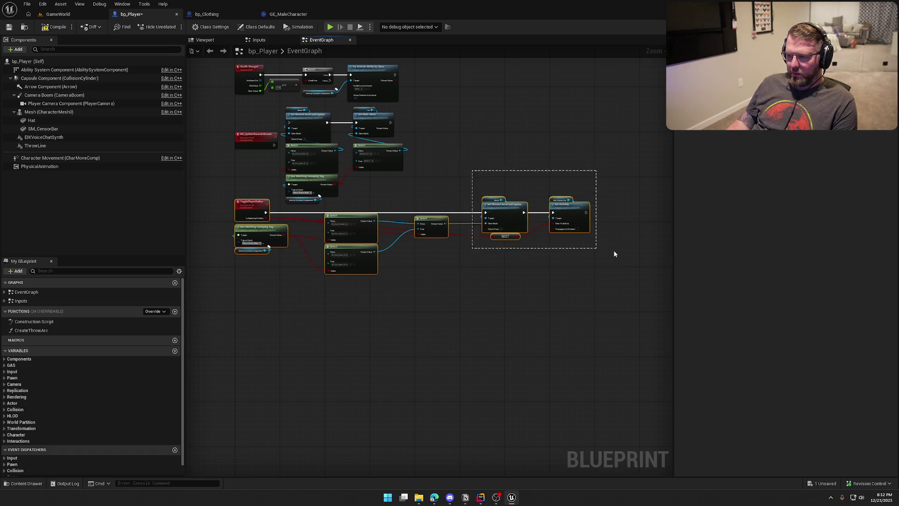
scroll(261, 225, "up", 5)
mouse_move(386, 179)
left_mouse_down()
mouse_move(397, 293)
mouse_move(363, 334)
left_mouse_up()
- Wire MC_UpdateCharacterVisuals into the pasted Set Skinned Asset and hat Update nodes
mouse_move(581, 352)
left_mouse_down()
mouse_move(306, 116)
mouse_move(317, 117)
left_mouse_up()
mouse_move(367, 157)
left_mouse_down()
mouse_move(373, 174)
mouse_move(354, 195)
left_mouse_up()
left_click_drag(298, 196, 533, 193)
left_click(382, 241)
left_click_drag(368, 246, 335, 243)
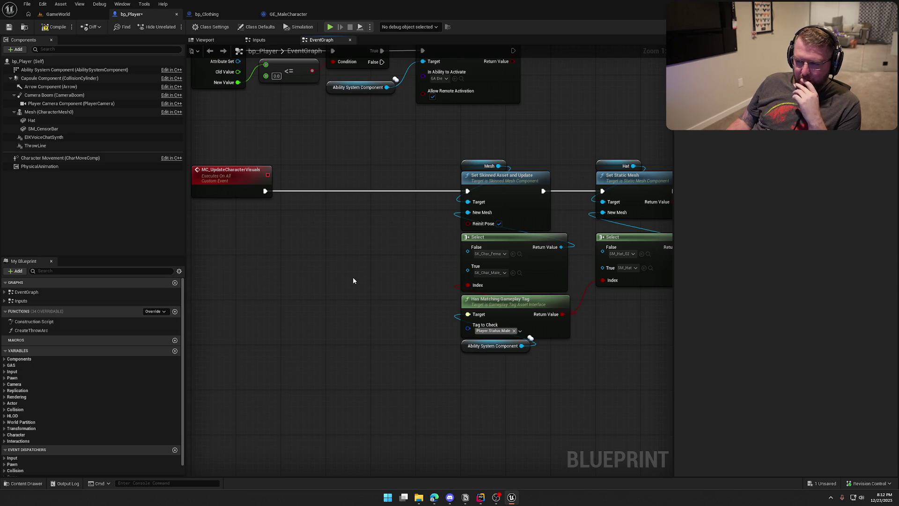
left_click(481, 499)
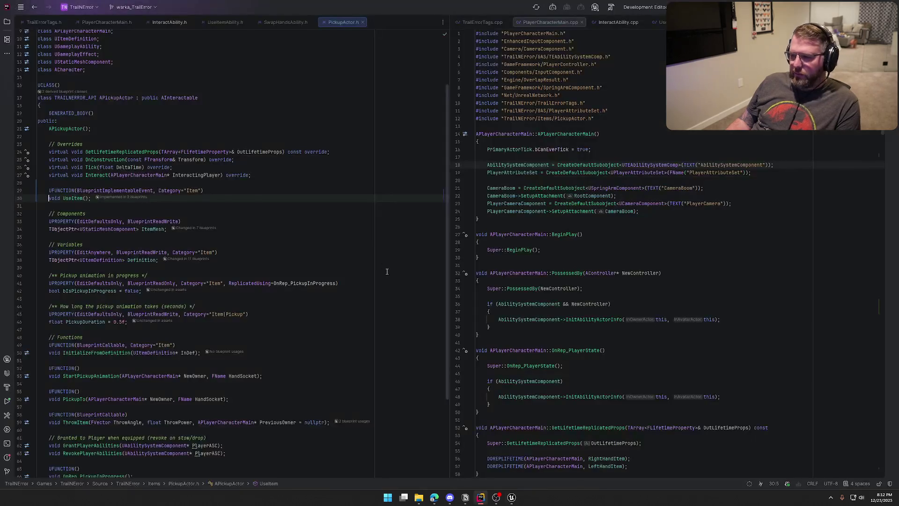
- Open TrailErrorTags.h and review the Player_Status_Clothed declaration before returning to Unreal
left_click(44, 24)
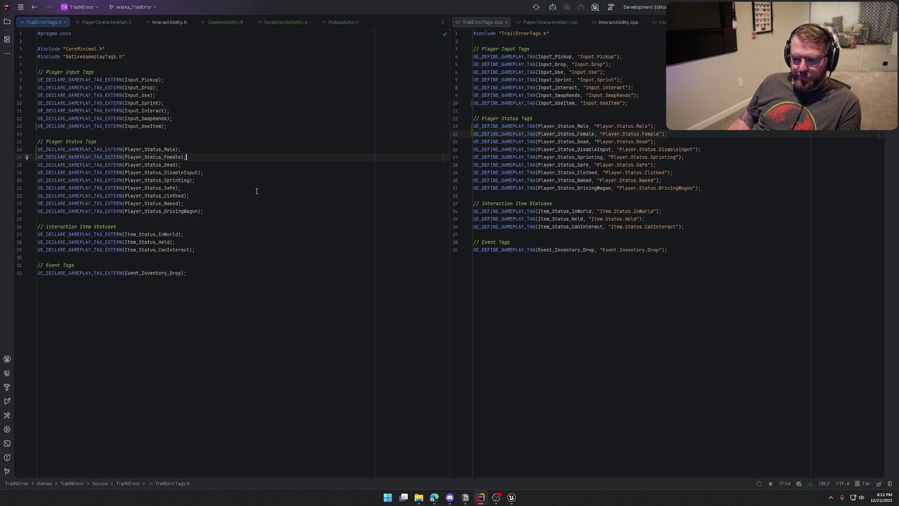
left_click(169, 195)
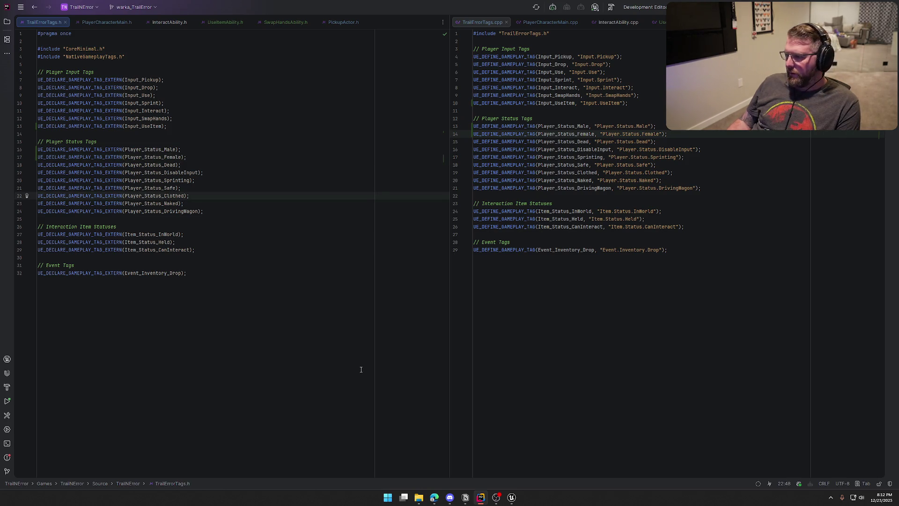
left_click(511, 497)
scroll(374, 74, "up", 2)
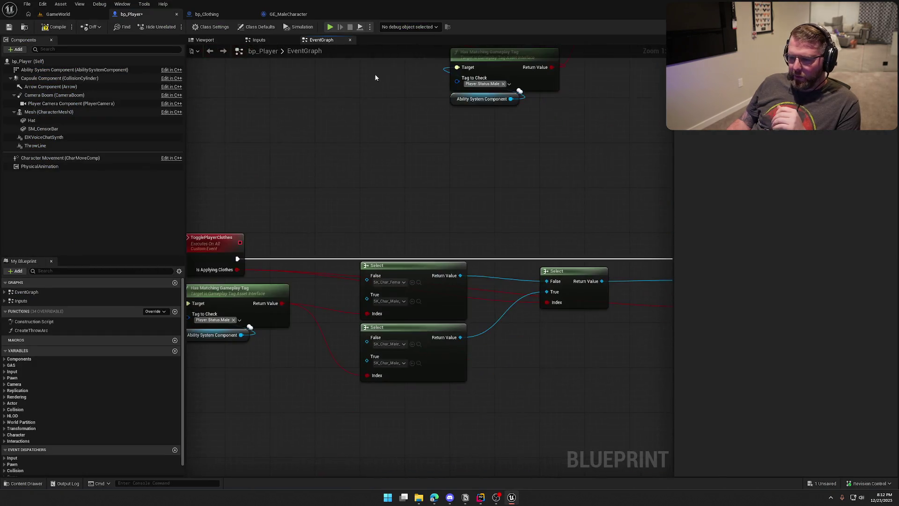
- Nudge the NOT node beside Set Visibility slightly left
left_click_drag(442, 239, 118, 179)
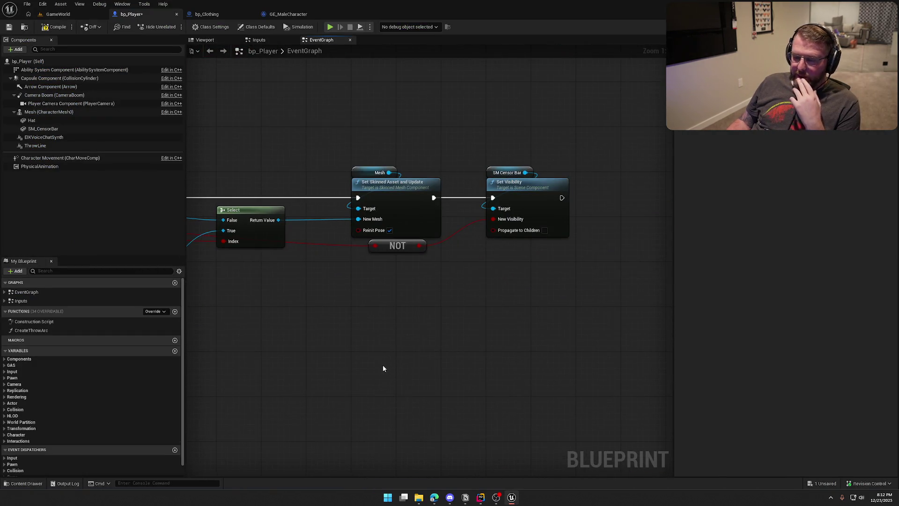
left_click_drag(401, 248, 389, 252)
left_click(391, 274)
scroll(467, 306, "down", 4)
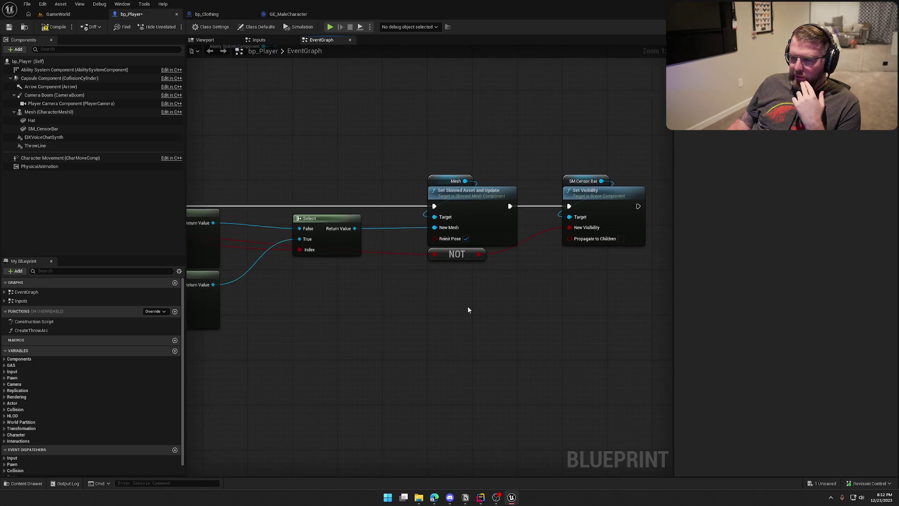
scroll(487, 285, "up", 2)
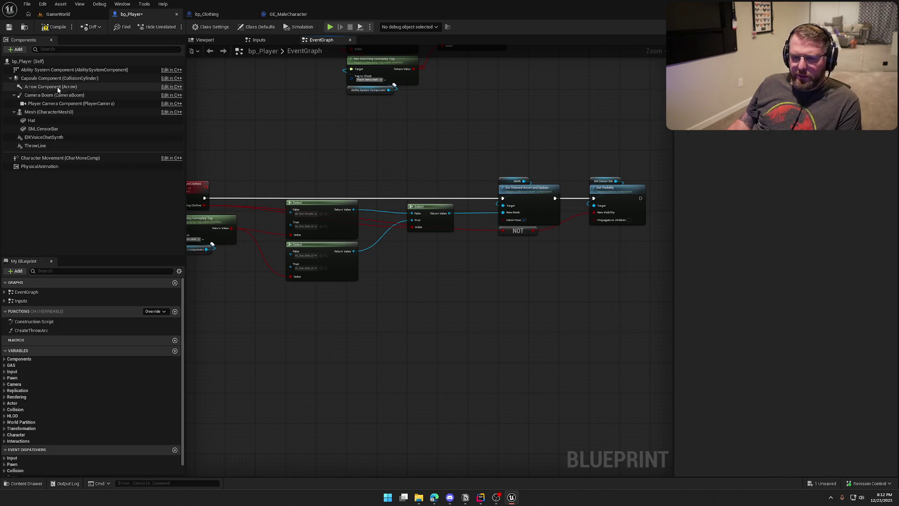
left_click_drag(276, 140, 363, 135)
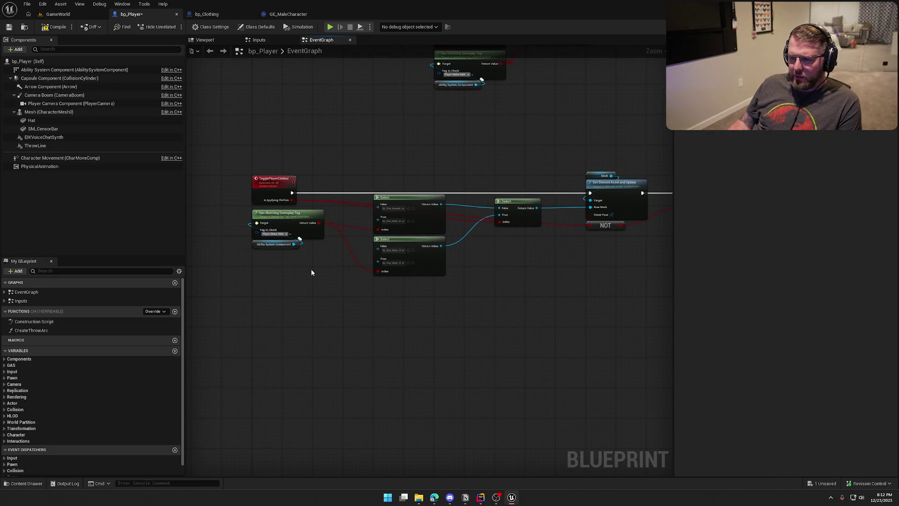
- Browse 'tag' actions off the Ability System Component pin without adding any, then open the Content Drawer
left_click_drag(294, 244, 328, 279)
type("add loo")
key("BackSpace")
key("BackSpace")
key("BackSpace")
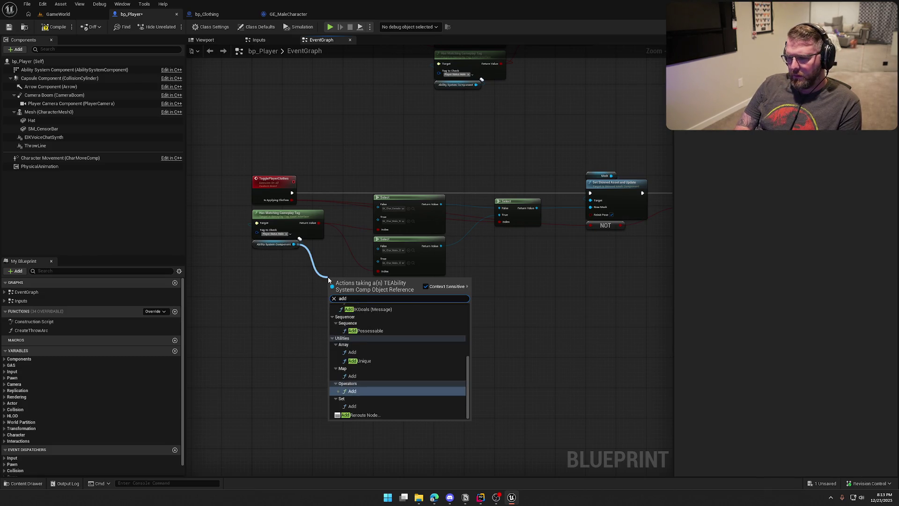
key("BackSpace")
key("BackSpace")
key("BackSpace")
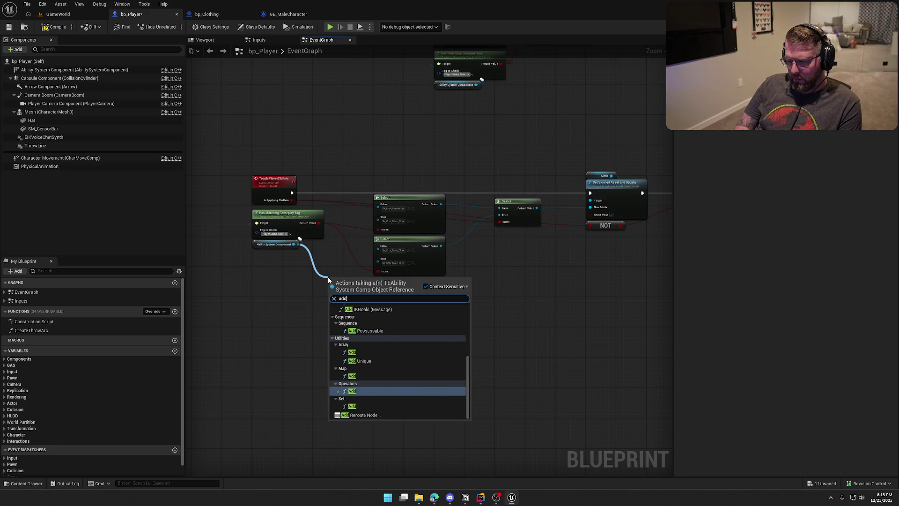
type("loos")
key("BackSpace")
key("BackSpace")
key("BackSpace")
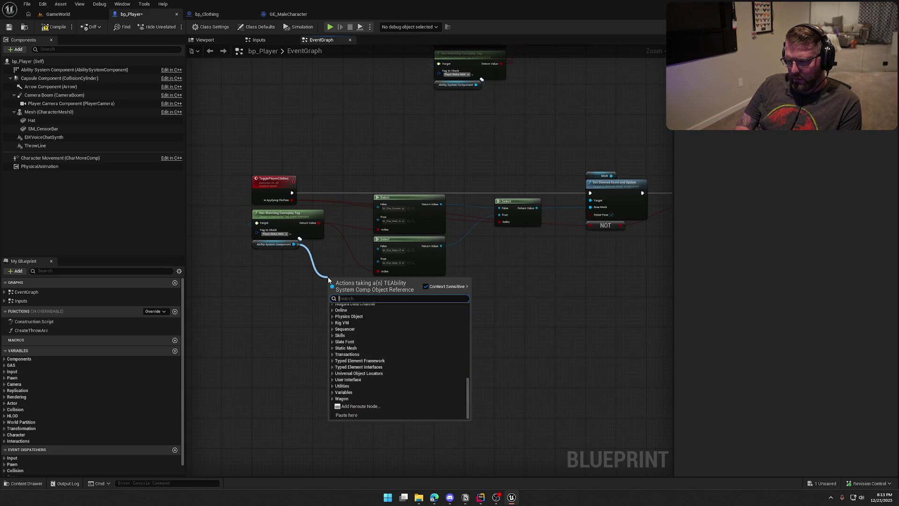
type("tag")
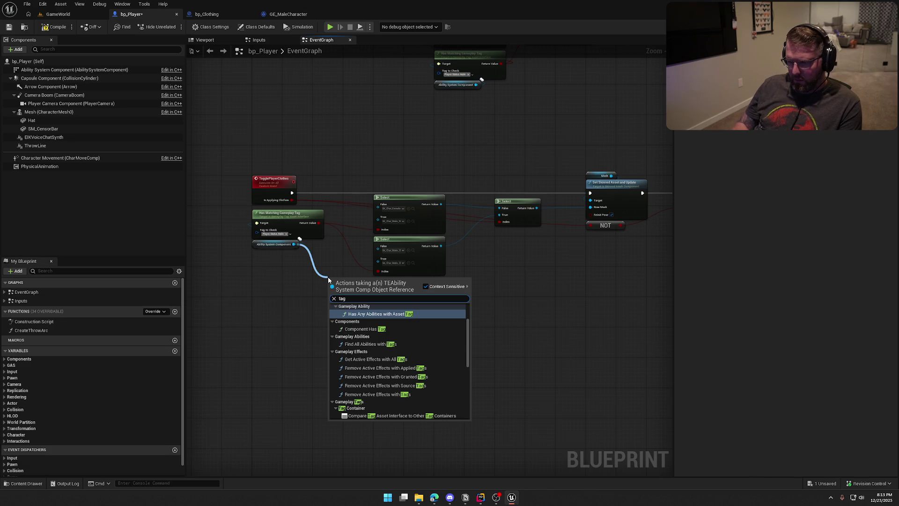
scroll(442, 352, "up", 2)
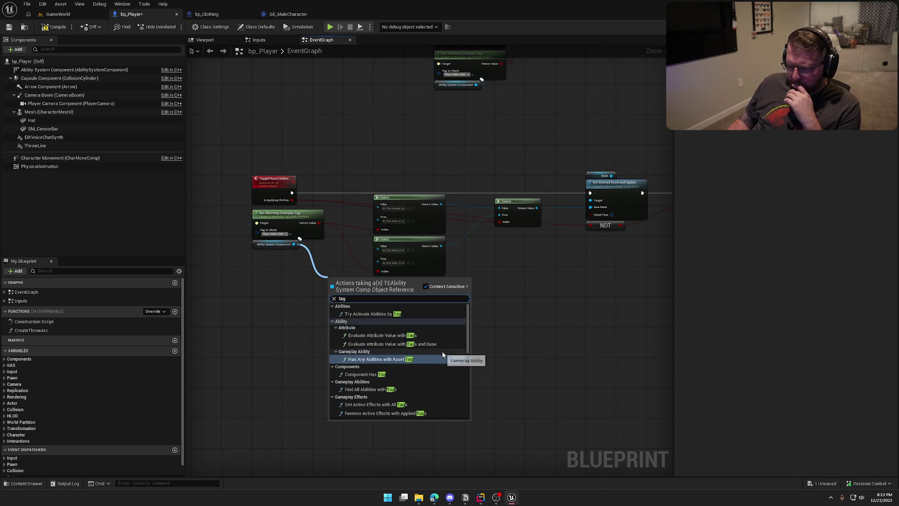
scroll(443, 355, "down", 4)
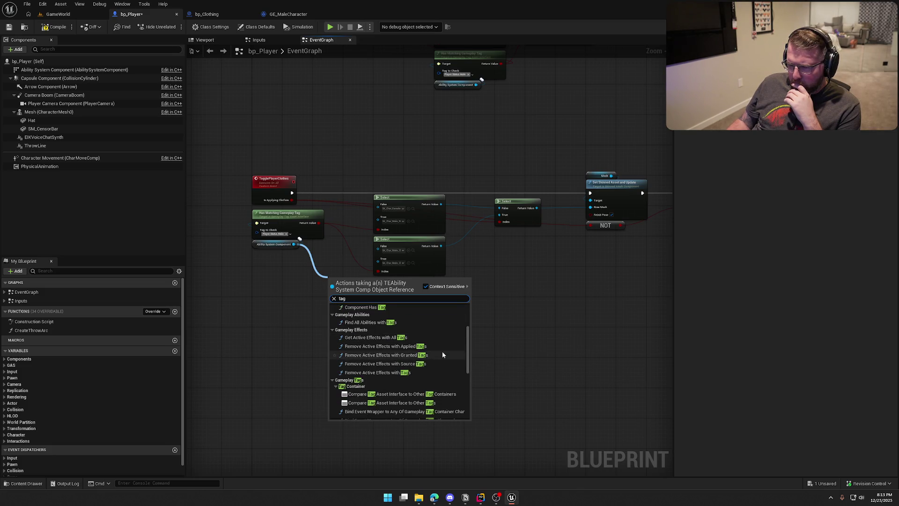
scroll(443, 354, "down", 4)
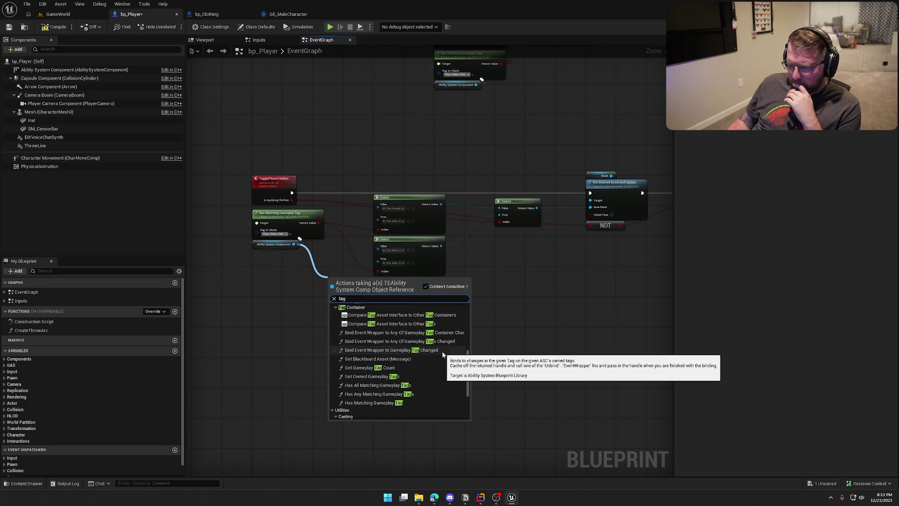
scroll(442, 355, "down", 3)
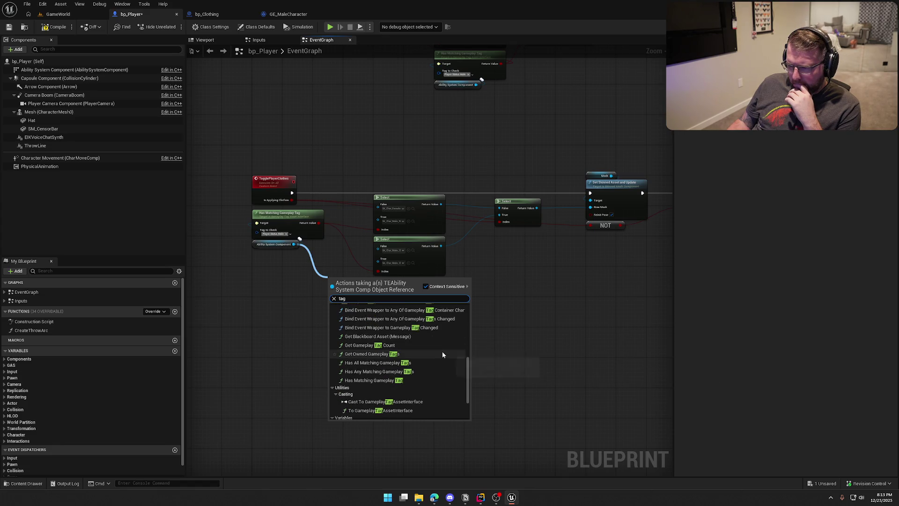
scroll(443, 355, "up", 2)
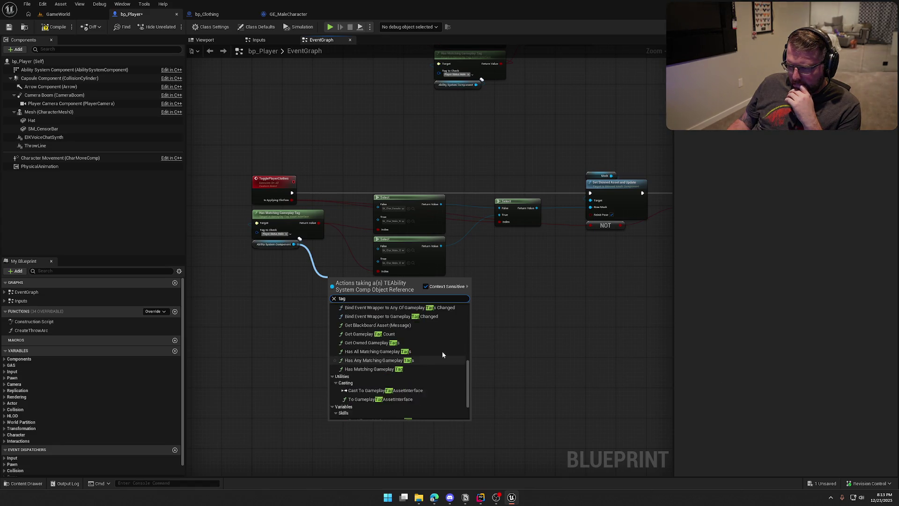
scroll(442, 354, "down", 3)
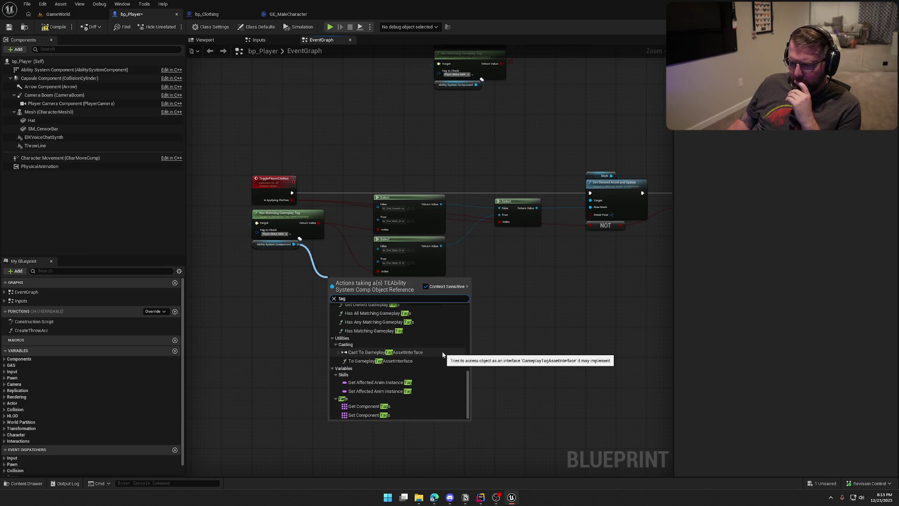
scroll(443, 354, "up", 10)
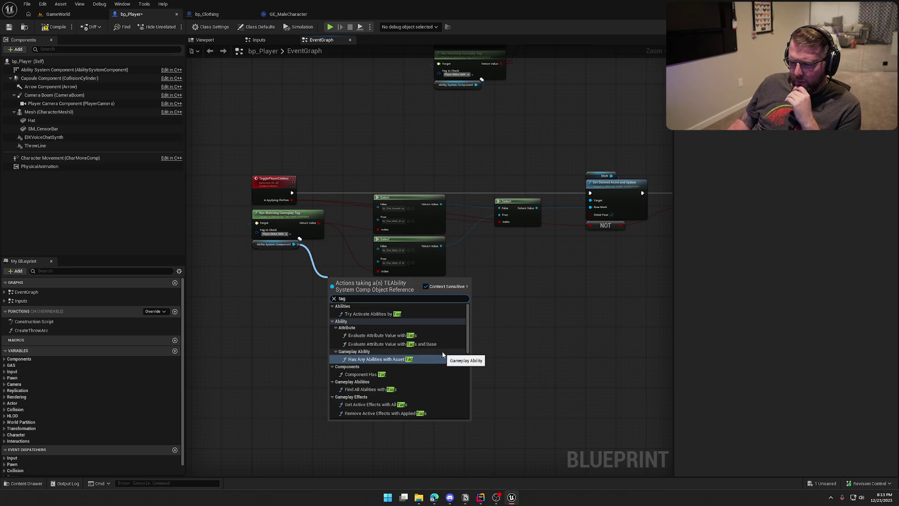
left_click(257, 276)
mouse_move(311, 264)
left_mouse_down()
mouse_move(343, 349)
mouse_move(413, 342)
mouse_move(386, 337)
left_mouse_up()
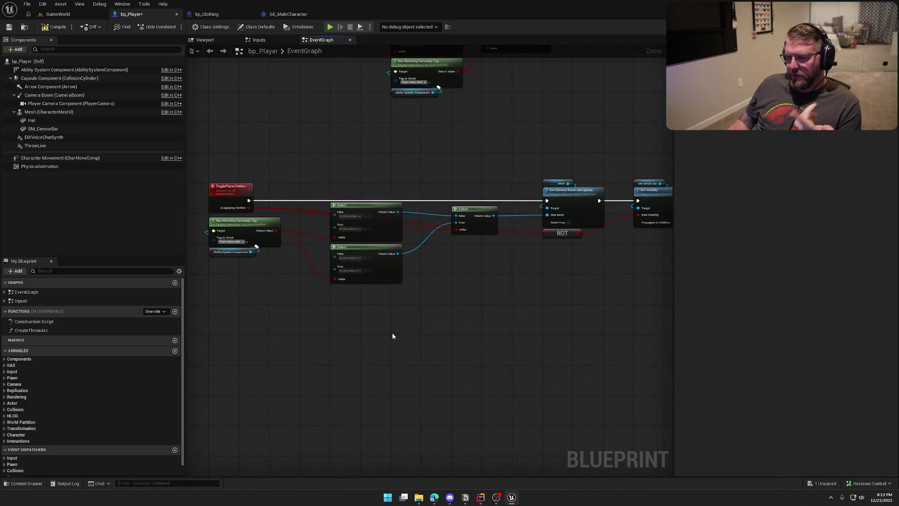
key("ctrl+space")
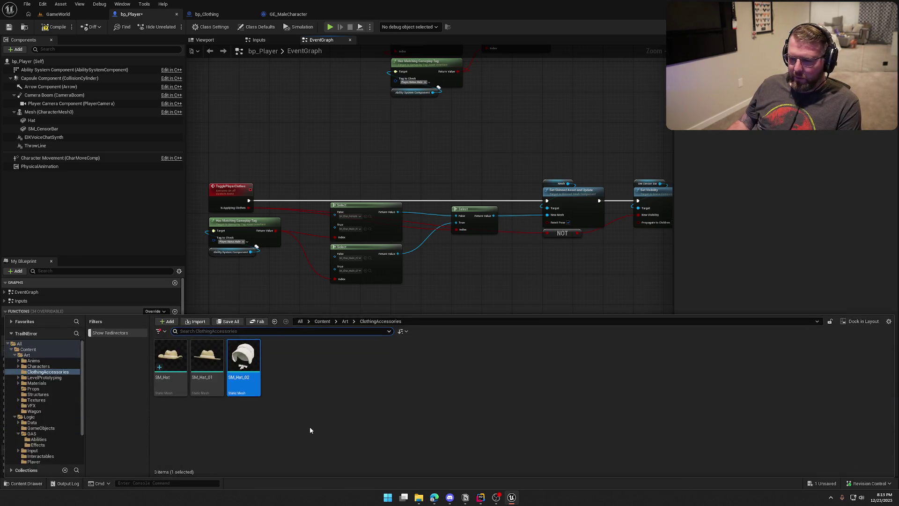
- Duplicate GE_Female Character in the gameplay effects folder as GE_Clothed
left_click(276, 255)
scroll(276, 254, "up", 3)
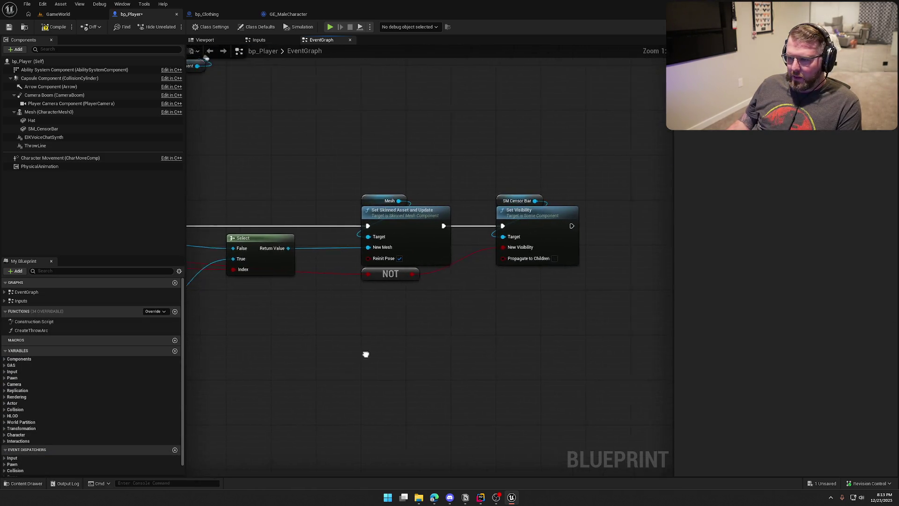
key("ctrl+space")
key("Left")
key("Left")
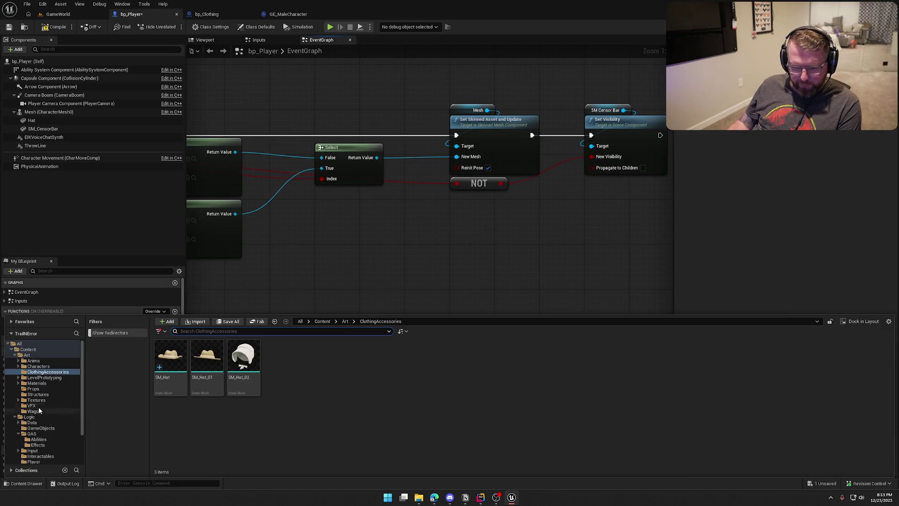
left_click(38, 389)
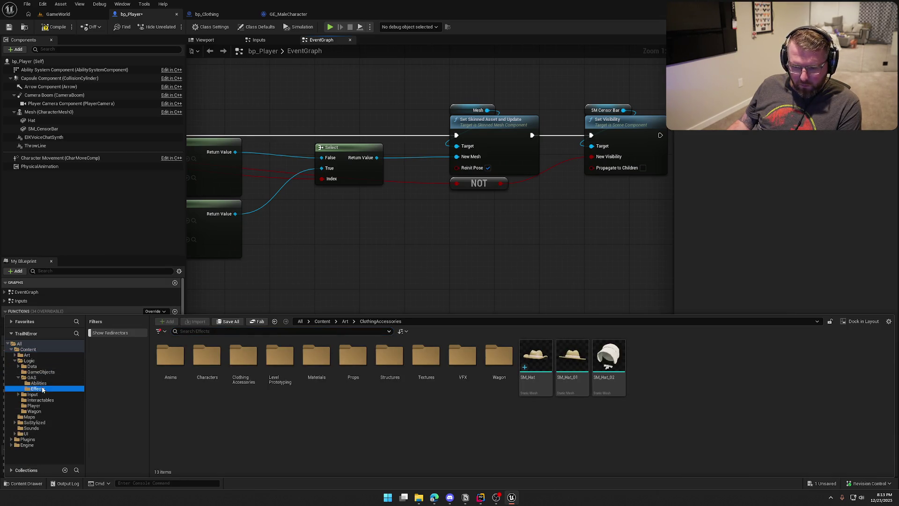
left_click(243, 363)
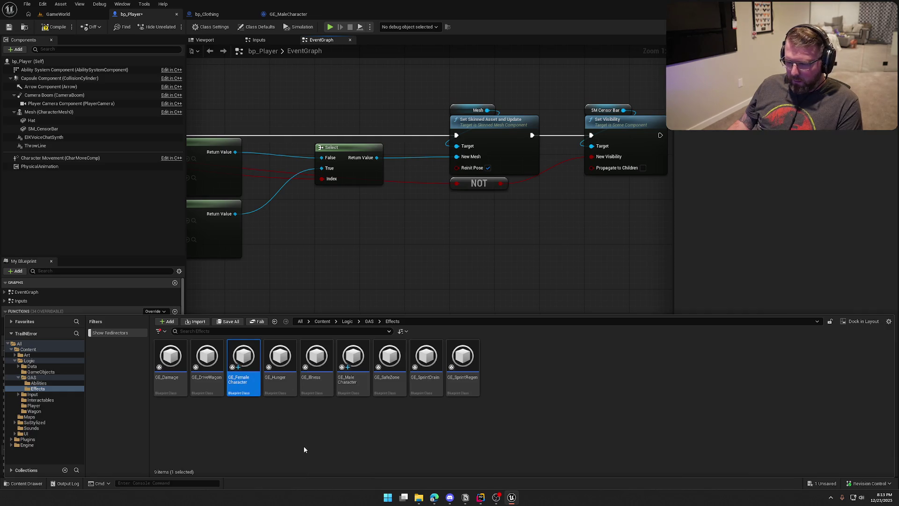
key("ctrl+d")
type("GE_Cl")
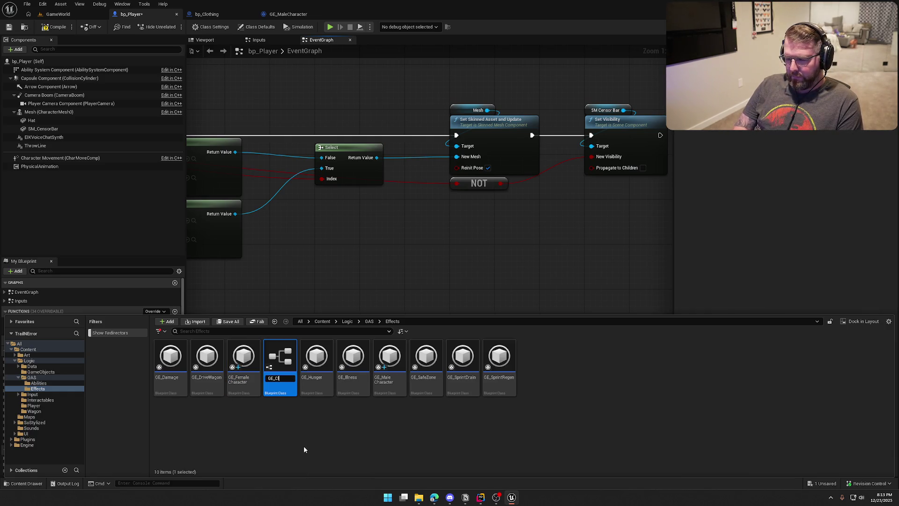
type("othed")
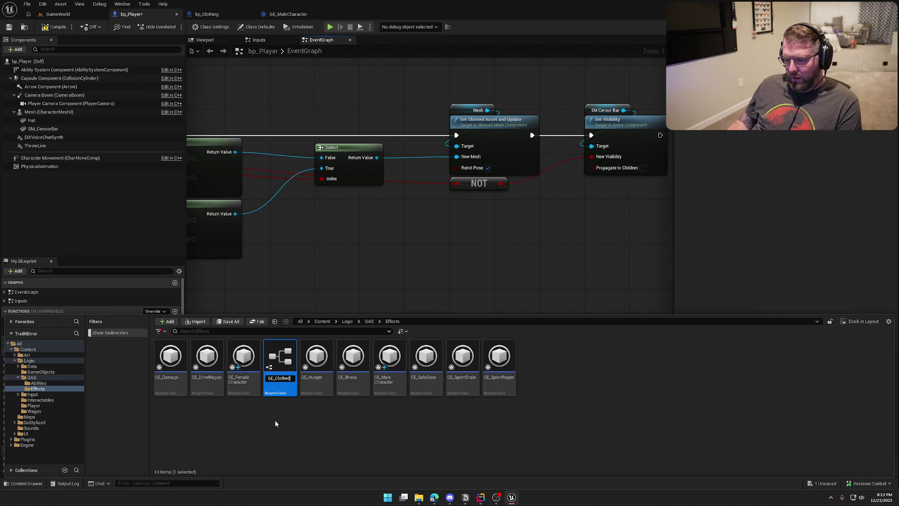
key("Return")
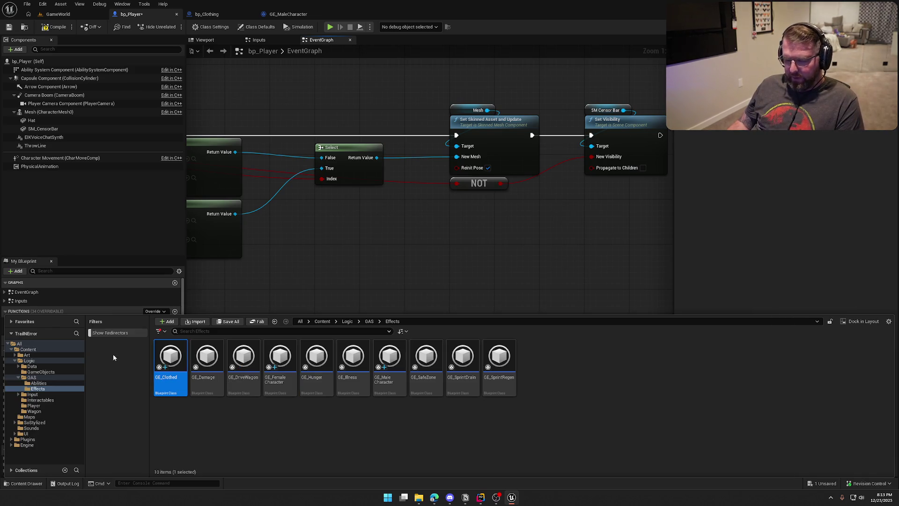
- Make GE_Clothed grant Player.Status.Clothed instead of Player.Status.Male, and save it
double_click(170, 357)
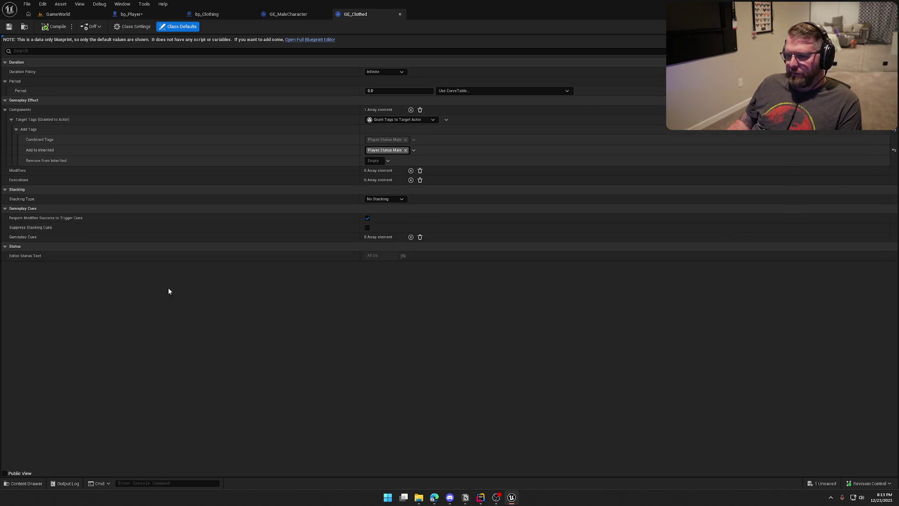
left_click(406, 151)
left_click(379, 149)
type("cloth")
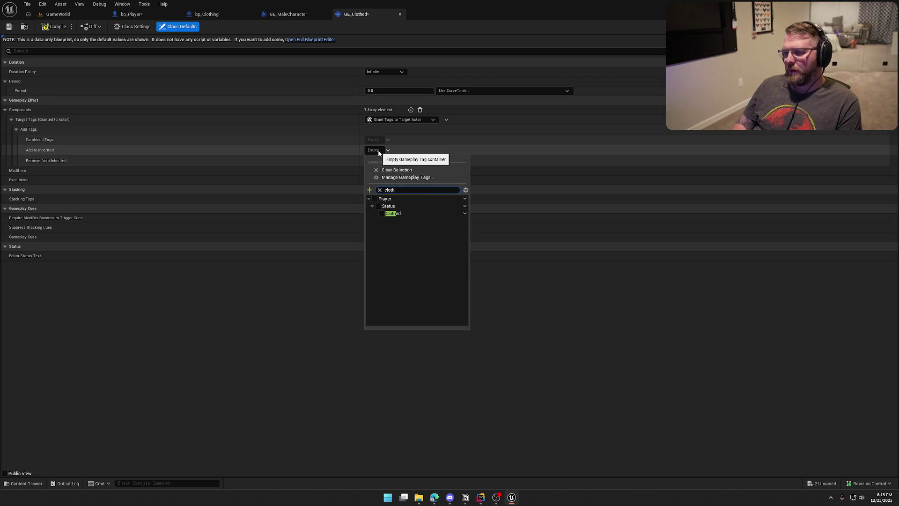
left_click(379, 214)
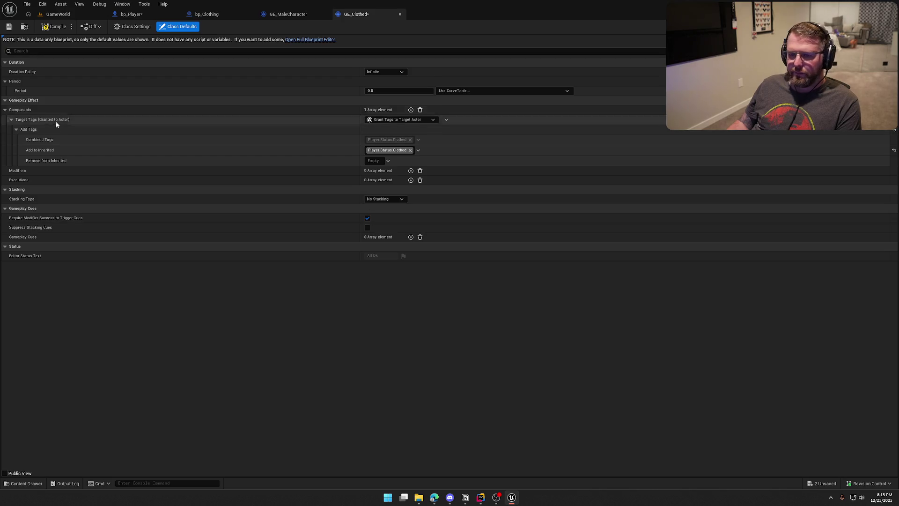
key("ctrl+s")
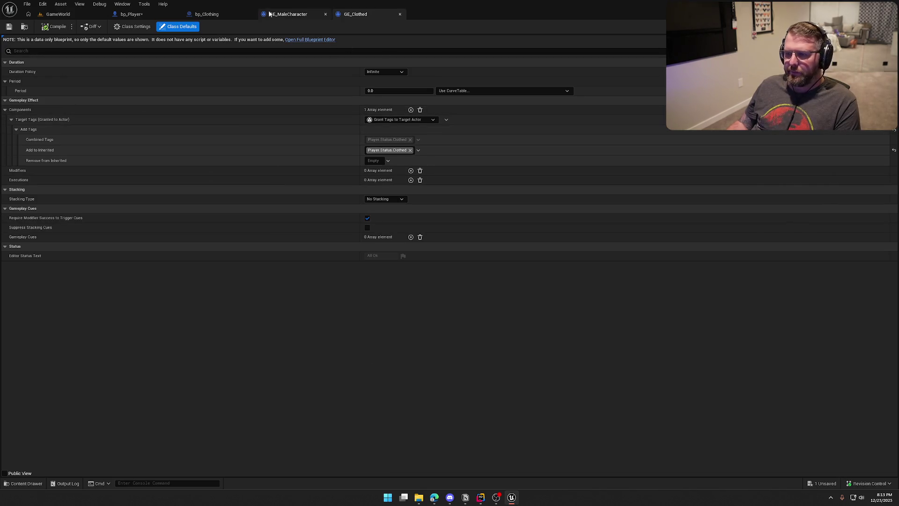
left_click(131, 15)
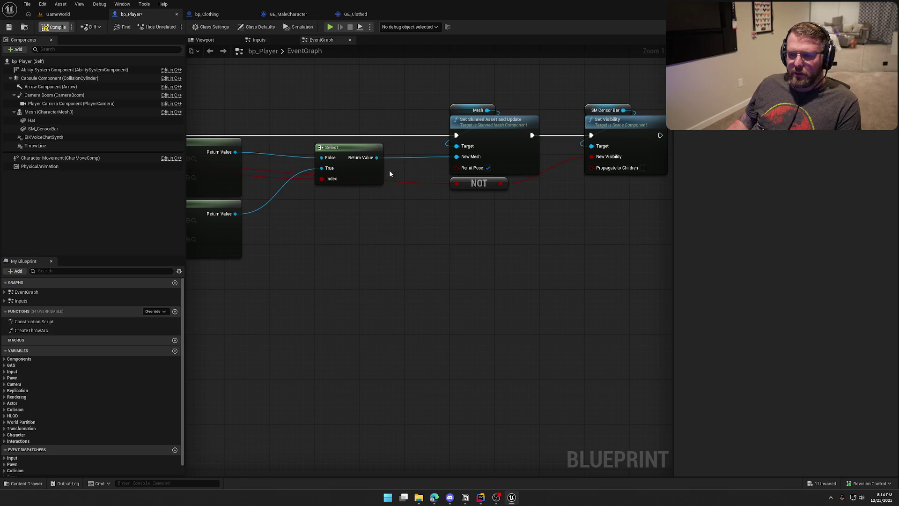
- Save bp_Player and add a Branch node after Set Visibility
key("ctrl+s")
left_click_drag(330, 272, 627, 281)
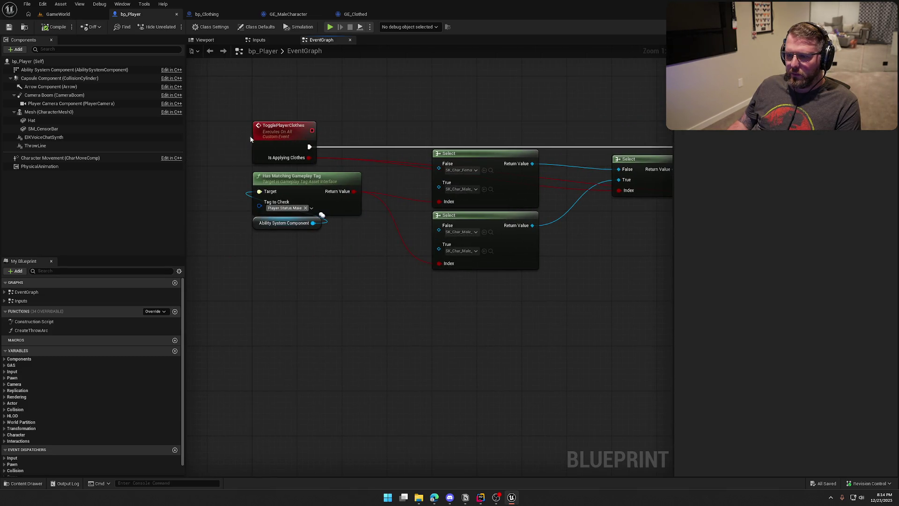
mouse_move(569, 177)
left_mouse_down()
mouse_move(435, 268)
mouse_move(357, 266)
mouse_move(260, 205)
left_mouse_up()
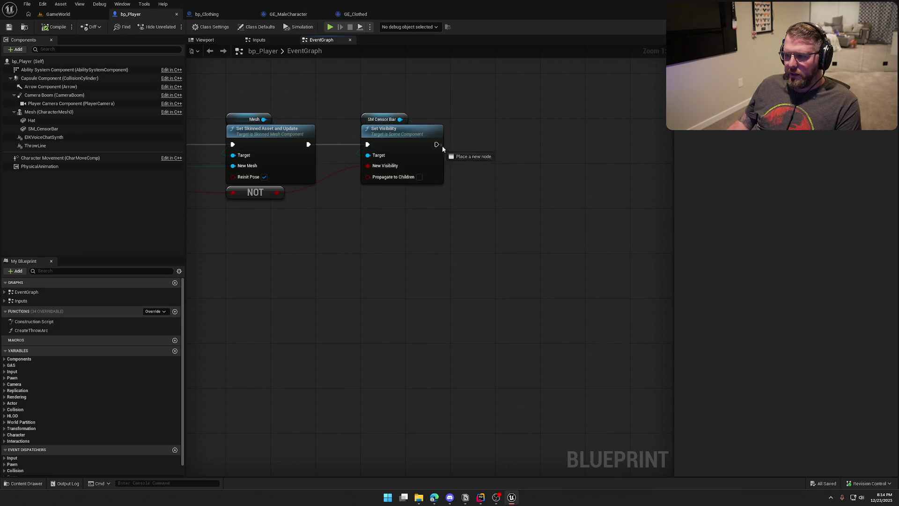
left_click_drag(351, 261, 847, 258)
left_click_drag(276, 276, 227, 205)
left_click(344, 270)
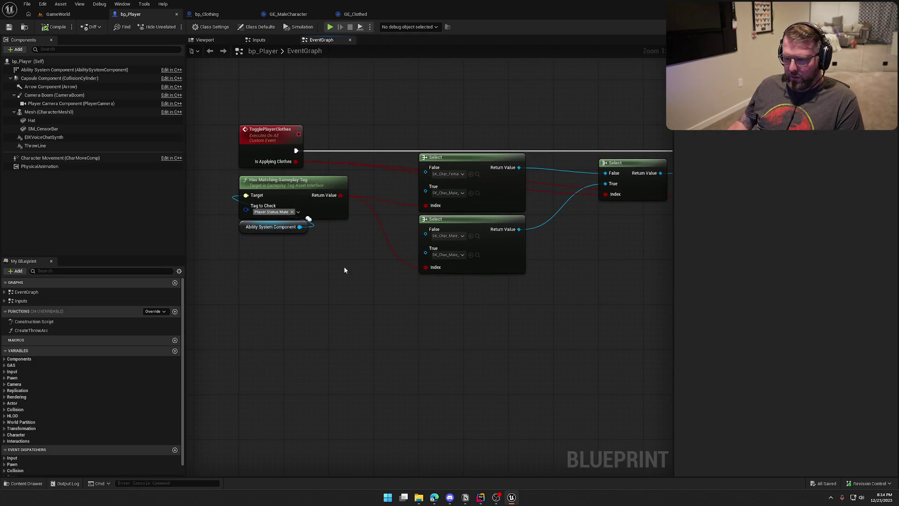
mouse_move(549, 307)
left_mouse_down()
mouse_move(365, 317)
mouse_move(273, 311)
mouse_move(534, 297)
mouse_move(300, 298)
left_mouse_up()
scroll(365, 317, "down", 1)
left_click(500, 184)
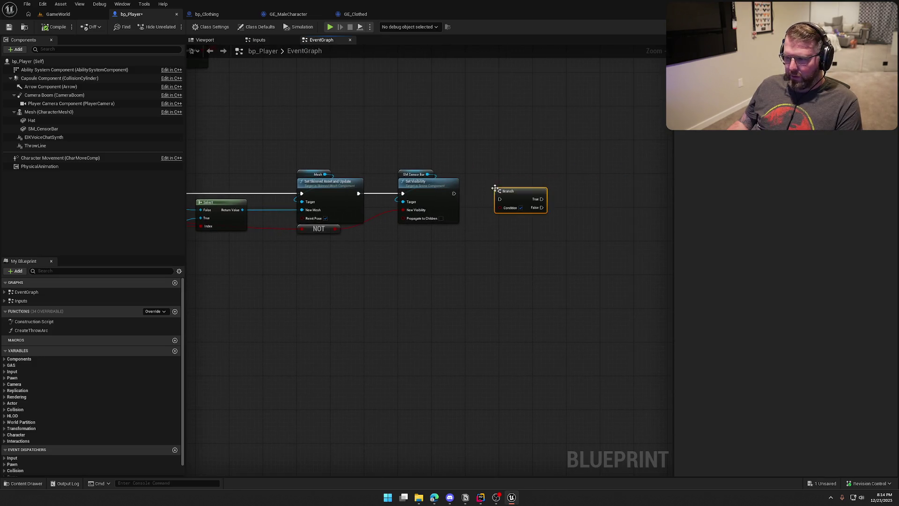
left_click_drag(453, 194, 503, 193)
- Add an Ability System Component getter and an ApplyGameplayEffectToSelf node on the Branch's True output
left_click_drag(488, 248, 412, 273)
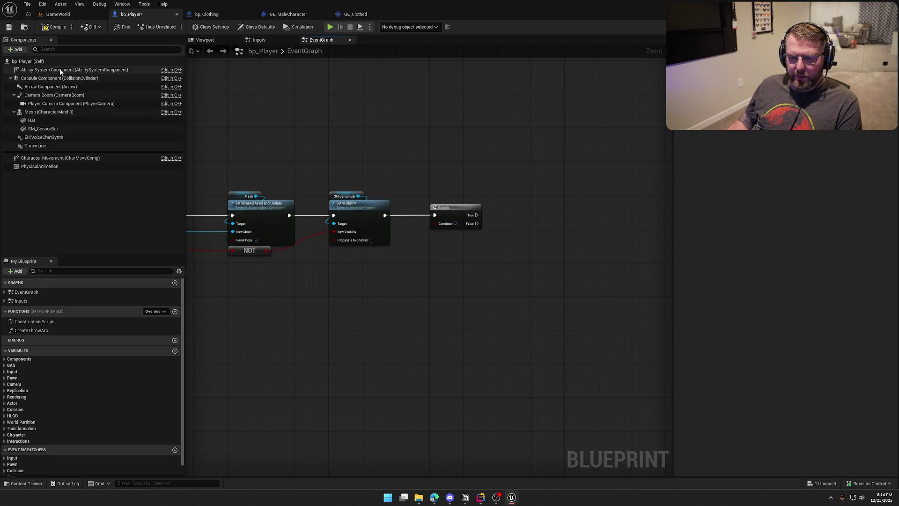
mouse_move(71, 70)
left_mouse_down()
mouse_move(414, 250)
mouse_move(401, 255)
mouse_move(421, 257)
left_mouse_up()
scroll(393, 286, "up", 2)
type("add game")
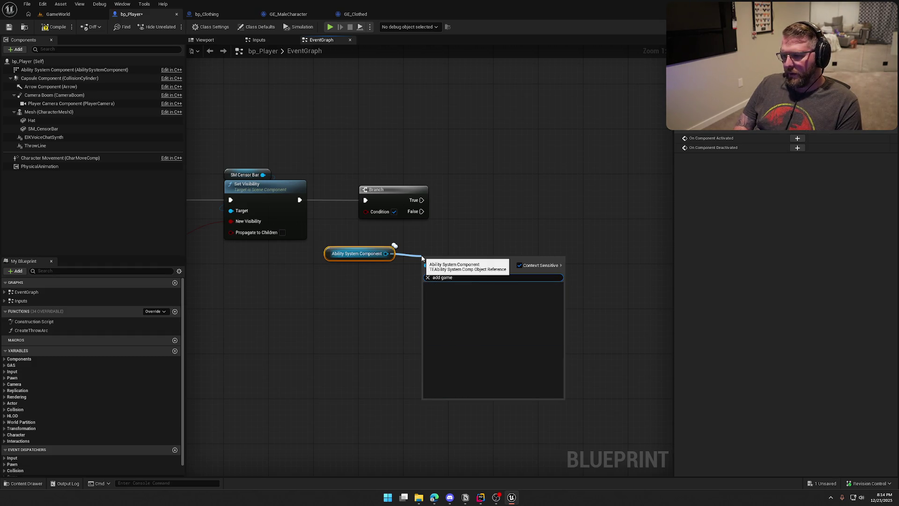
key("ctrl+a")
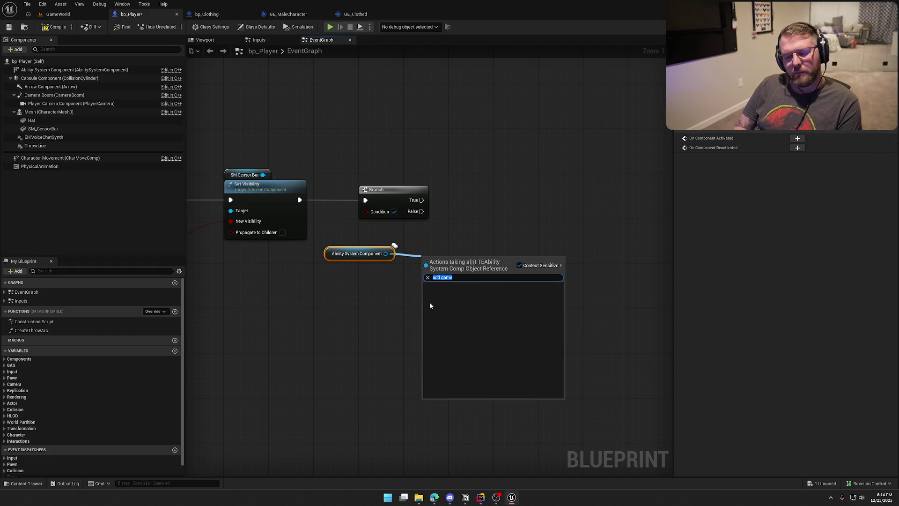
type("ap")
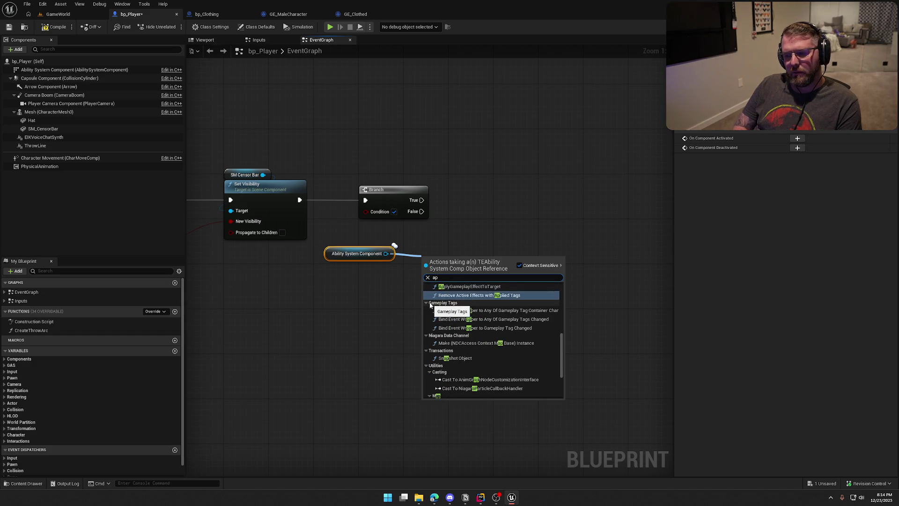
type("ply")
left_click(478, 309)
left_click_drag(427, 272, 421, 200)
mouse_move(471, 278)
left_mouse_down()
mouse_move(507, 191)
mouse_move(497, 200)
left_mouse_up()
- Feed Is Applying Clothes into the Branch condition and set the applied effect class to GE_Clothed
left_click(357, 274)
left_click_drag(351, 252, 384, 240)
scroll(372, 261, "down", 3)
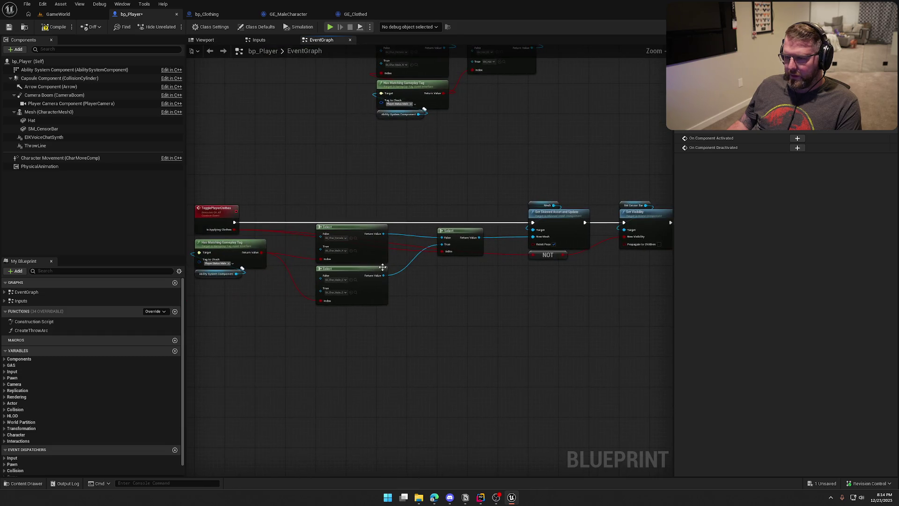
mouse_move(236, 230)
left_mouse_down()
mouse_move(574, 236)
mouse_move(724, 252)
mouse_move(539, 234)
left_mouse_up()
scroll(571, 324, "up", 3)
left_click(458, 225)
left_click(483, 257)
left_click_drag(448, 146, 397, 145)
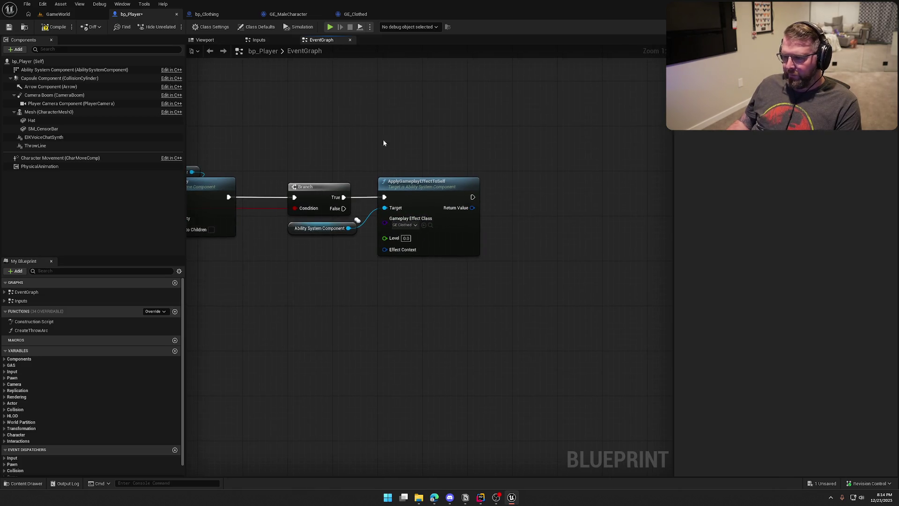
mouse_move(439, 198)
left_mouse_down()
mouse_move(490, 192)
mouse_move(483, 199)
left_mouse_up()
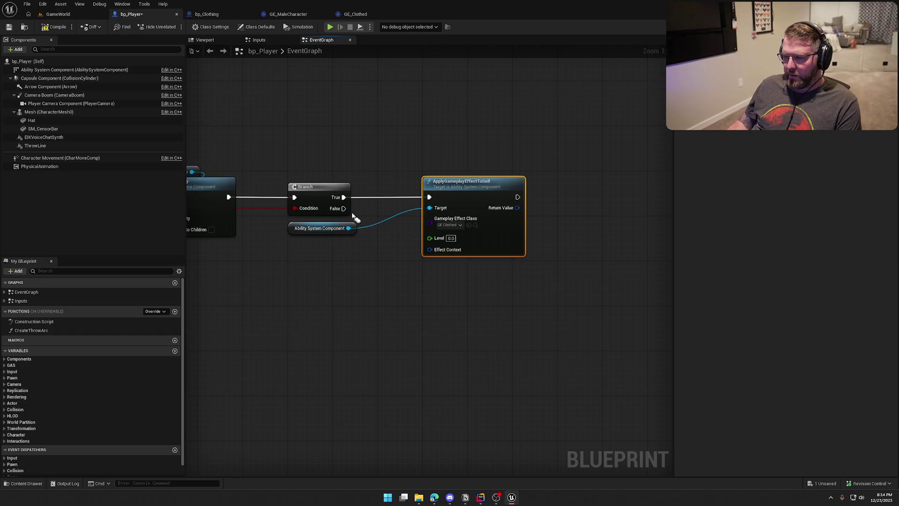
- Add Remove Active Effects with Granted Tags on the Branch's False output, targeting Player.Status.Clothed
mouse_move(348, 228)
left_mouse_down()
mouse_move(375, 239)
mouse_move(406, 285)
left_mouse_up()
type("re")
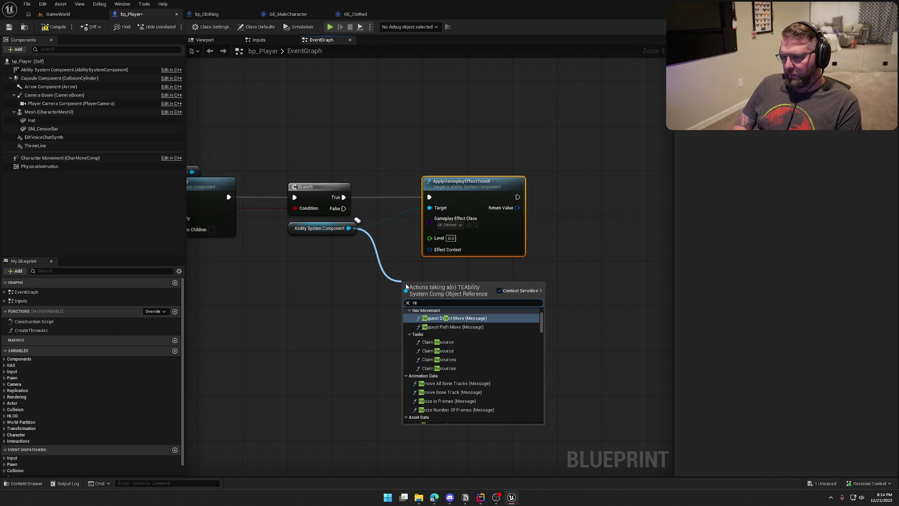
type("move game")
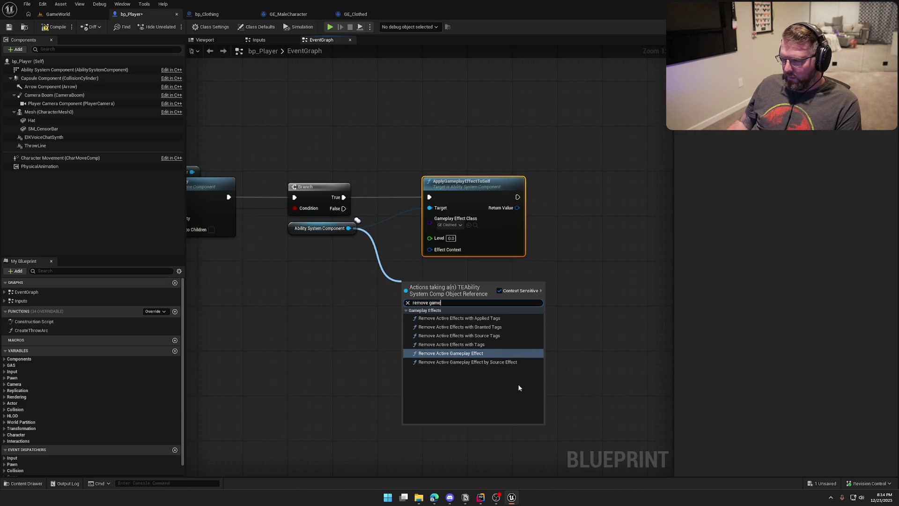
left_click(497, 326)
left_click_drag(401, 298, 343, 208)
left_click_drag(435, 286, 458, 270)
left_click(457, 304)
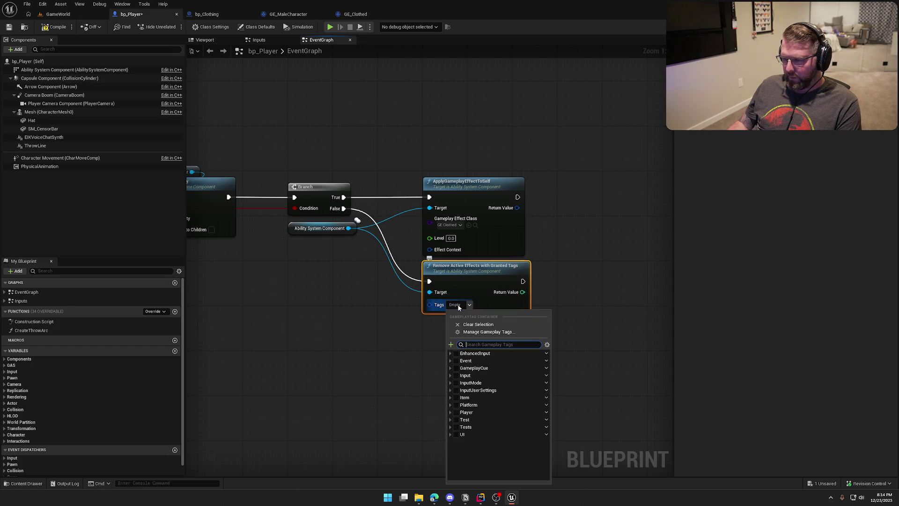
type("cl")
left_click(467, 368)
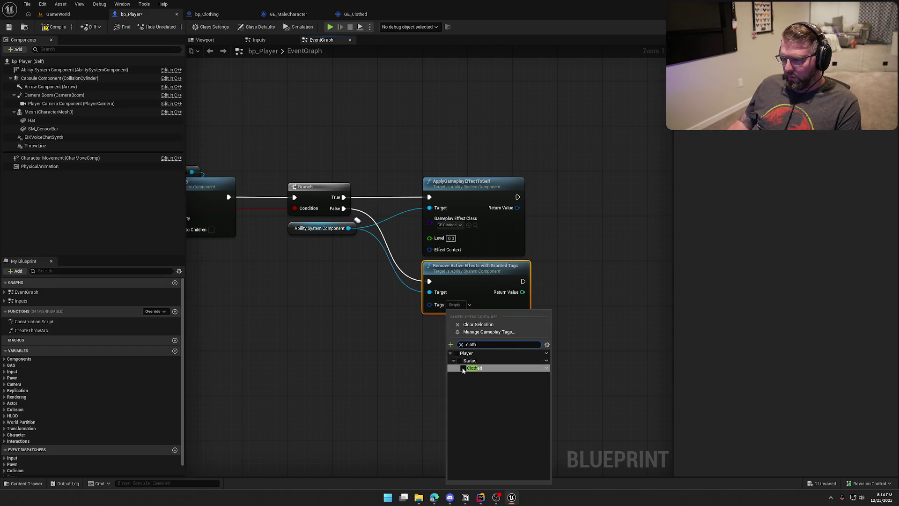
left_click(342, 348)
left_click_drag(401, 353, 391, 346)
mouse_move(389, 294)
left_mouse_down()
mouse_move(461, 205)
mouse_move(454, 169)
left_mouse_up()
left_click_drag(197, 130, 557, 157)
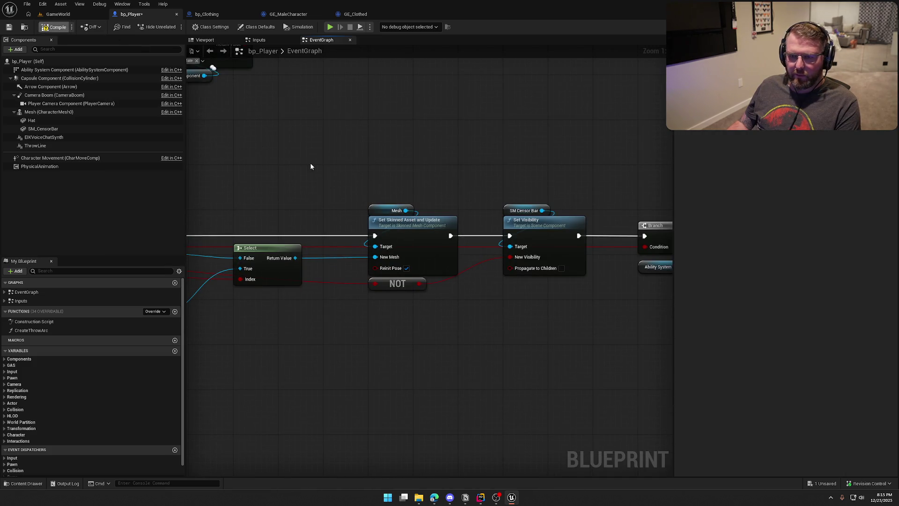
- Insert a Switch Has Authority between Set Visibility and the clothing Branch, then save bp_Player
key("ctrl+s")
mouse_move(204, 105)
left_mouse_down()
mouse_move(492, 175)
mouse_move(564, 181)
left_mouse_up()
mouse_move(321, 248)
left_mouse_down()
mouse_move(237, 166)
mouse_move(242, 172)
left_mouse_up()
left_click_drag(375, 140, 679, 310)
left_click_drag(395, 209, 484, 210)
left_click(439, 237)
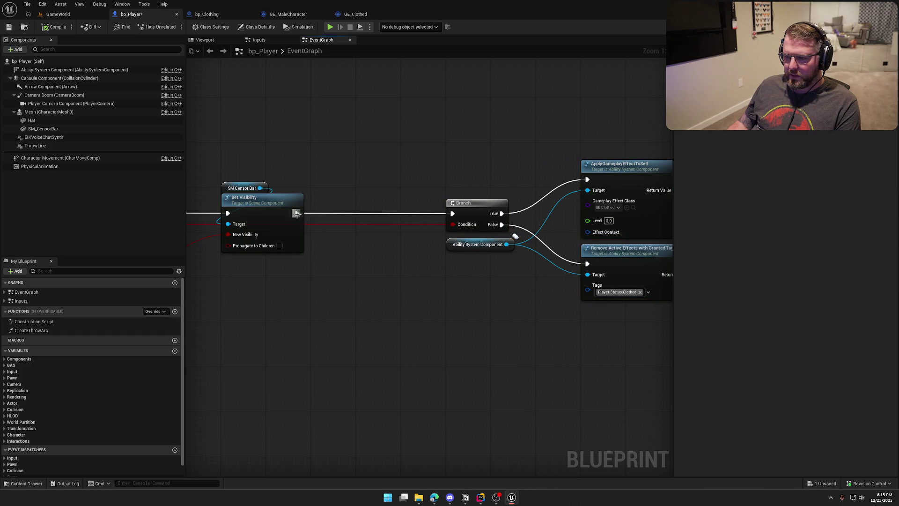
left_click_drag(296, 213, 333, 219)
type("has auth")
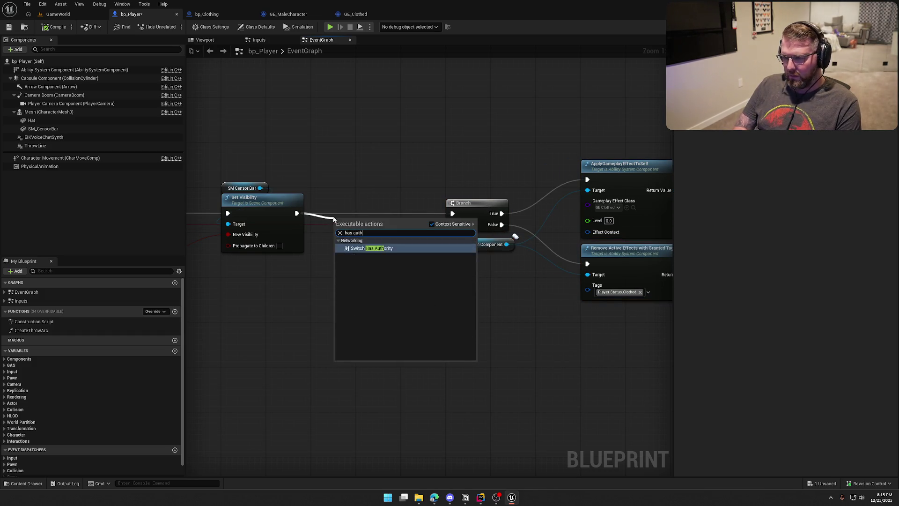
key("Return")
mouse_move(363, 202)
left_mouse_down()
mouse_move(633, 166)
mouse_move(603, 152)
left_mouse_up()
left_click_drag(455, 167, 601, 173)
key("ctrl+s")
- Review the MC_UpdateCharacterVisuals hat mesh nodes and tidy the multicast node group
mouse_move(375, 138)
left_mouse_down()
mouse_move(384, 361)
mouse_move(511, 388)
mouse_move(495, 368)
left_mouse_up()
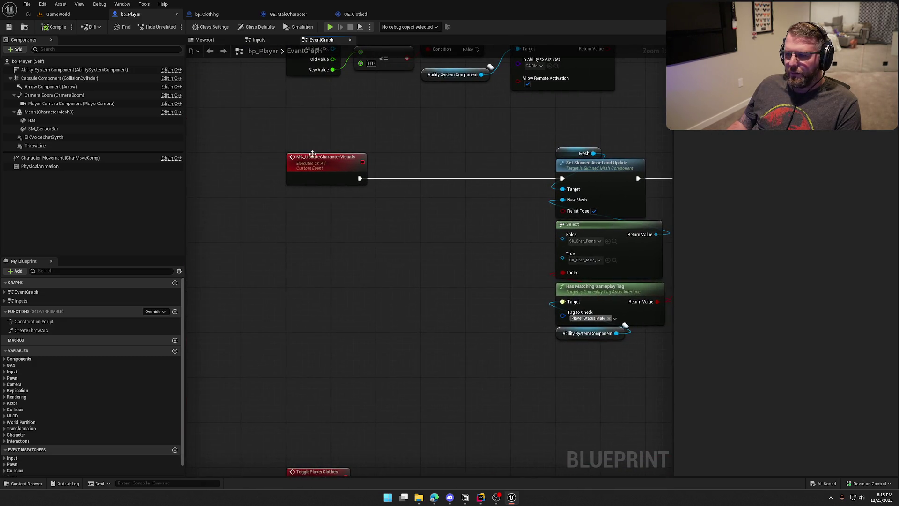
mouse_move(477, 311)
left_mouse_down()
mouse_move(259, 305)
mouse_move(420, 285)
mouse_move(347, 255)
left_mouse_up()
scroll(347, 255, "down", 1)
mouse_move(350, 304)
left_mouse_down()
mouse_move(331, 198)
mouse_move(375, 289)
mouse_move(201, 209)
mouse_move(500, 244)
mouse_move(511, 396)
left_mouse_up()
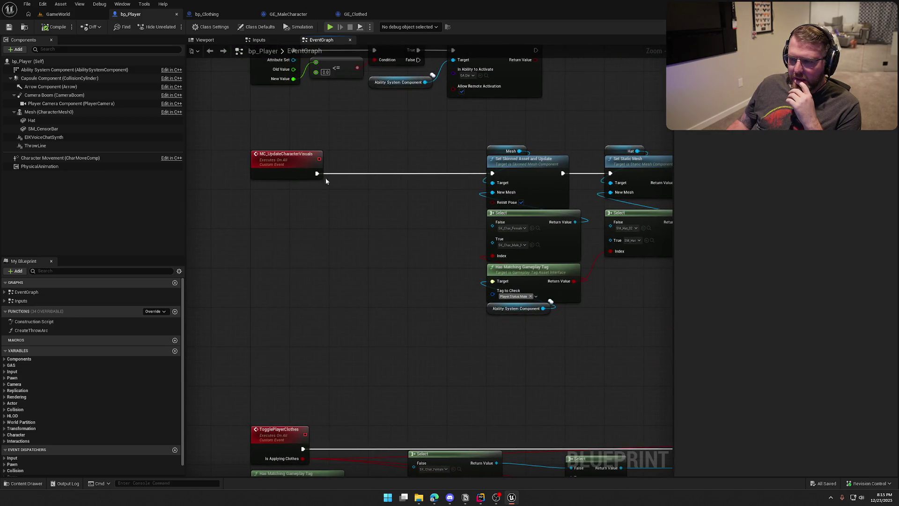
mouse_move(347, 221)
left_mouse_down()
mouse_move(322, 275)
mouse_move(342, 170)
left_mouse_up()
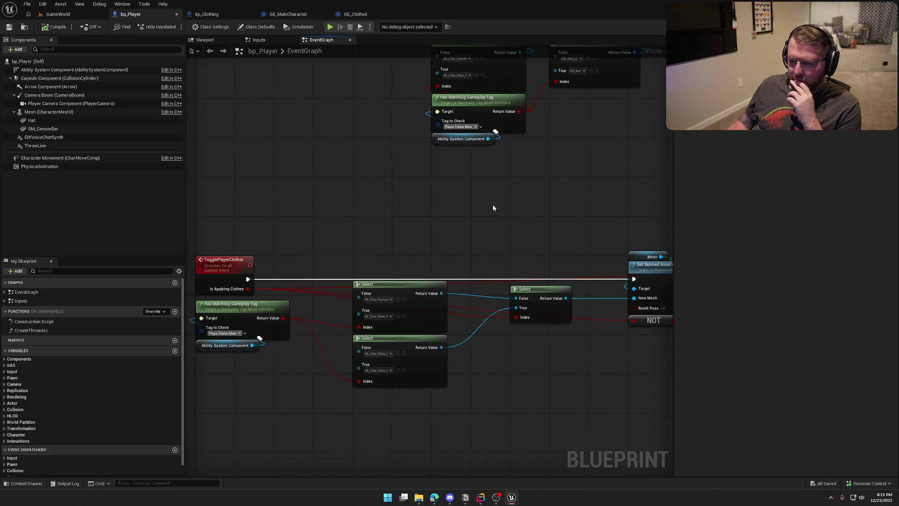
mouse_move(400, 261)
left_mouse_down()
mouse_move(389, 166)
mouse_move(248, 198)
mouse_move(321, 205)
mouse_move(522, 298)
mouse_move(521, 346)
mouse_move(297, 117)
mouse_move(382, 201)
mouse_move(339, 253)
left_mouse_up()
left_click_drag(389, 309, 222, 301)
mouse_move(621, 381)
left_mouse_down()
mouse_move(281, 200)
mouse_move(288, 237)
left_mouse_up()
left_click_drag(290, 240, 284, 240)
left_click(297, 201)
left_click_drag(465, 305, 517, 312)
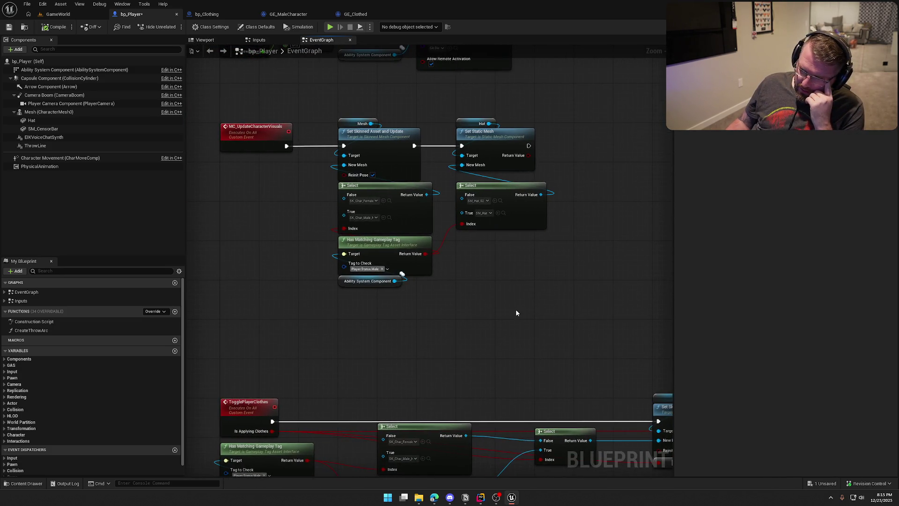
mouse_move(512, 309)
left_mouse_down()
mouse_move(465, 250)
mouse_move(324, 180)
mouse_move(365, 206)
mouse_move(537, 244)
mouse_move(590, 235)
mouse_move(494, 228)
mouse_move(506, 271)
left_mouse_up()
mouse_move(460, 254)
left_mouse_down()
mouse_move(474, 350)
mouse_move(472, 116)
left_mouse_up()
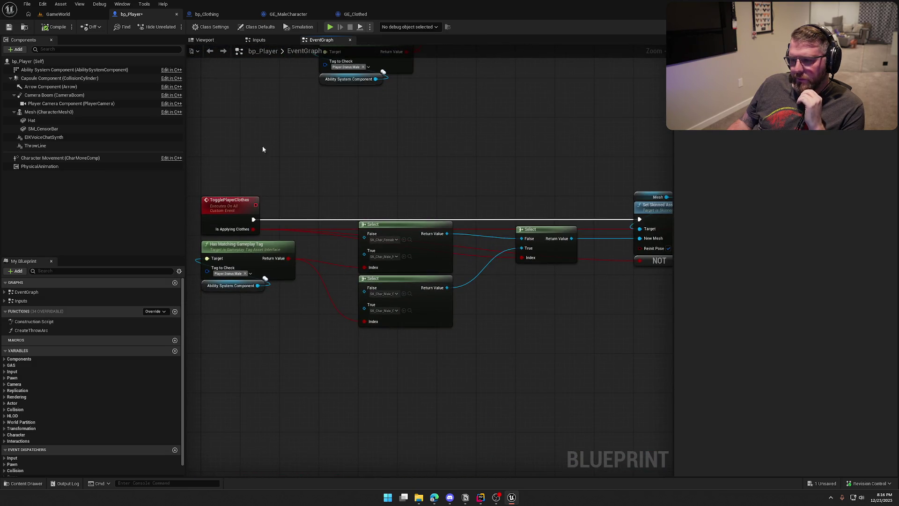
- Play the GameWorld level, walk to the clothing pickup, pick it up with E, then stop and return to Rider
left_click(54, 15)
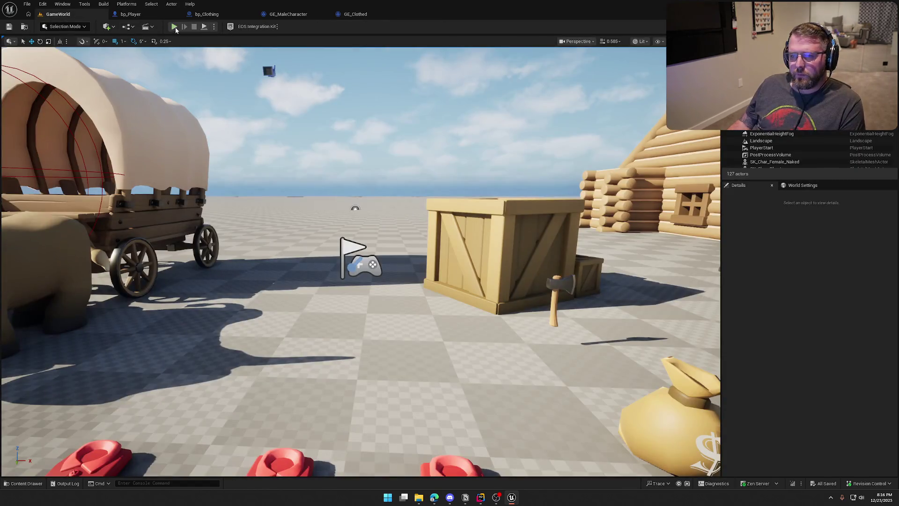
left_click(174, 26)
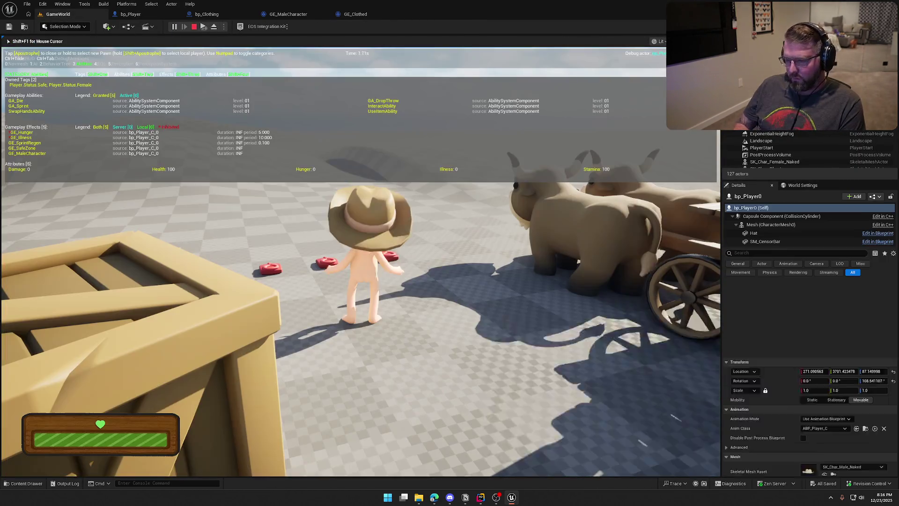
key("w")
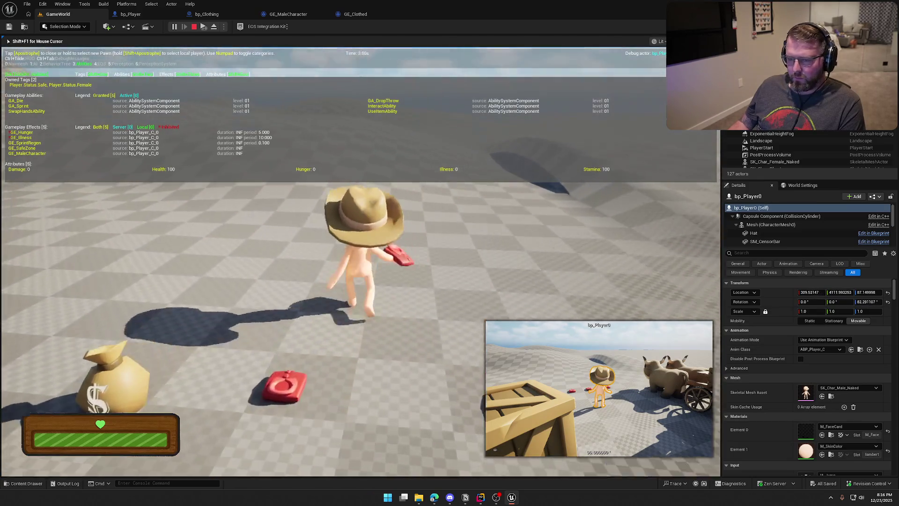
key("s")
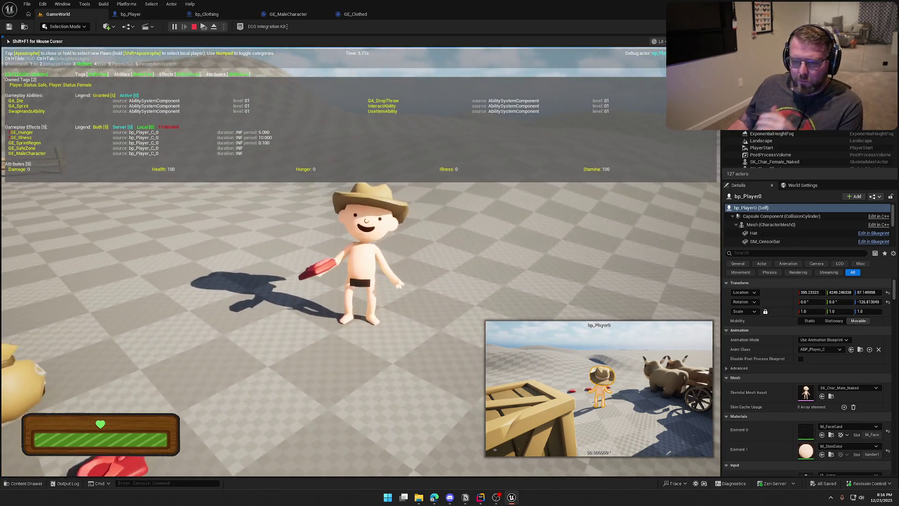
key("e")
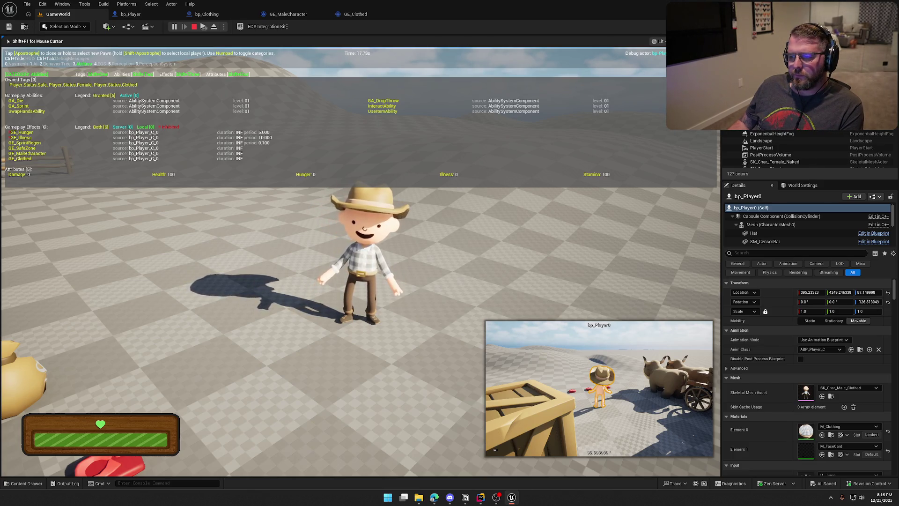
key("Escape")
left_click(480, 497)
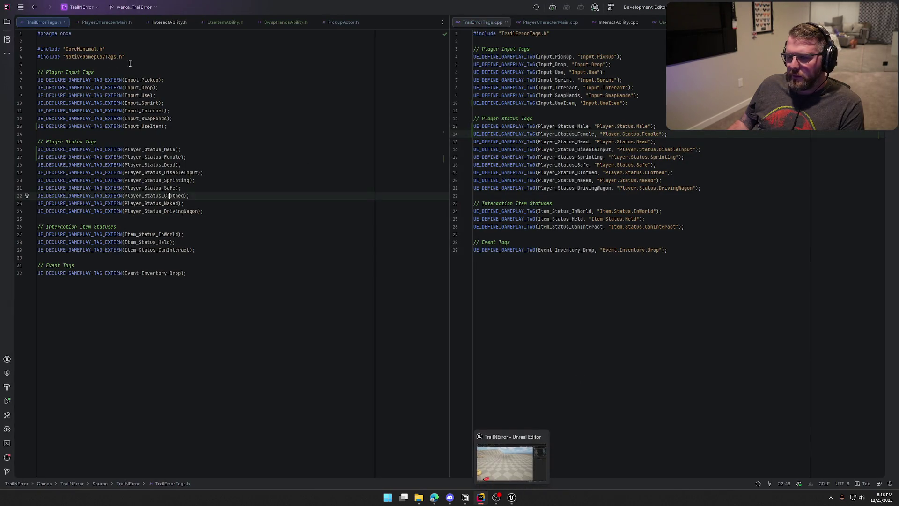
- Open PlayerAttributeSet.h and .cpp in a split view and place the cursor at the end of line 43
left_click(7, 22)
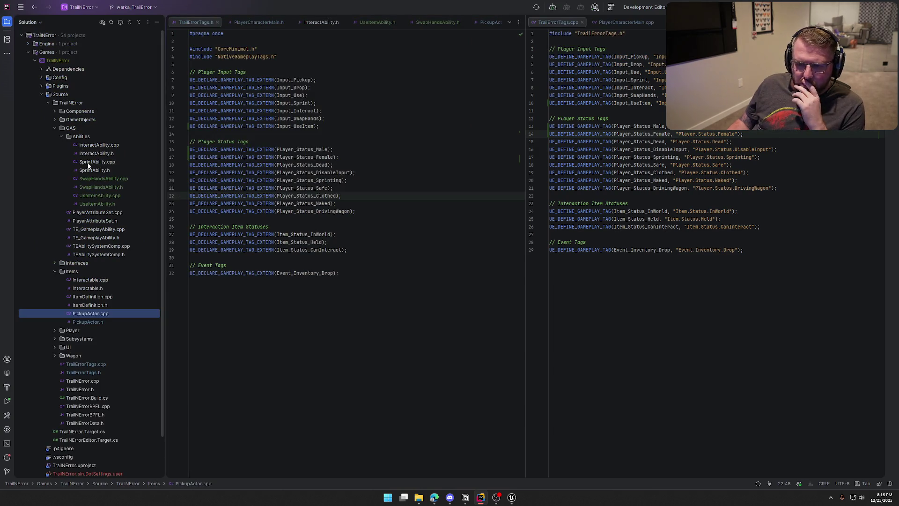
double_click(92, 221)
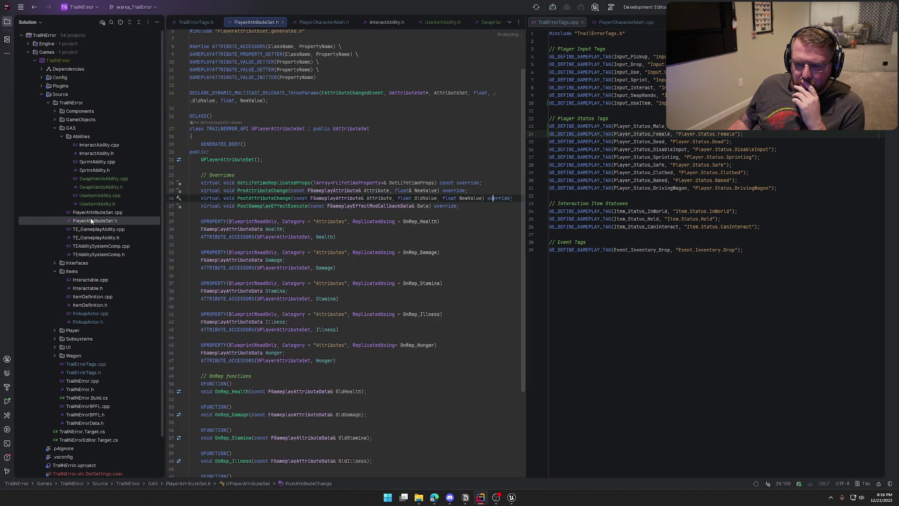
double_click(94, 213)
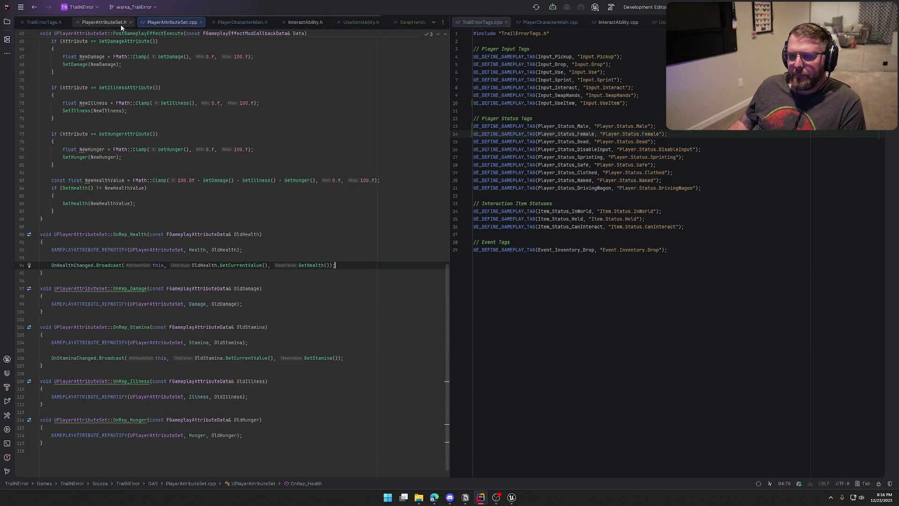
mouse_move(171, 22)
left_mouse_down()
mouse_move(246, 72)
mouse_move(506, 106)
mouse_move(538, 27)
left_mouse_up()
scroll(226, 352, "down", 1)
scroll(217, 344, "down", 1)
left_click(195, 300)
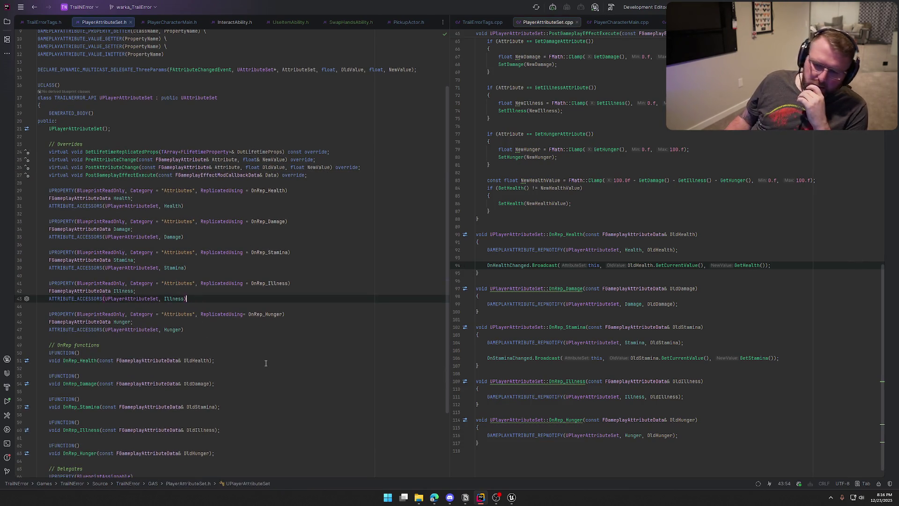
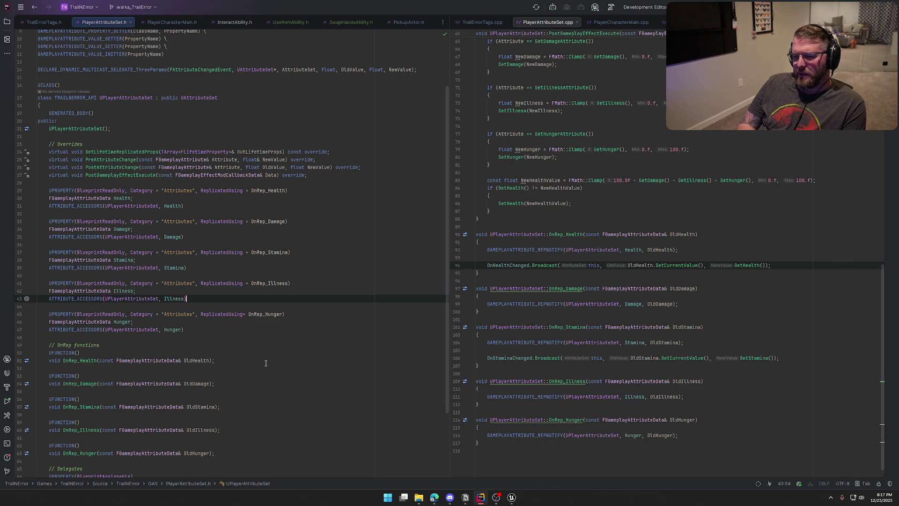
- Add an IllnessRate UPROPERTY (ReplicatedUsing = OnRep_IllnessRate) with its FGameplayAttributeData field and ATTRIBUTE_ACCESSORS
key("Return")
key("Return")
type("UPRO")
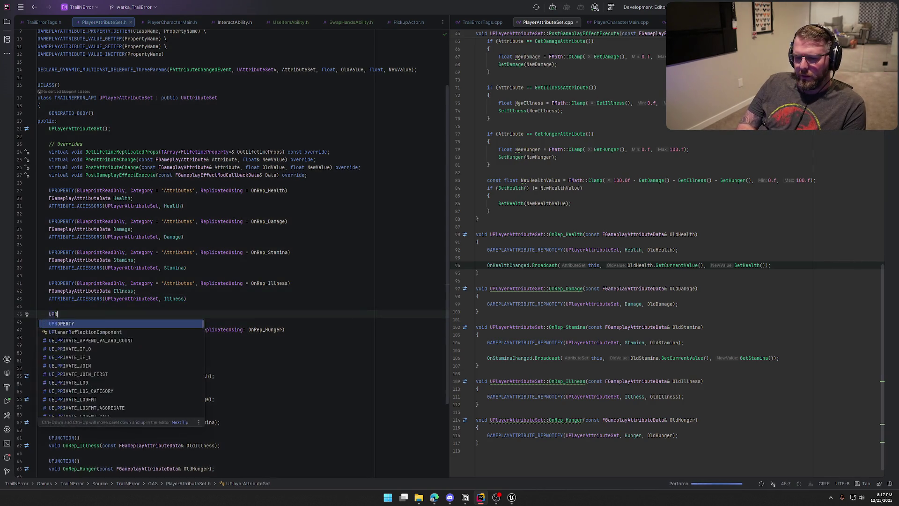
key("Return")
type("(Blue")
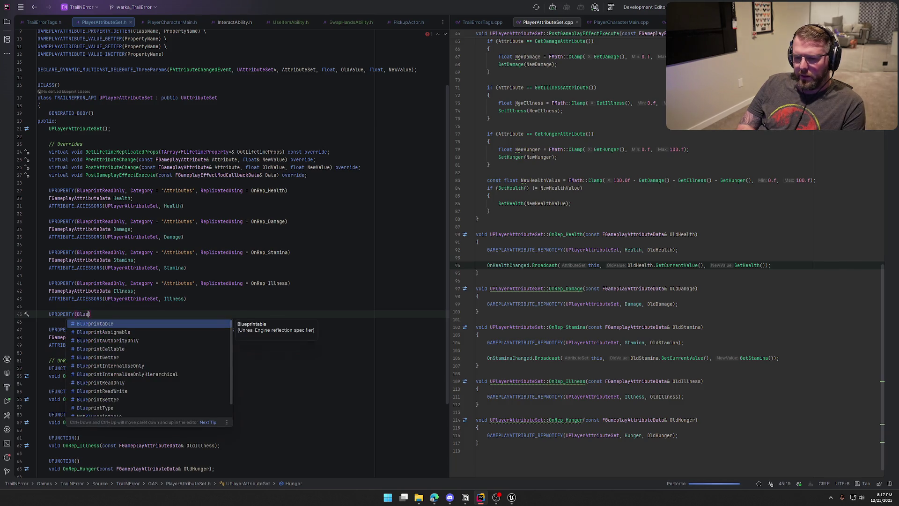
key("Tab")
key("BackSpace")
key("BackSpace")
key("BackSpace")
type("IllnessRate")
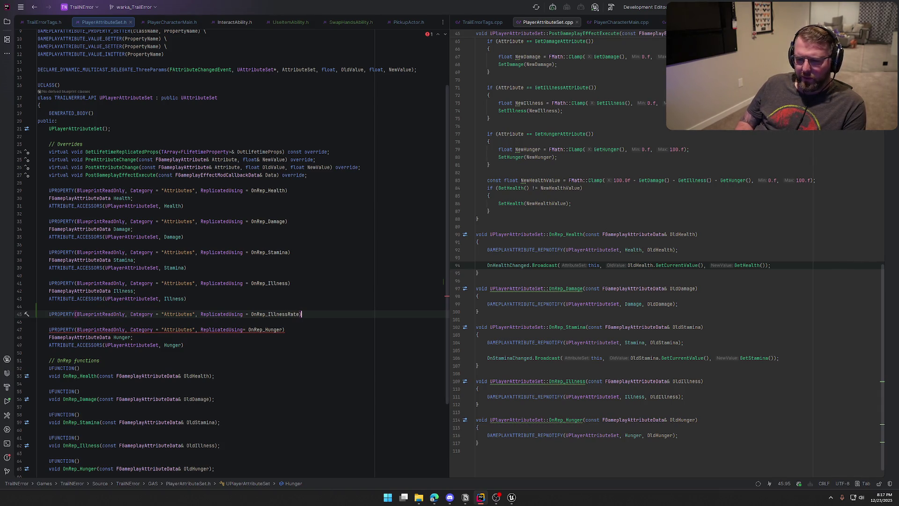
key("Return")
key("Tab")
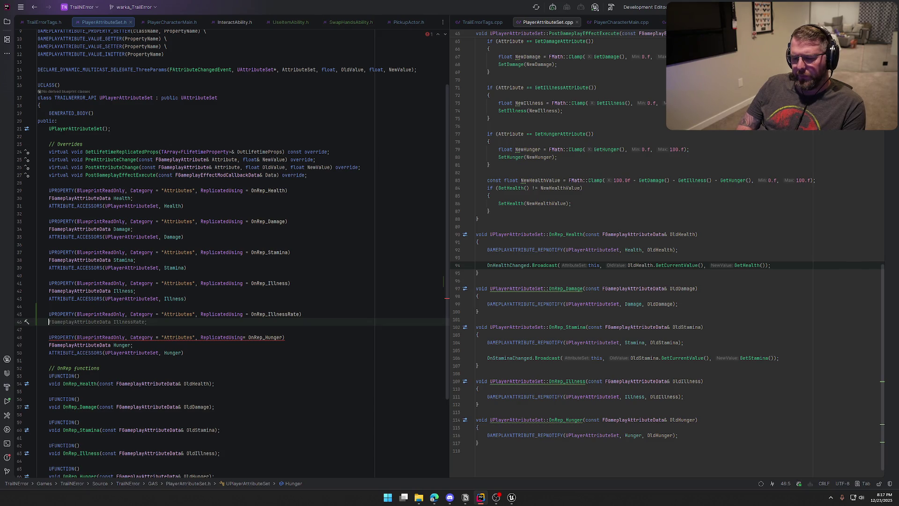
key("Tab")
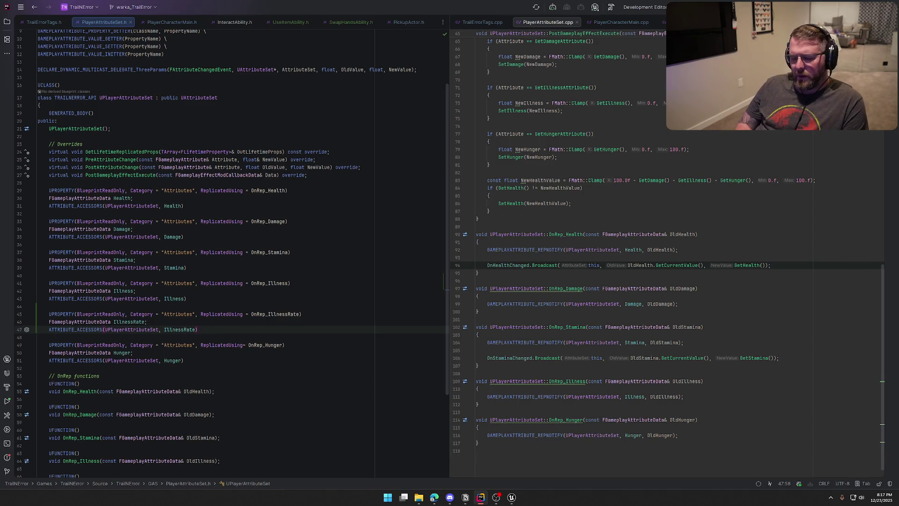
scroll(206, 348, "down", 5)
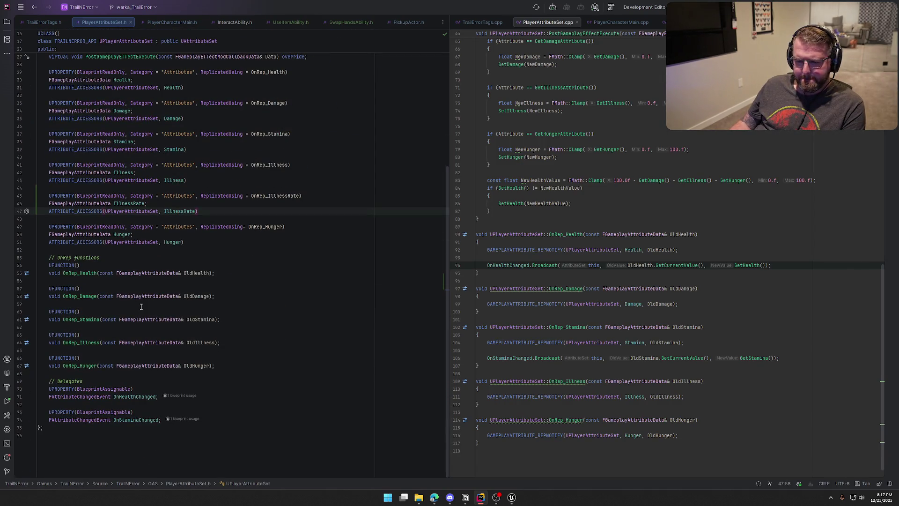
- Declare UFUNCTION void OnRep_IllnessRate(const FGameplayAttributeData& OldIllnessRate) below OnRep_Illness
left_click(224, 347)
key("Return")
key("Return")
type("UF")
key("Return")
key("Return")
key("Tab")
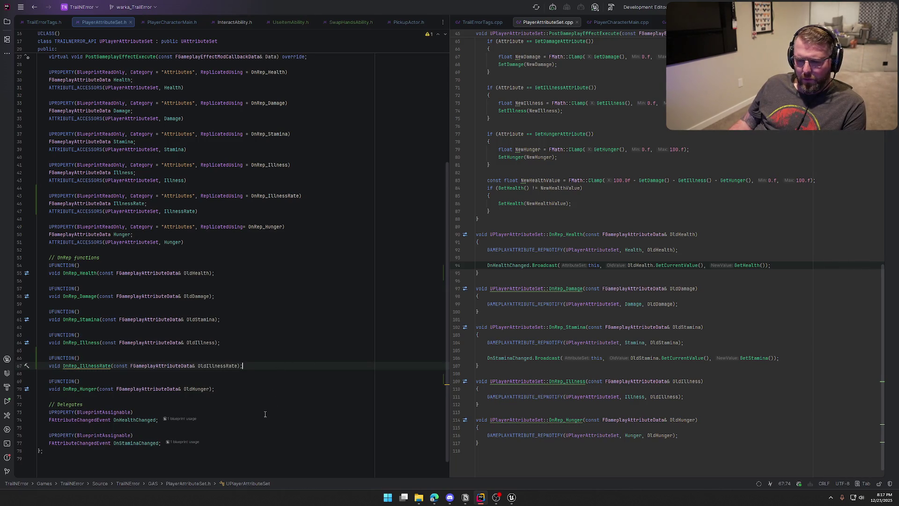
- Generate an empty OnRep_IllnessRate definition in PlayerAttributeSet.cpp using Alt+Enter
left_click(87, 365)
key("alt+Return")
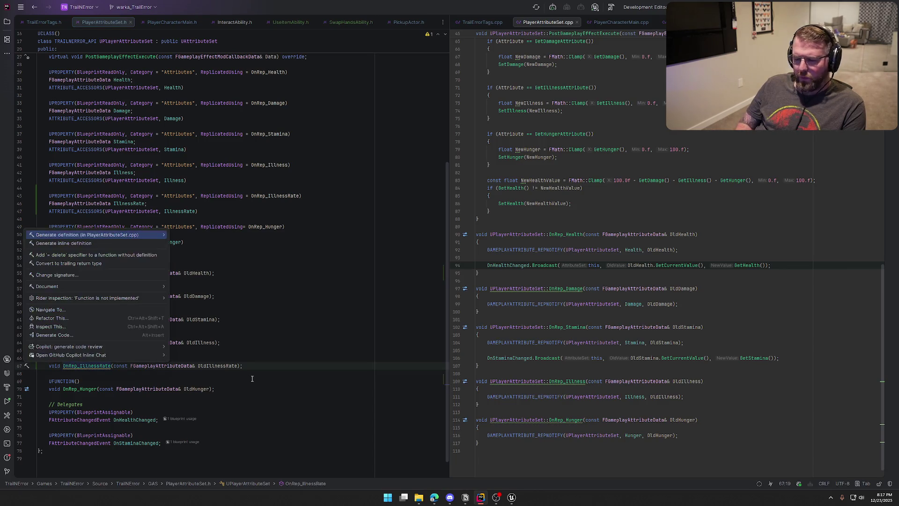
key("Return")
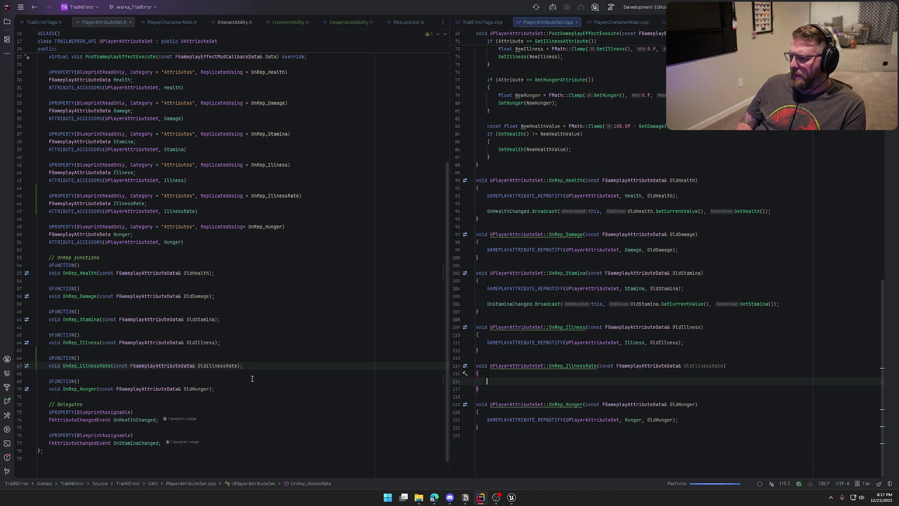
- Fill OnRep_IllnessRate with a GAMEPLAYATTRIBUTE_REPNOTIFY call for IllnessRate
type("GAMEPLA")
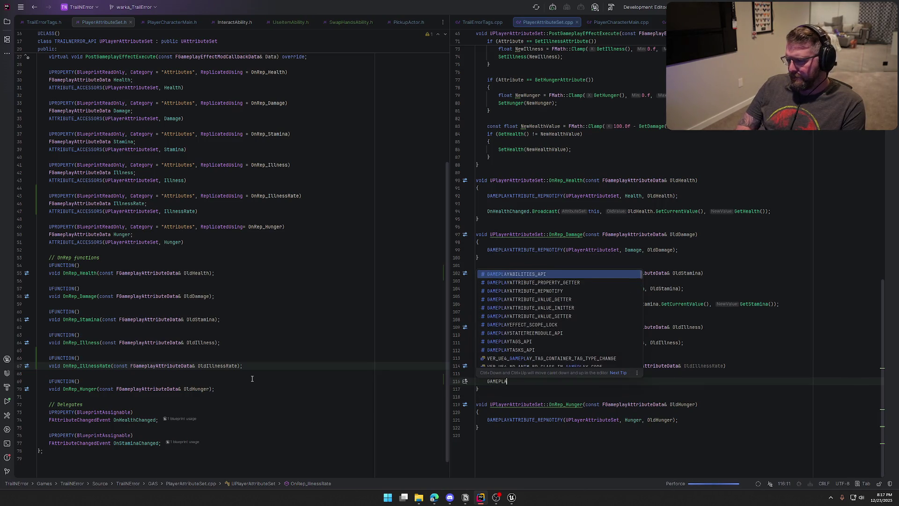
type("YATTRI")
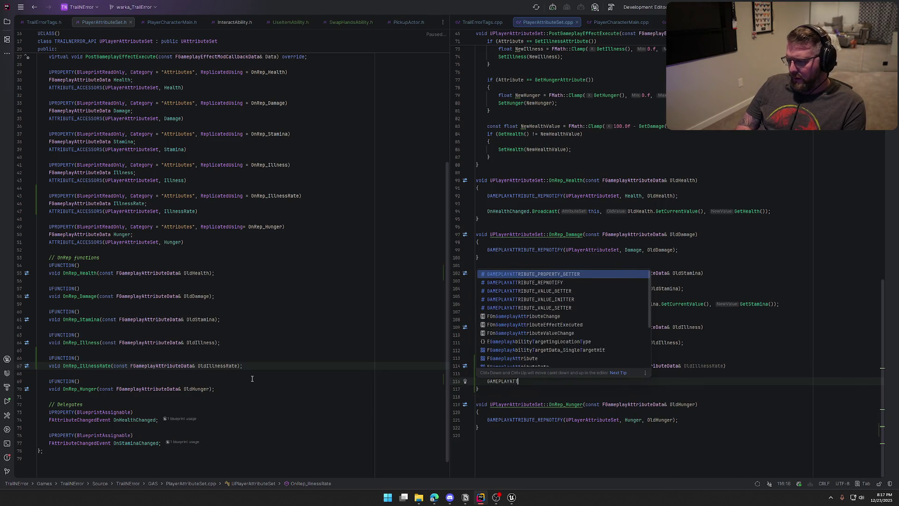
key("Down")
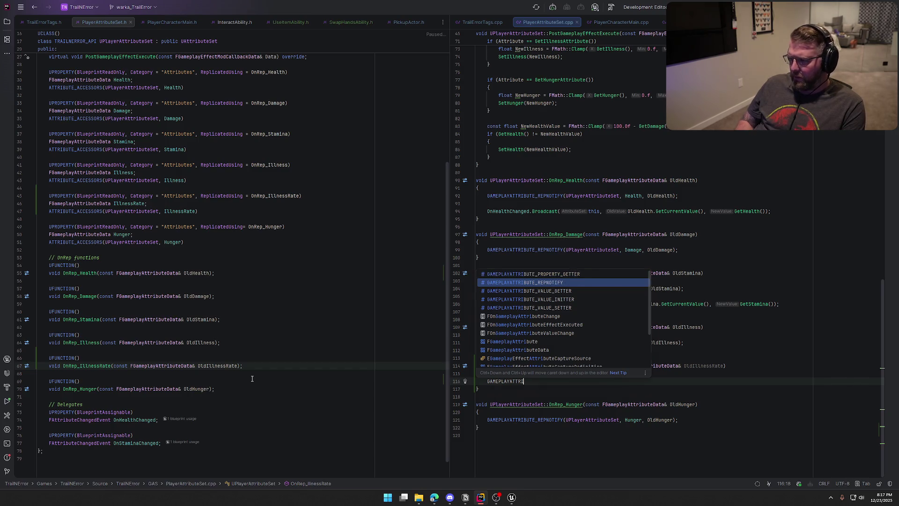
key("Return")
key("Tab")
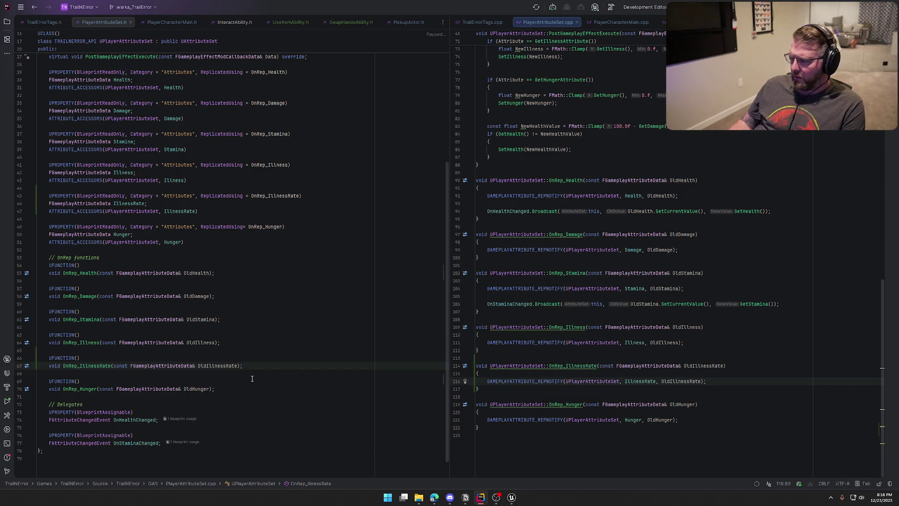
- Register IllnessRate for replication with a DOREPLIFETIME line after the Illness one
scroll(644, 240, "up", 5)
scroll(645, 240, "up", 12)
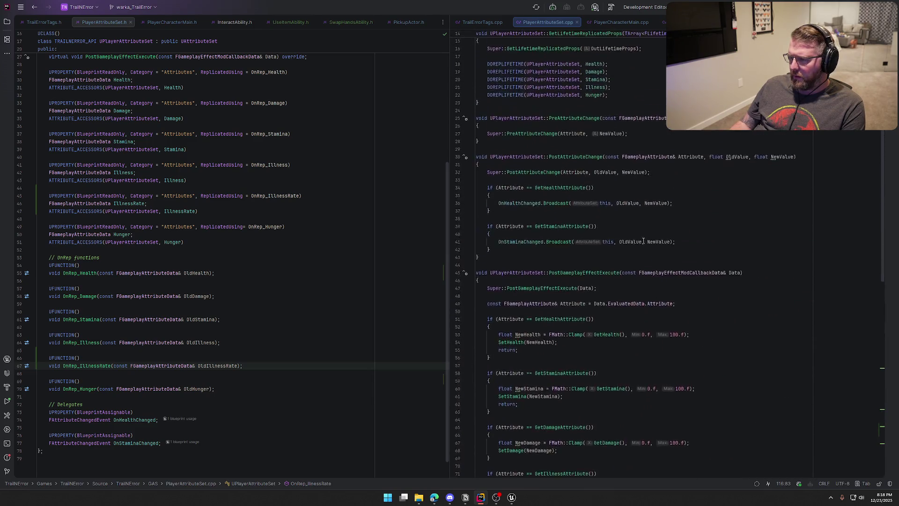
left_click(629, 196)
key("Up")
key("End")
key("Return")
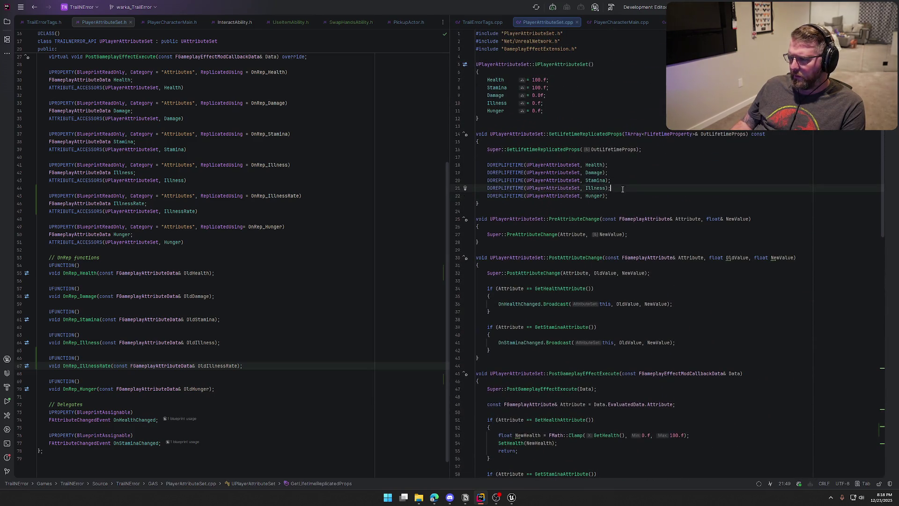
key("Tab")
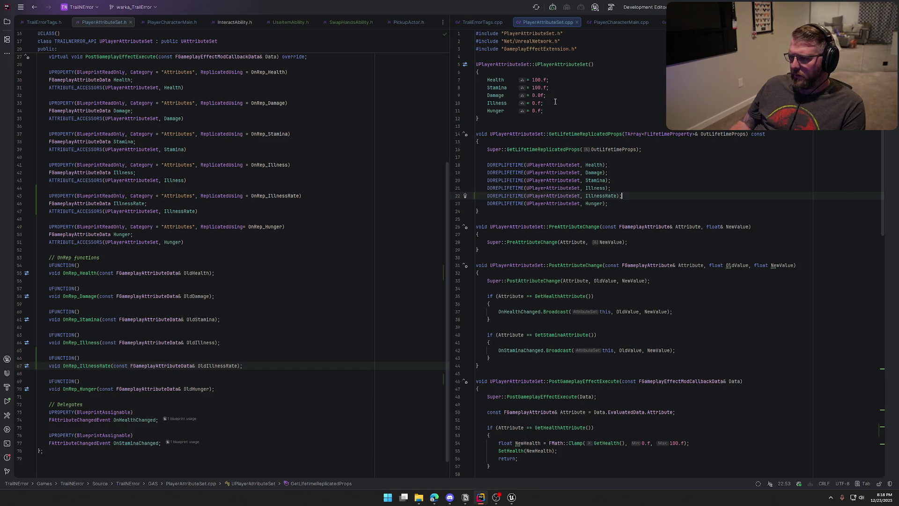
- Initialize IllnessRate to 0.f in the constructor after the Illness default
left_click(655, 103)
key("Return")
key("Tab")
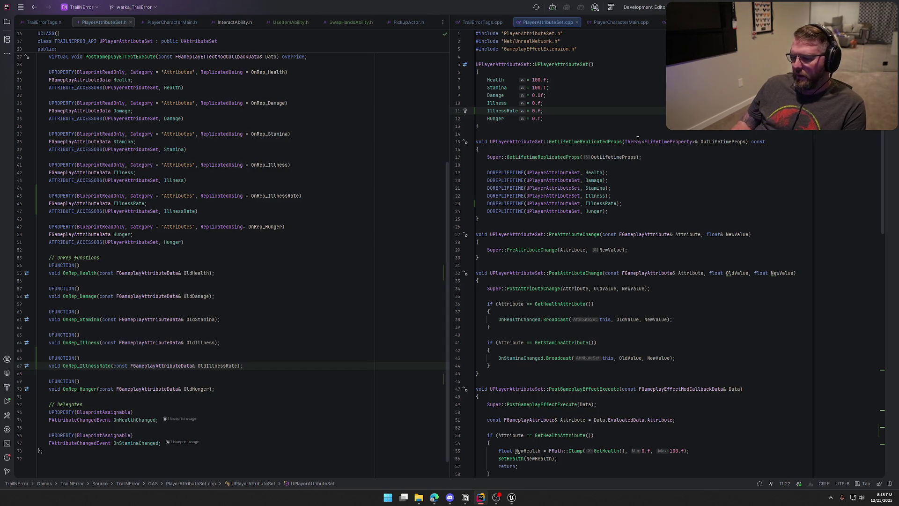
left_click(511, 496)
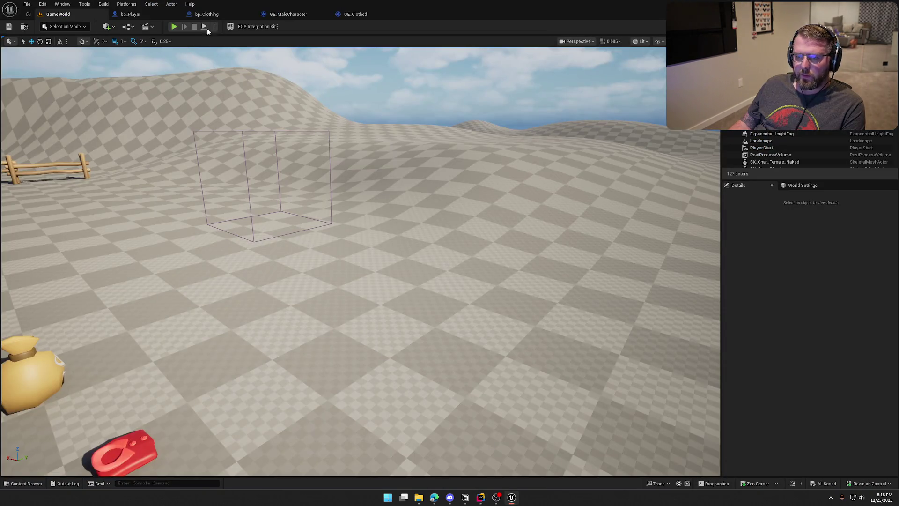
- Check GE_Illness in Unreal: it adds 5 Illness every 10 seconds, then return to Rider
key("ctrl+space")
double_click(353, 361)
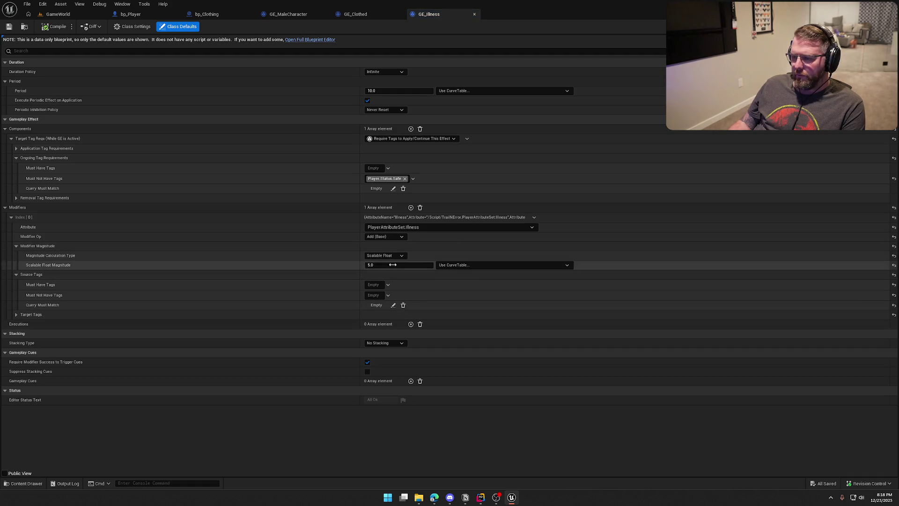
left_click(480, 497)
left_click(511, 497)
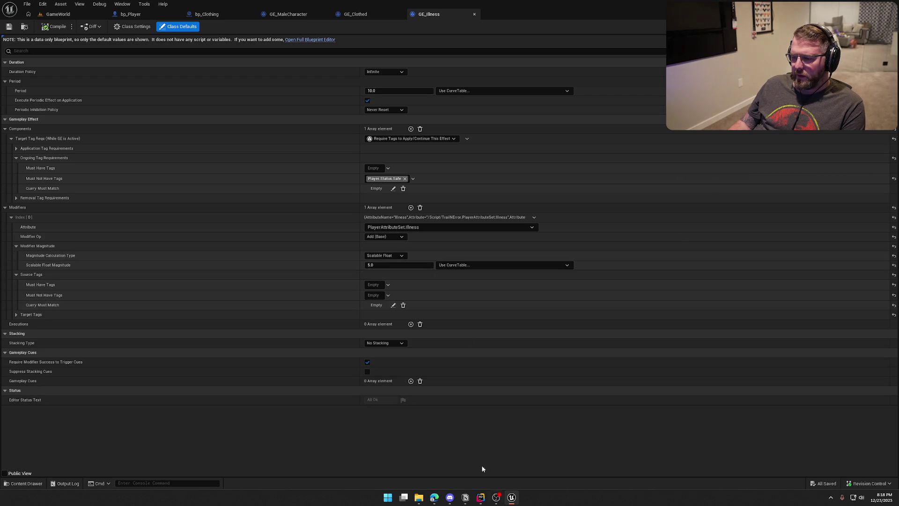
left_click(481, 496)
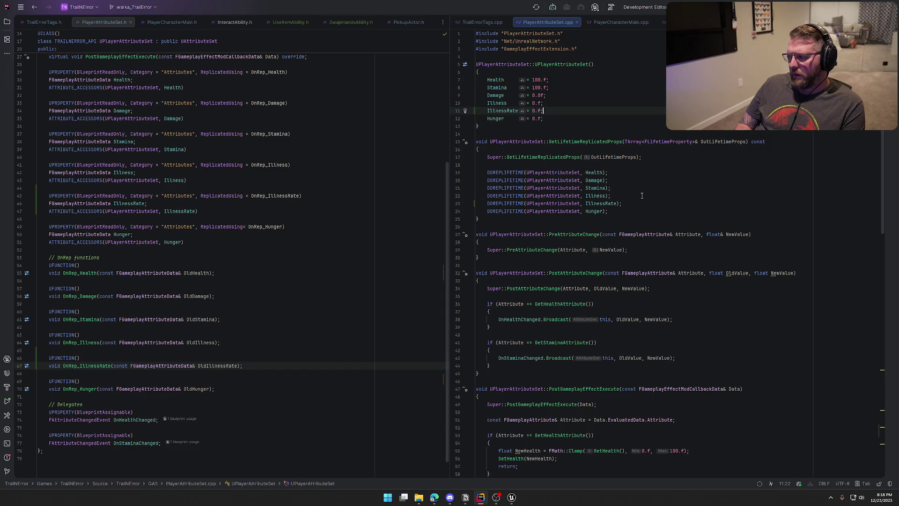
key("Left")
key("Left")
key("Left")
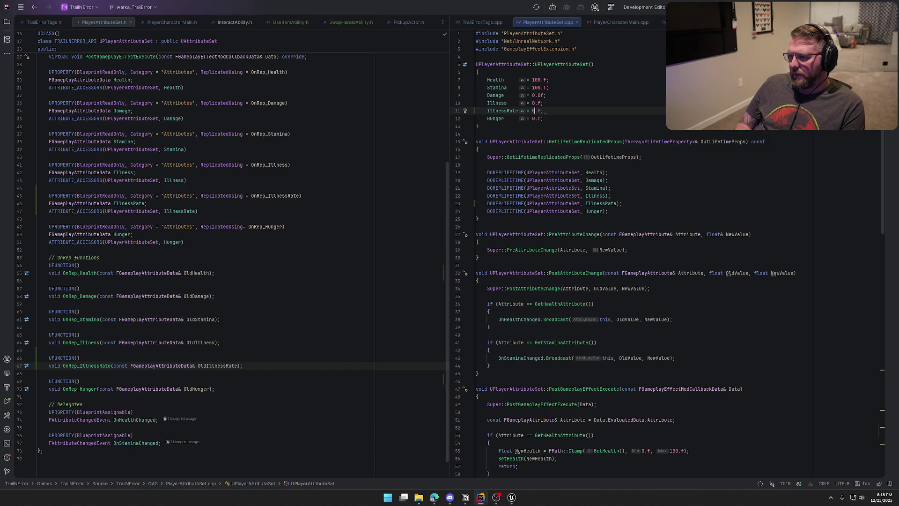
type("5.")
key("End")
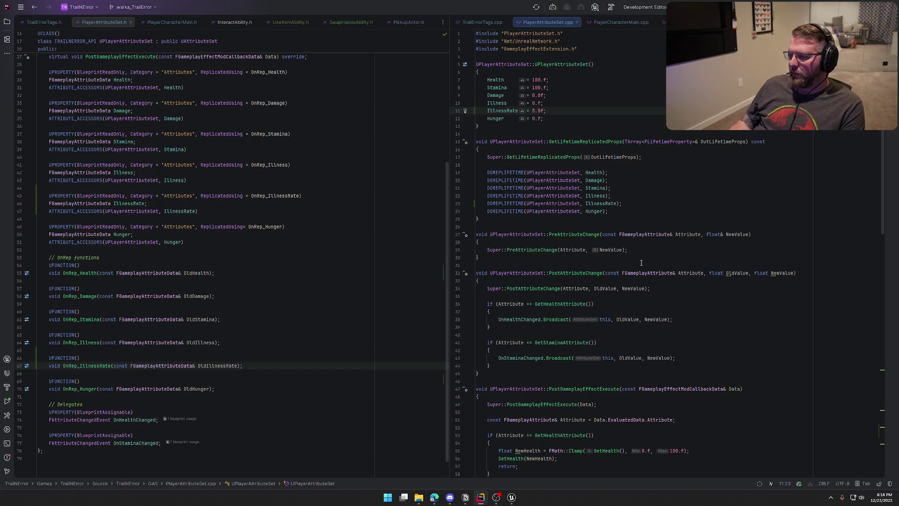
scroll(641, 263, "down", 3)
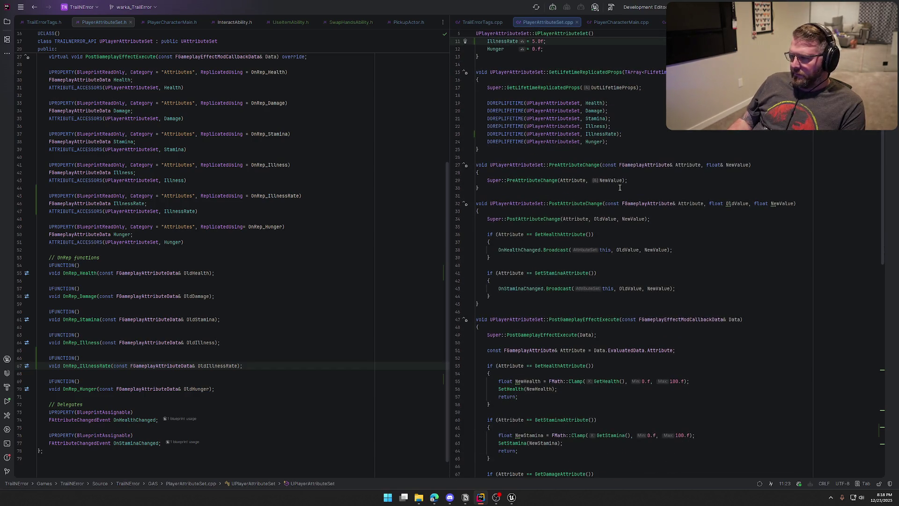
scroll(618, 297, "down", 7)
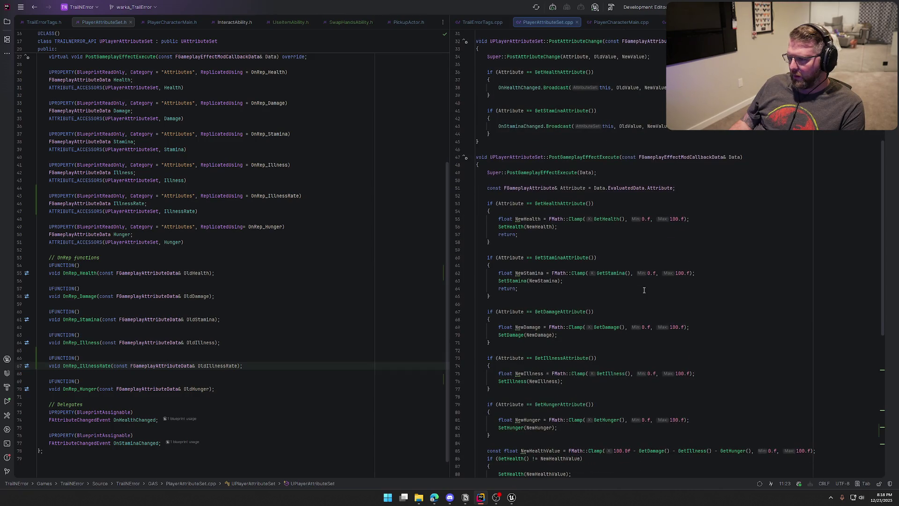
scroll(643, 290, "down", 3)
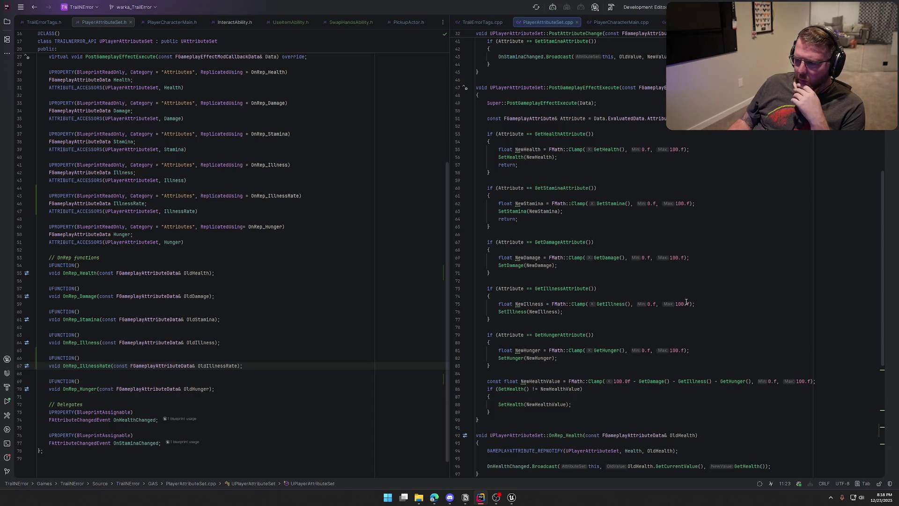
scroll(686, 302, "down", 8)
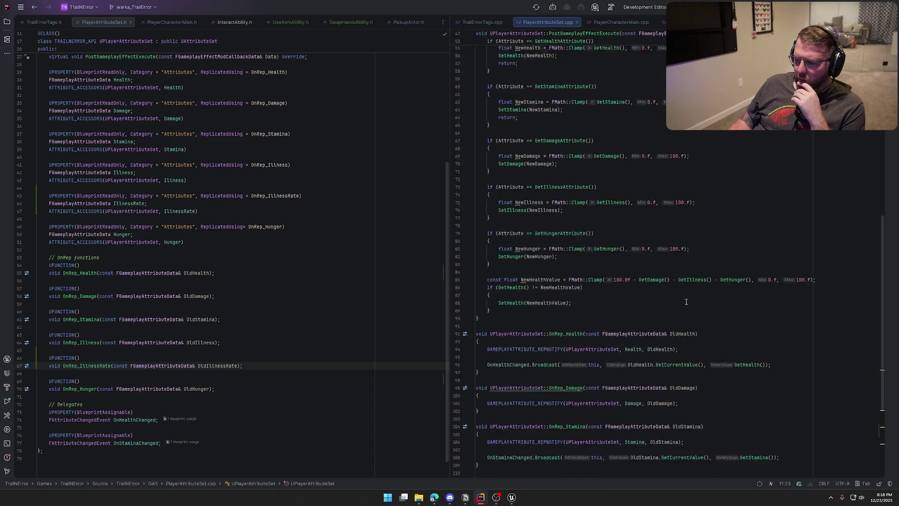
scroll(719, 308, "up", 20)
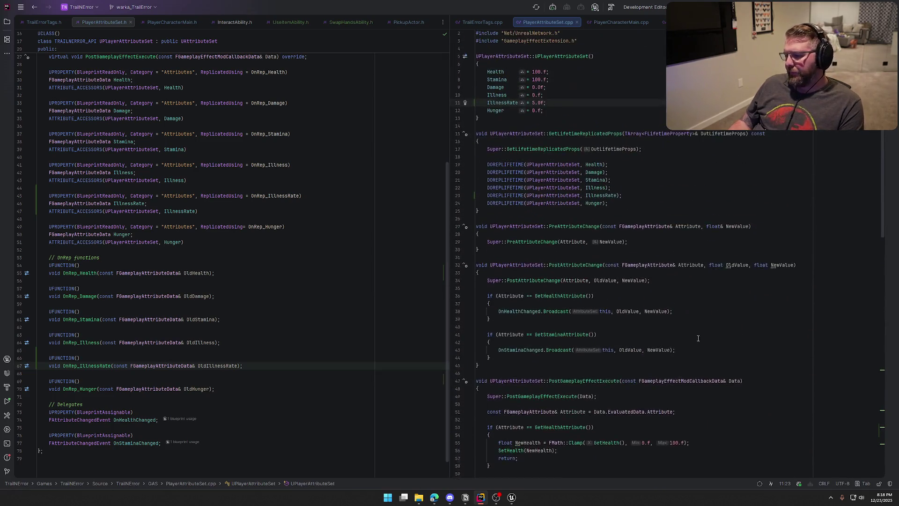
left_click(511, 497)
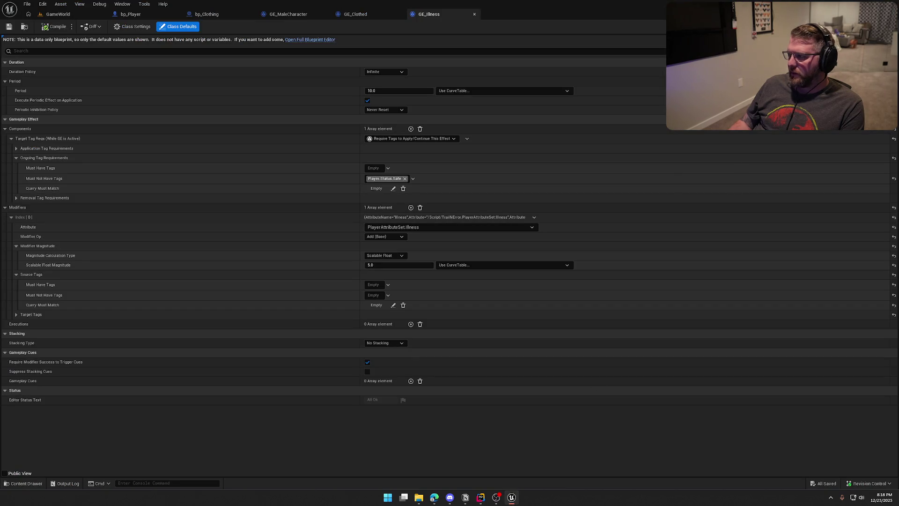
left_click(512, 497)
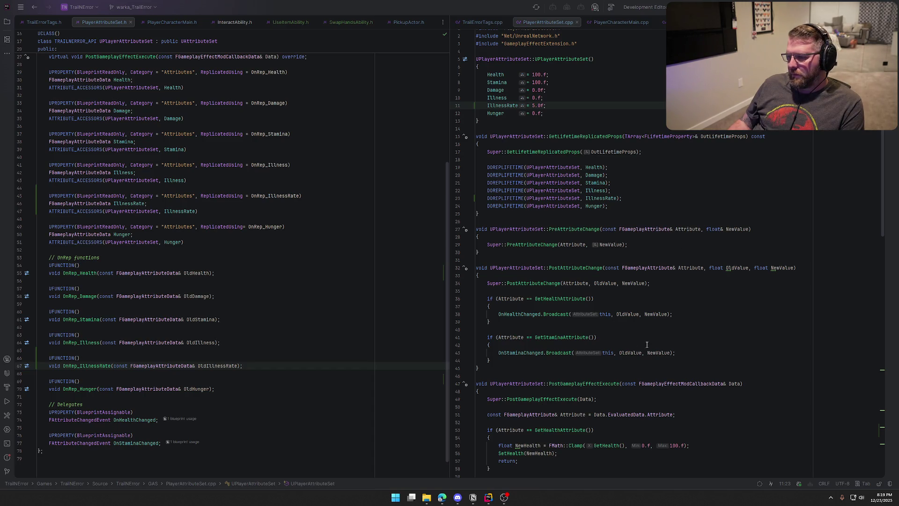
- Build the project with Ctrl+Shift+B and return to the relaunched Unreal Editor once it succeeds
key("ctrl+shift+b")
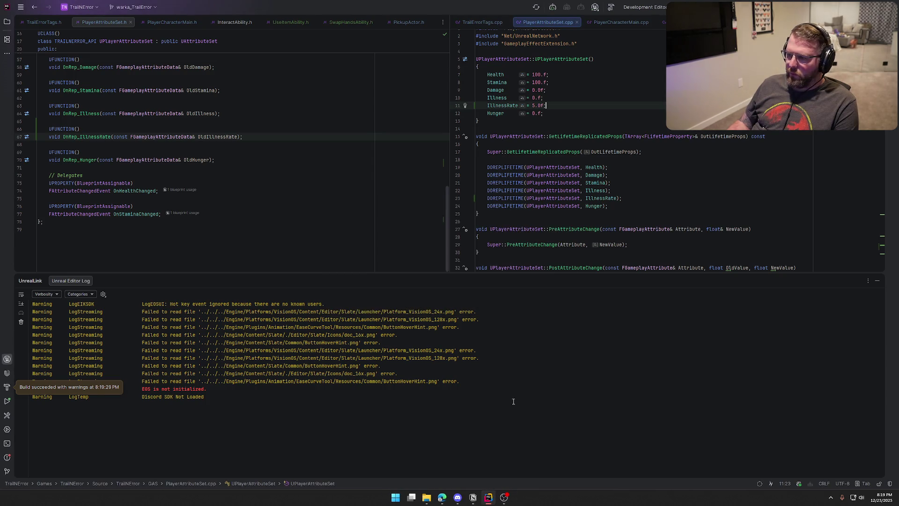
left_click(509, 499)
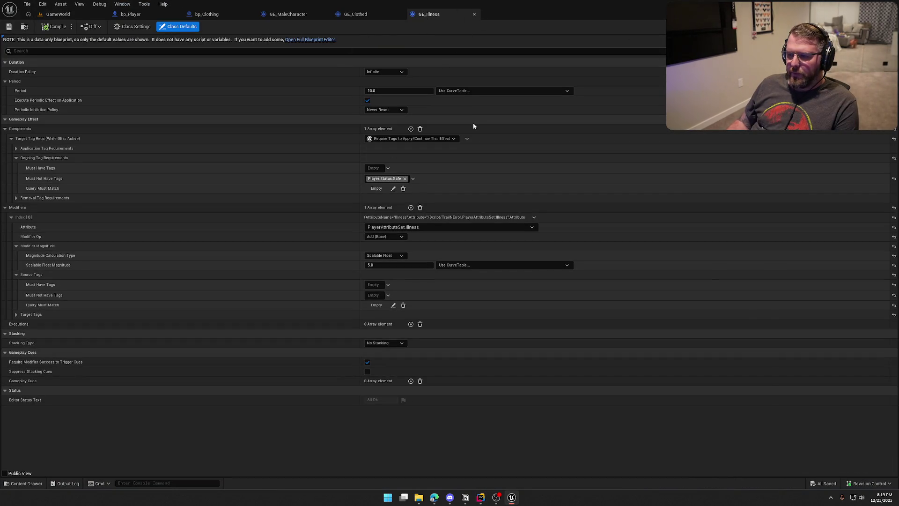
- Make GE_Illness's modifier magnitude Attribute Based on PlayerAttributeSet.IllnessRate, then compile and save
left_click(384, 255)
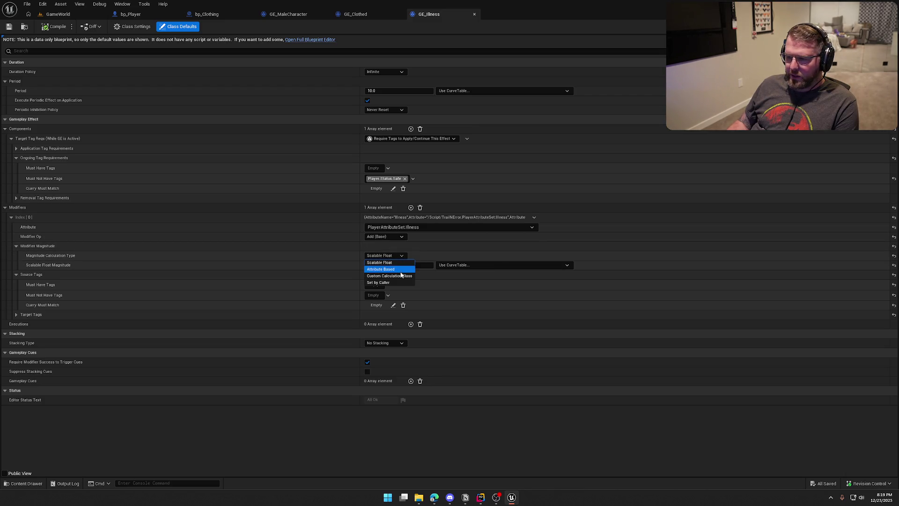
left_click(399, 268)
left_click(21, 265)
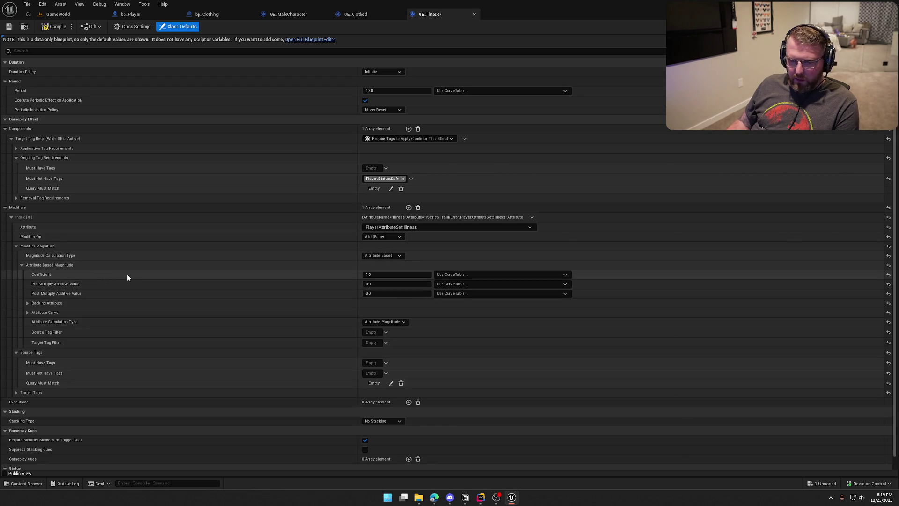
left_click(27, 303)
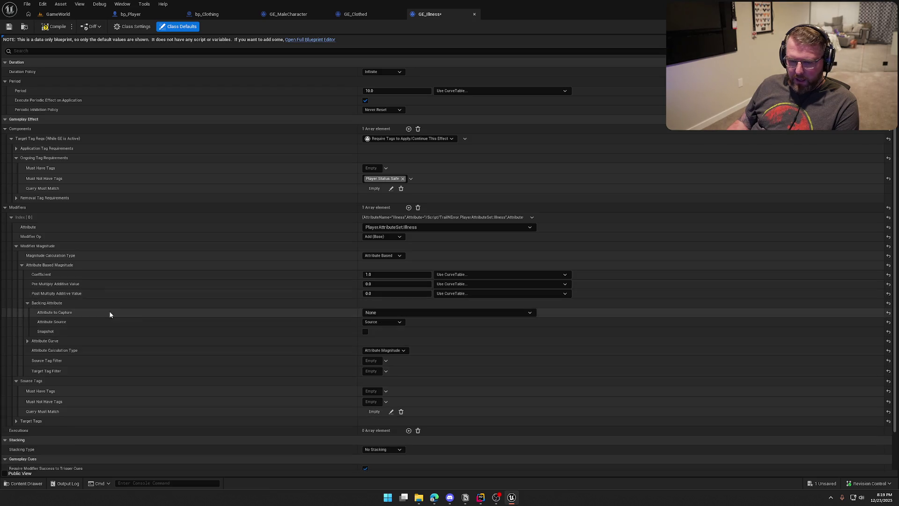
left_click(384, 313)
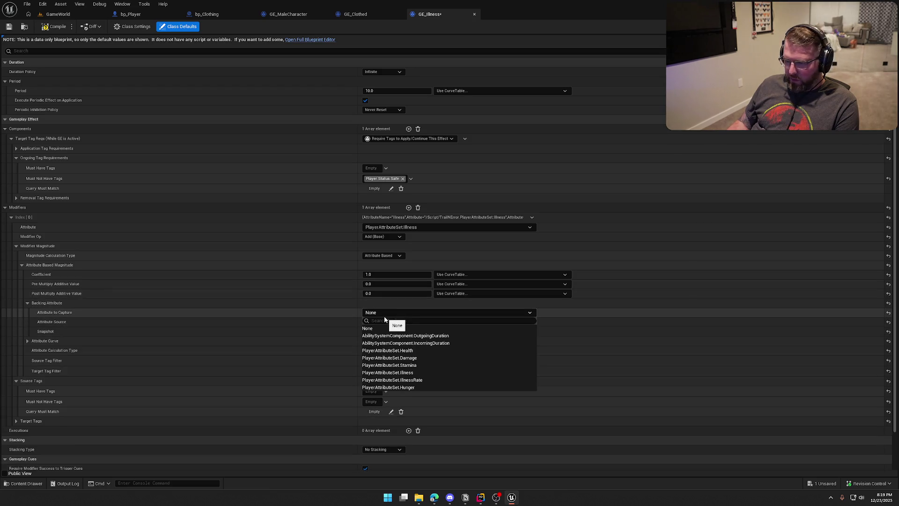
left_click(419, 380)
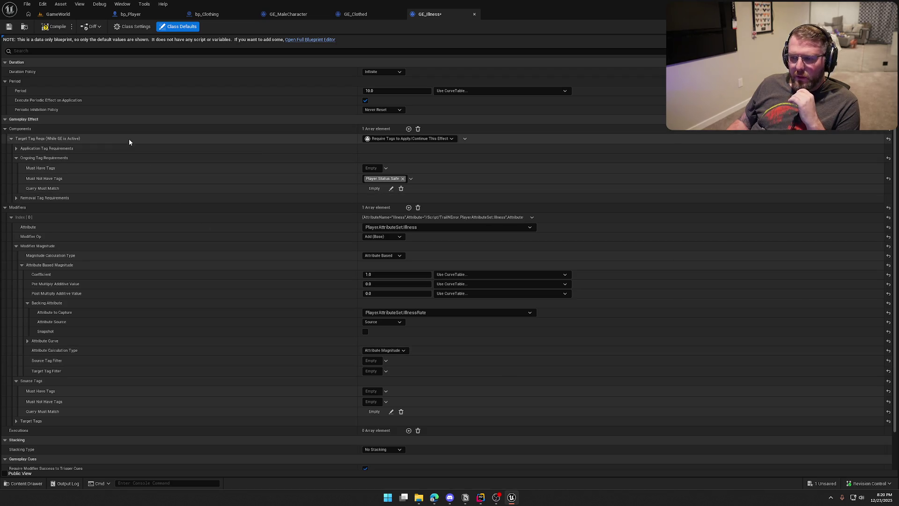
left_click(55, 27)
left_click(459, 327)
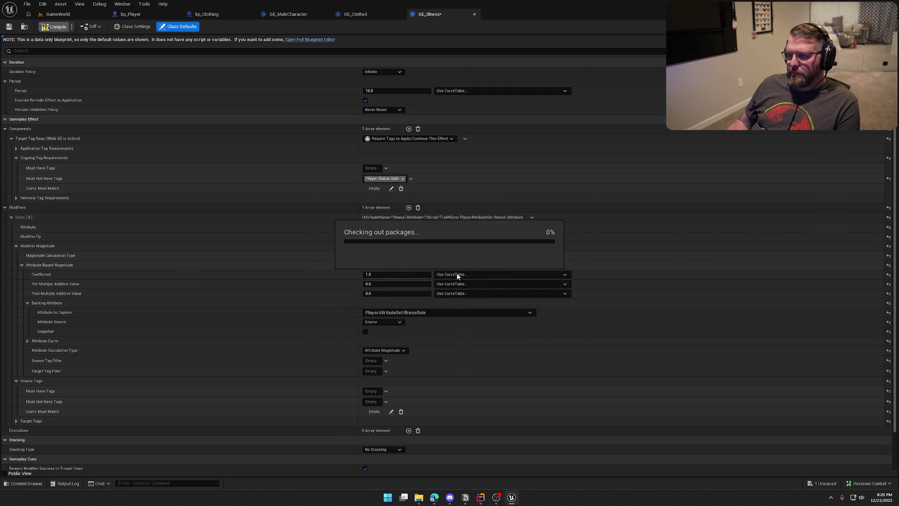
left_click(361, 17)
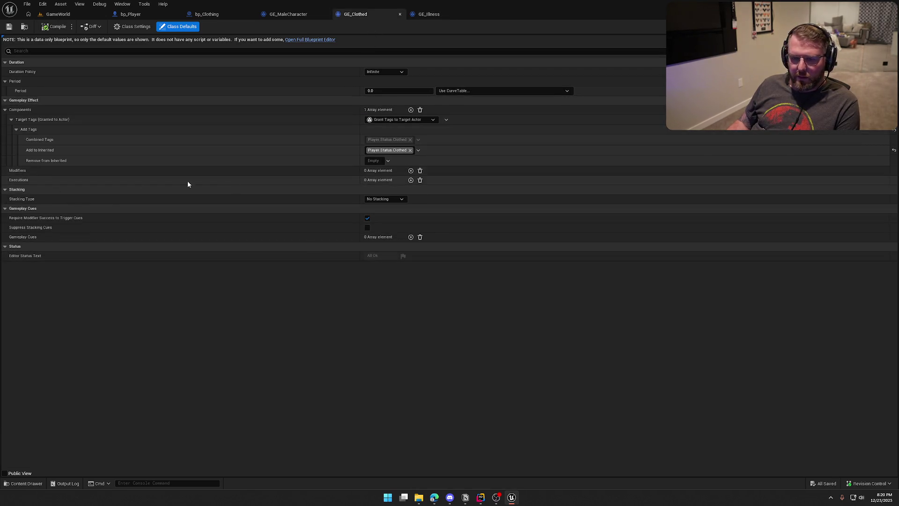
- Add a GE_Clothed modifier dividing PlayerAttributeSet.IllnessRate by 2.0 and save the effect
left_click(411, 170)
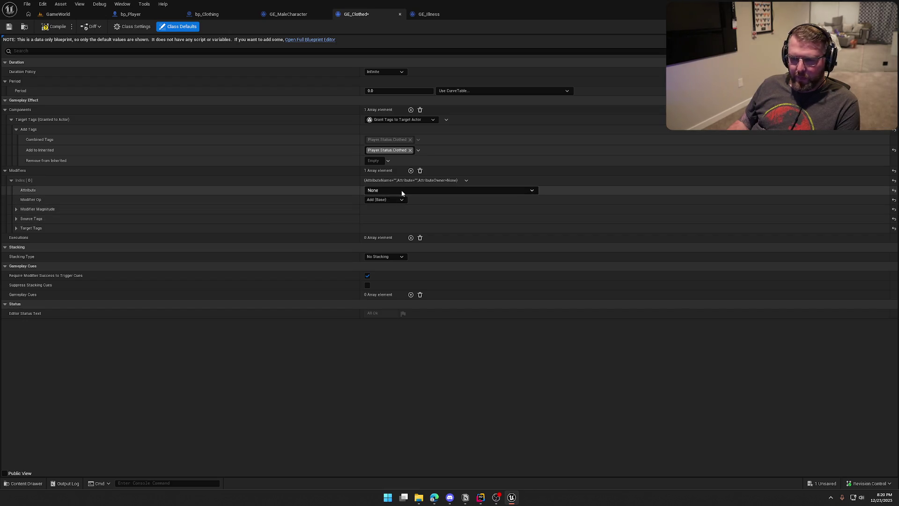
left_click(401, 190)
left_click(423, 257)
left_click(381, 200)
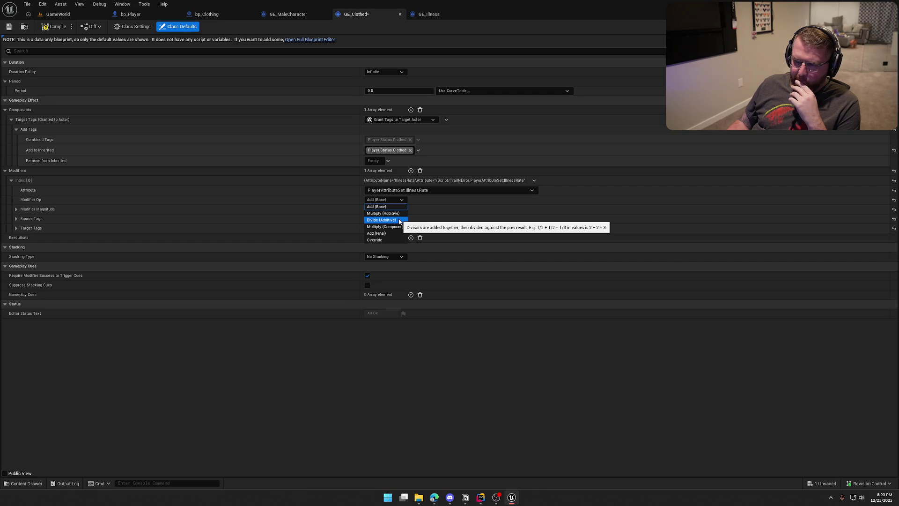
left_click(401, 220)
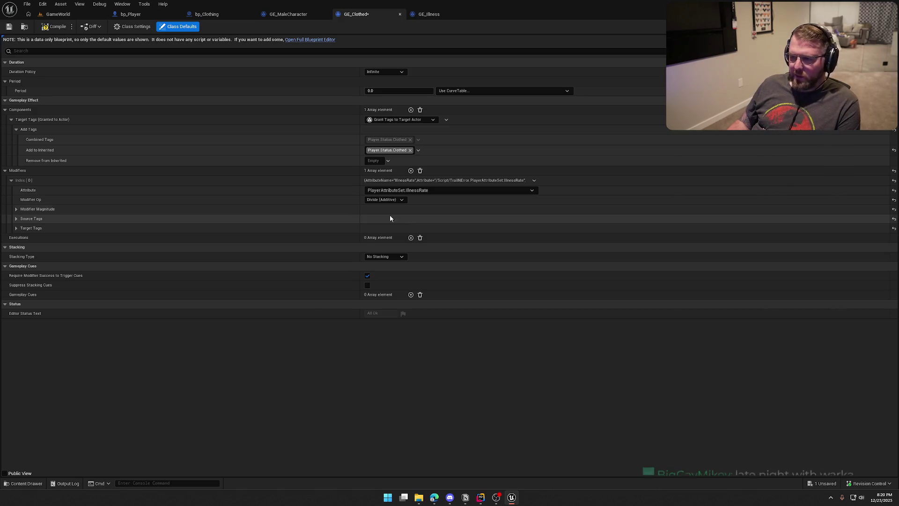
left_click(15, 209)
left_click_drag(384, 228, 387, 228)
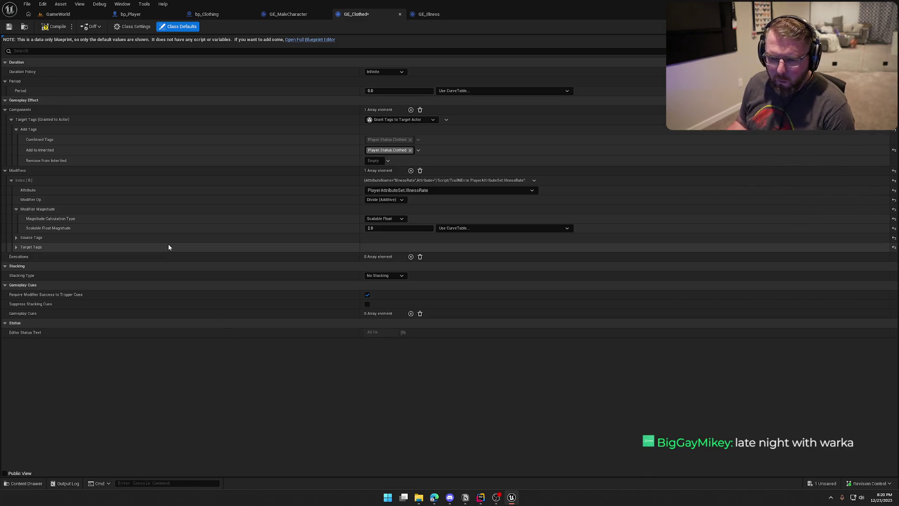
key("ctrl+s")
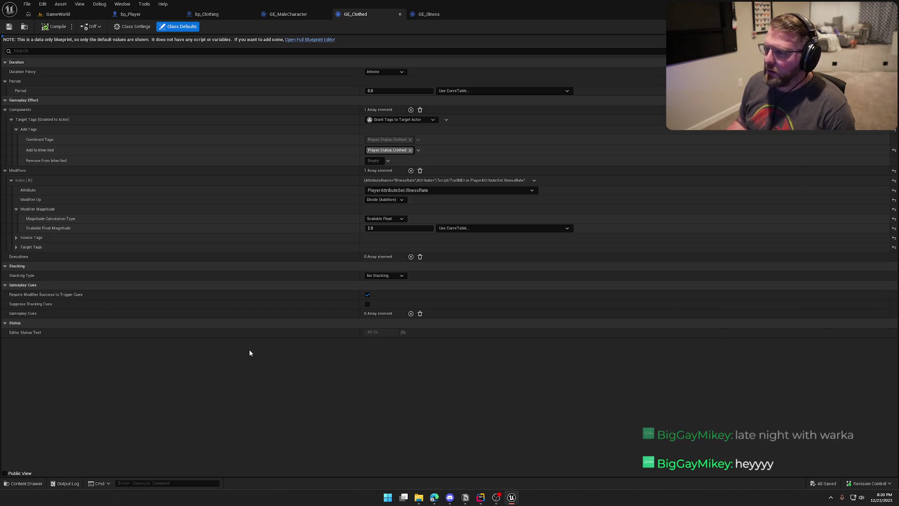
left_click(58, 14)
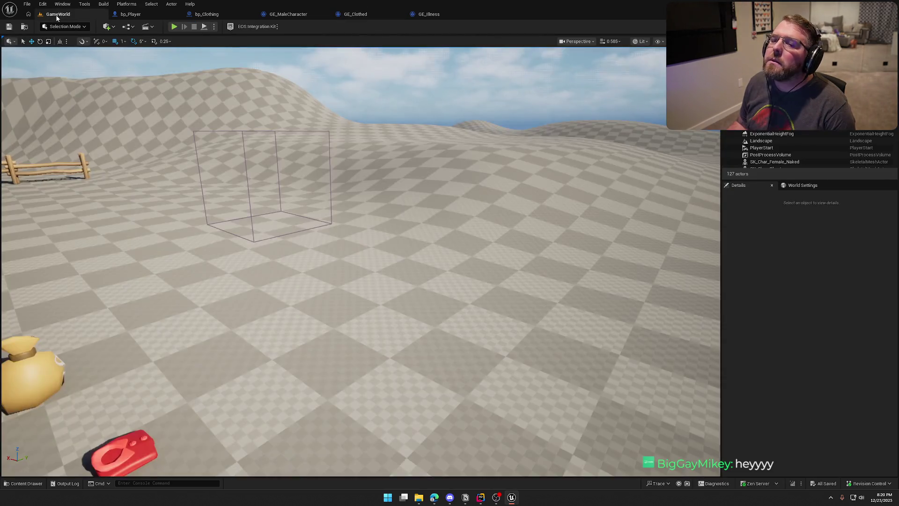
- Playtest with the gameplay debugger, dressing the character to see IllnessRate drop from 5 to 2.5
key("alt+p")
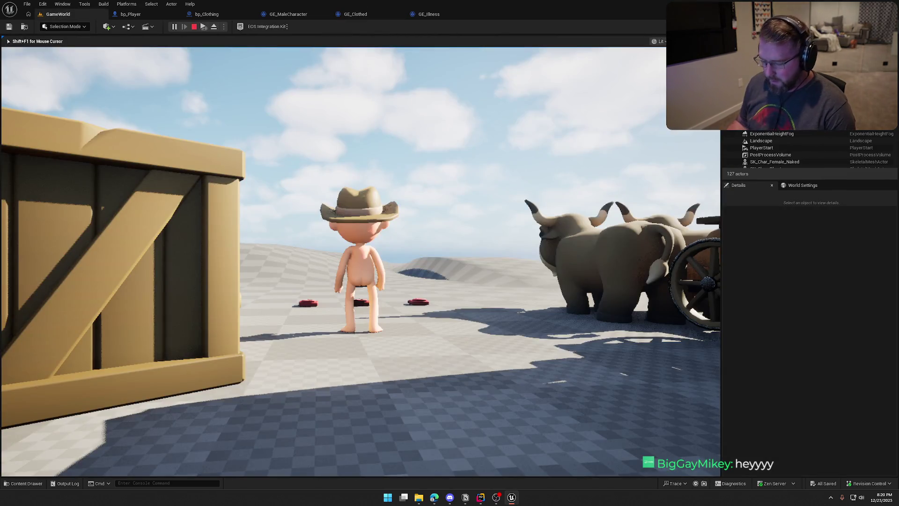
key("apostrophe")
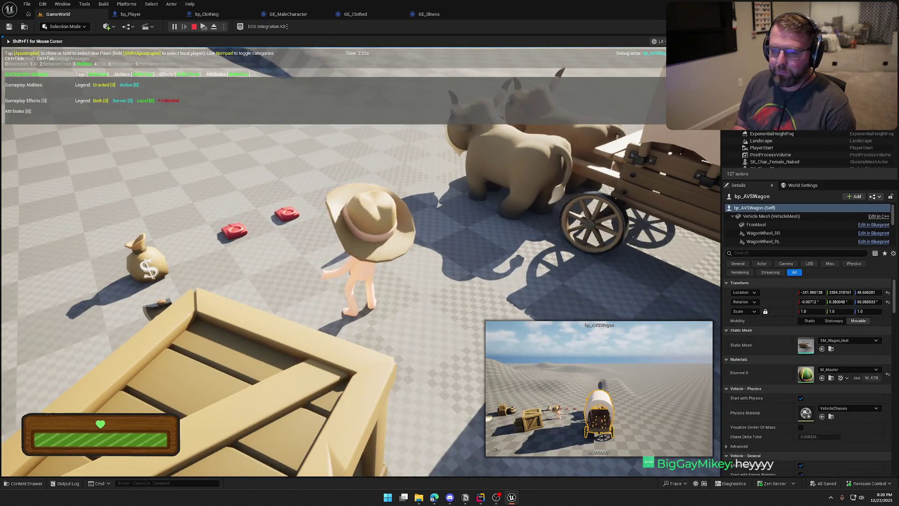
key("Escape")
left_click(175, 27)
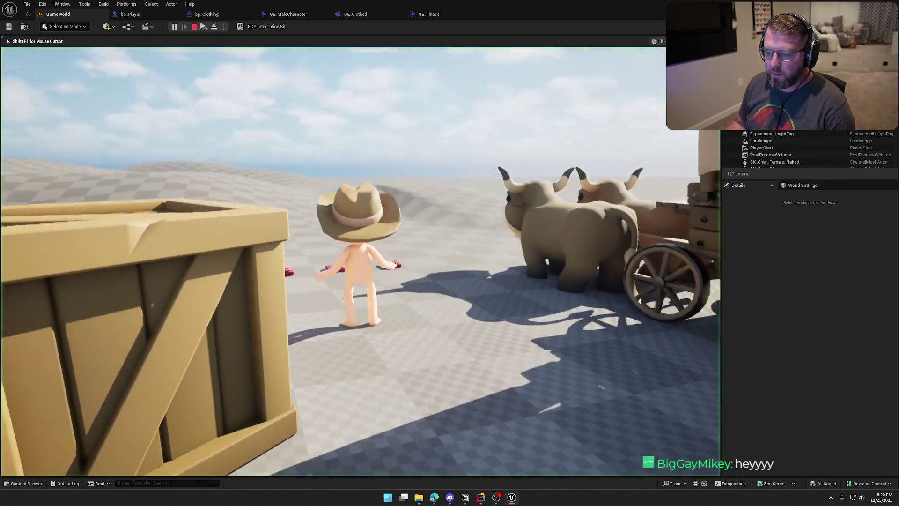
key("apostrophe")
key("shift+w")
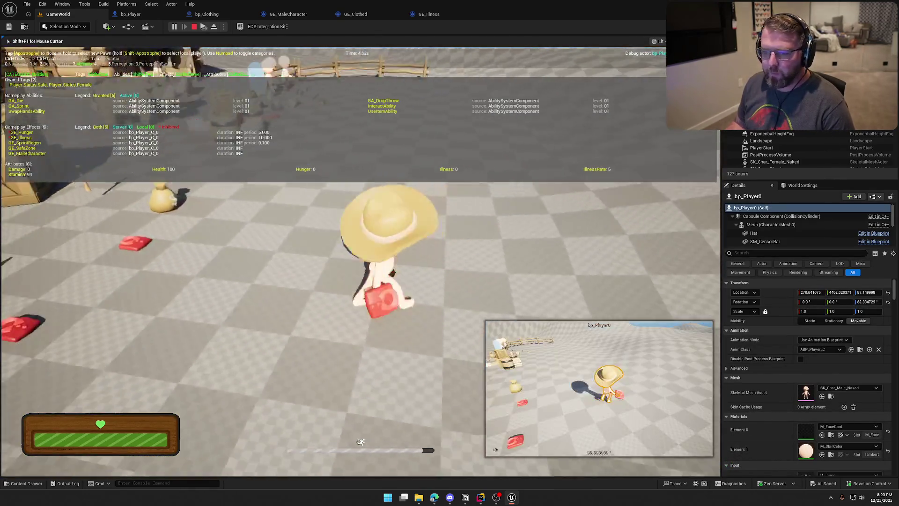
key("s")
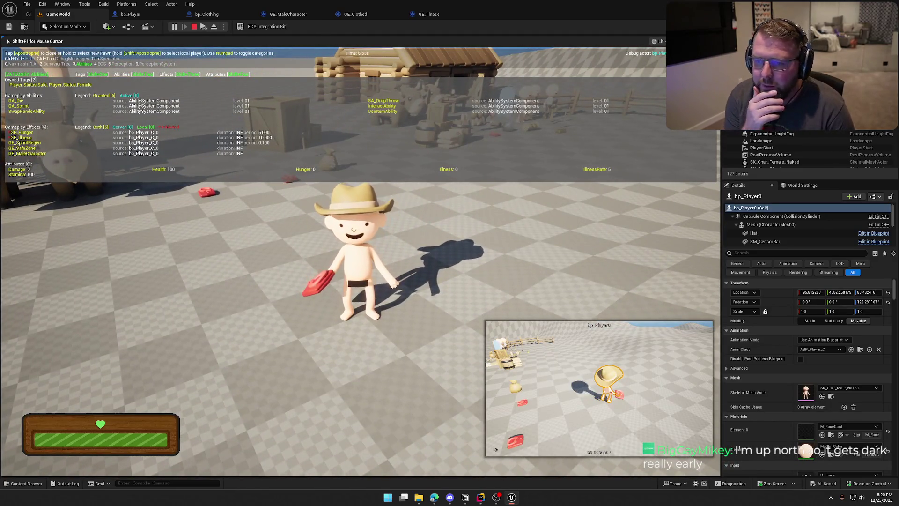
key("s")
key("s")
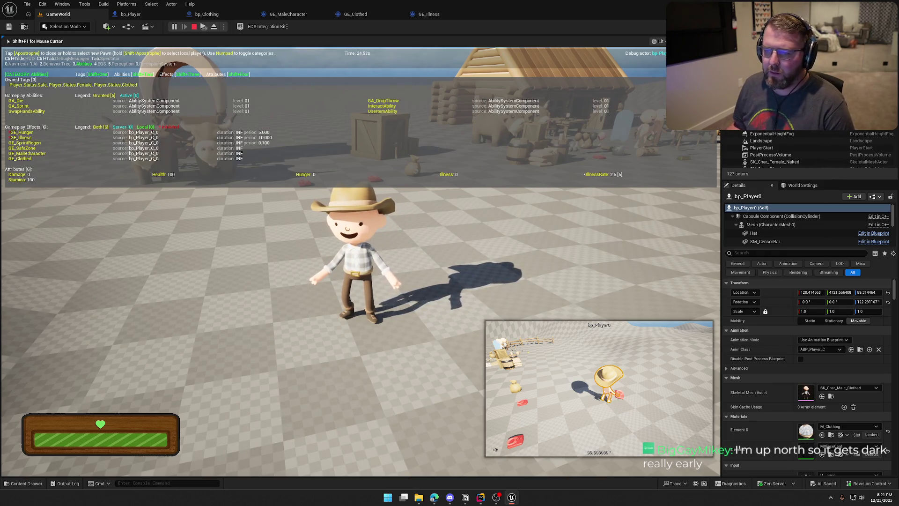
key("Escape")
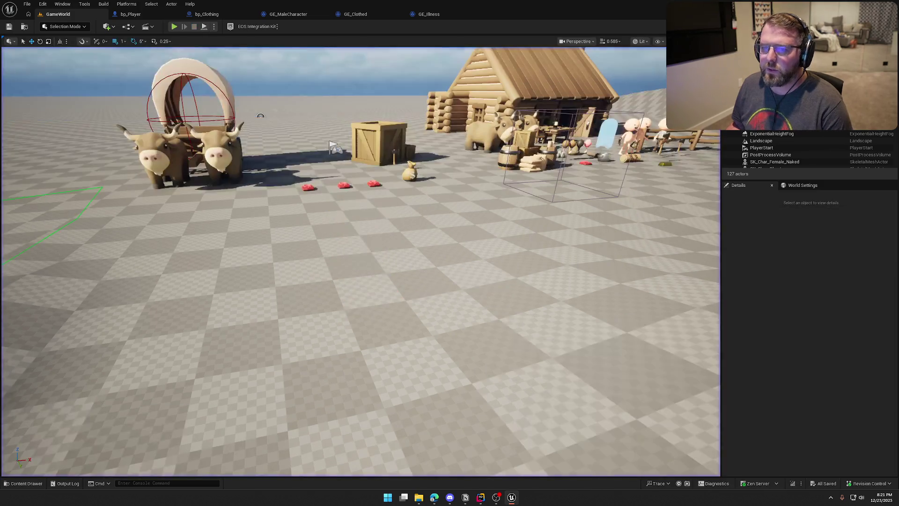
- Delete GE_SafeZone from bp_Player's Ability System Component Default Effects, then compile and save
left_click(130, 14)
left_click(52, 70)
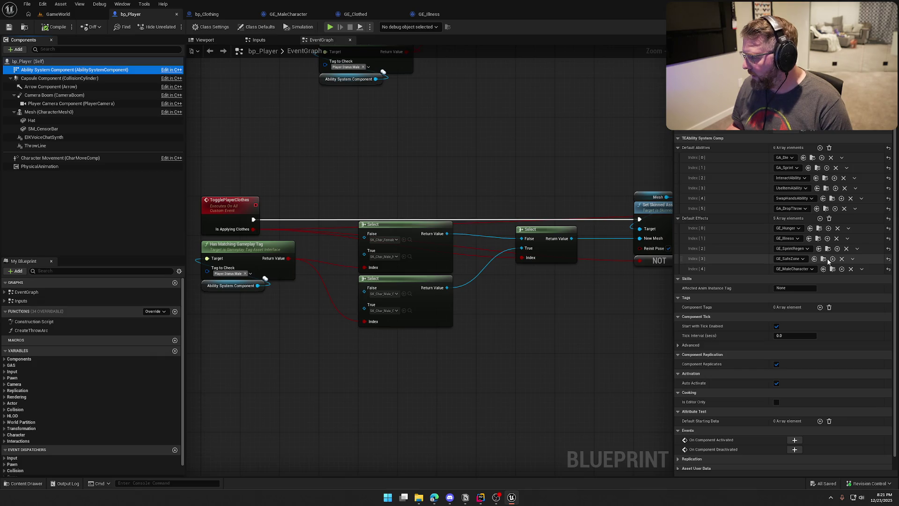
left_click(852, 258)
left_click(848, 276)
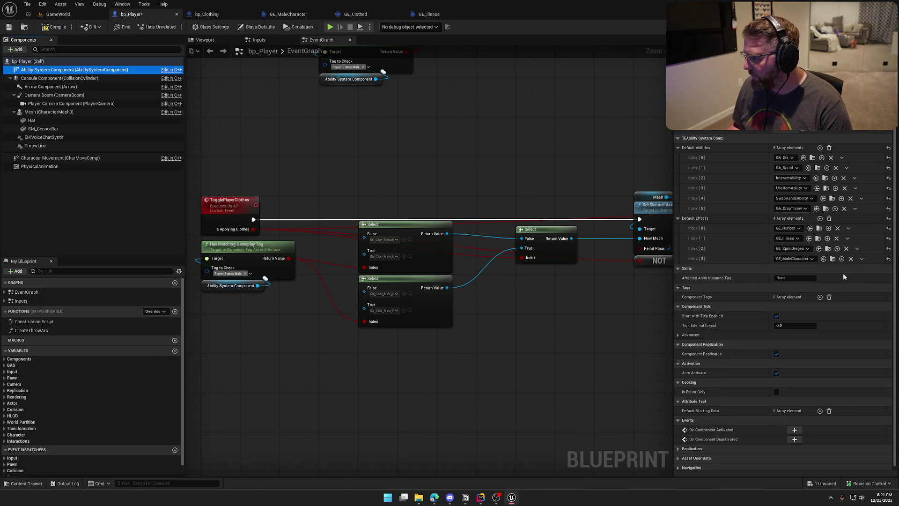
left_click(55, 29)
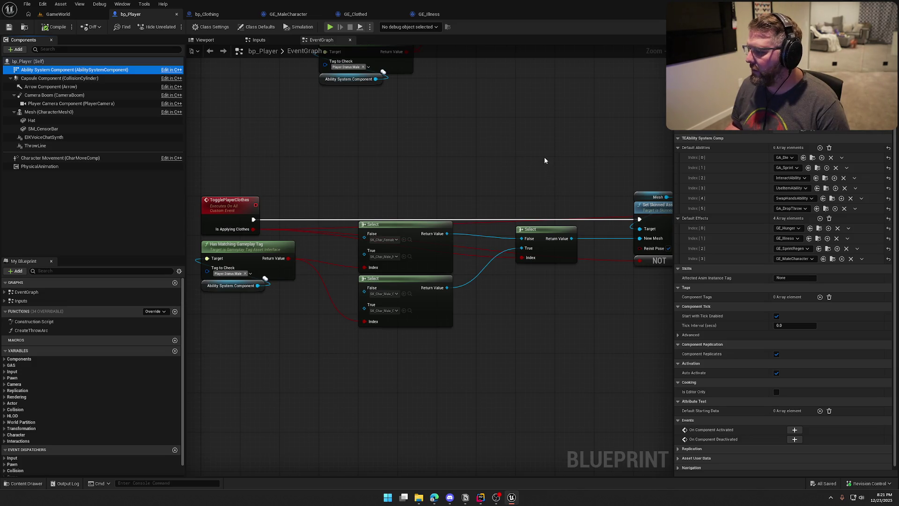
left_click_drag(409, 133, 407, 217)
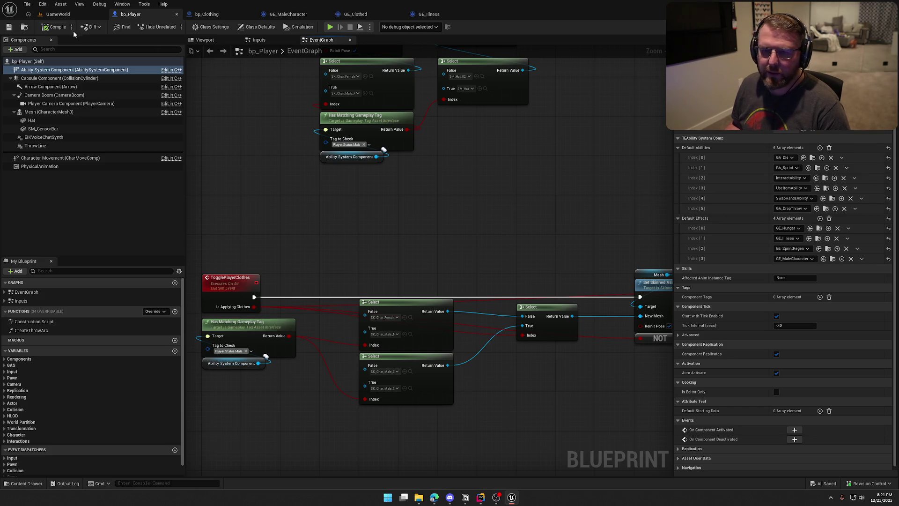
left_click(52, 15)
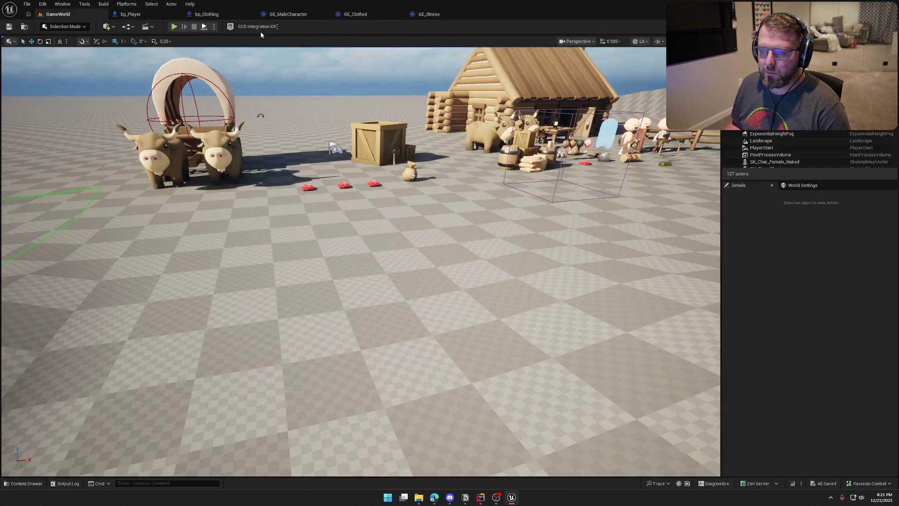
- Set GE_Hunger's Period to 20 and its magnitude to 2, then compile and save
left_click(427, 14)
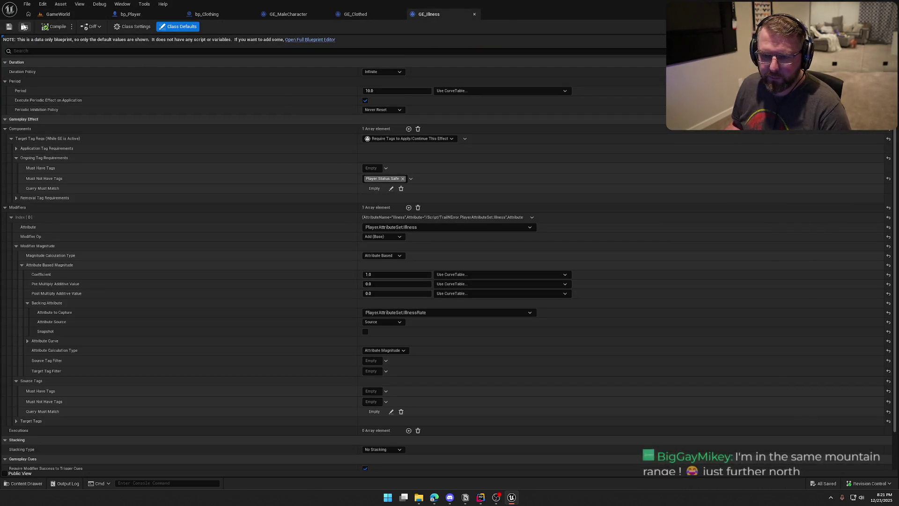
key("ctrl+space")
double_click(331, 386)
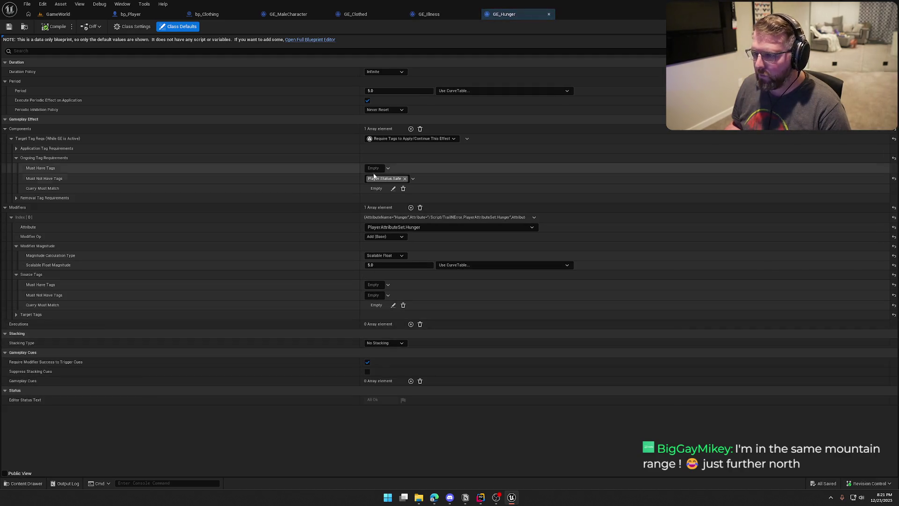
left_click(387, 91)
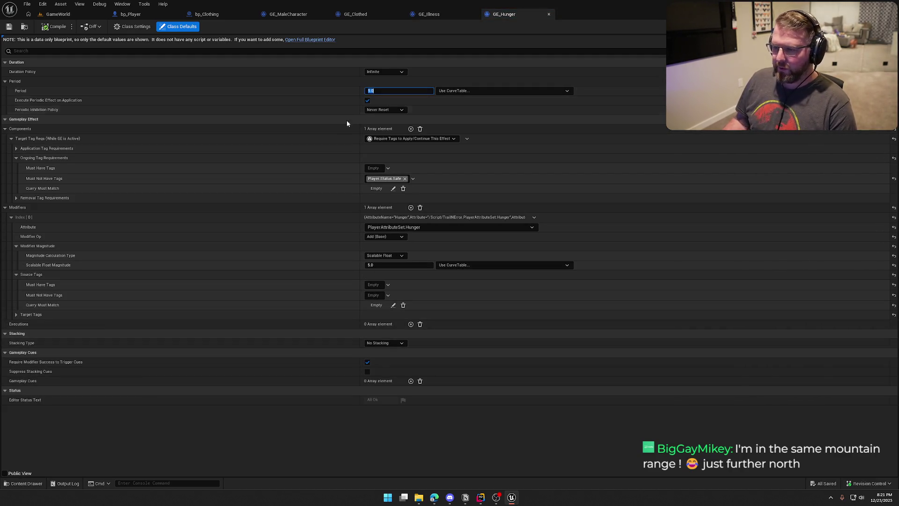
type("20")
key("Return")
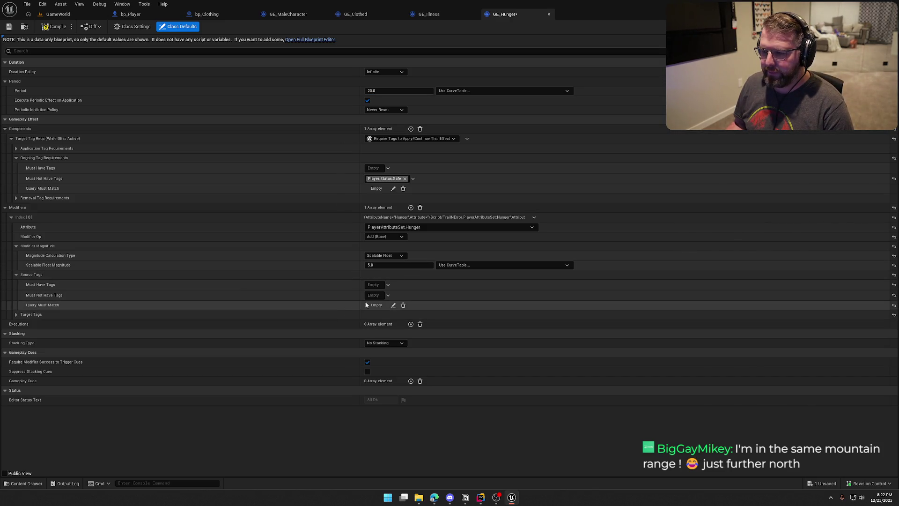
left_click(381, 265)
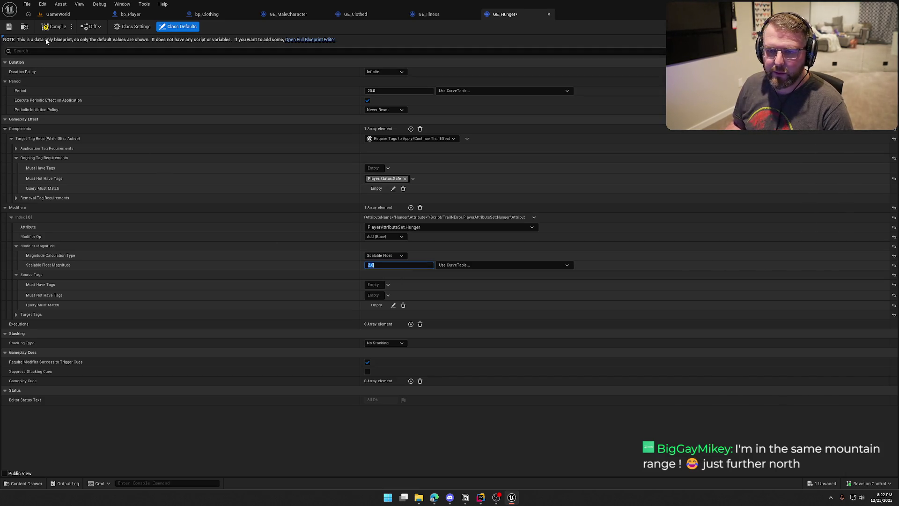
left_click(54, 27)
left_click(459, 328)
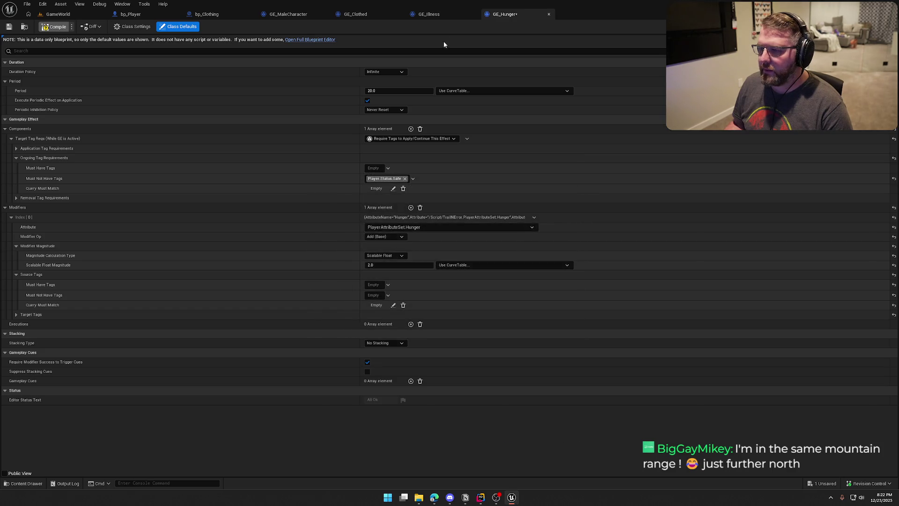
- Review and compile GE_Illness's Period, then start a play session in GameWorld
left_click(433, 18)
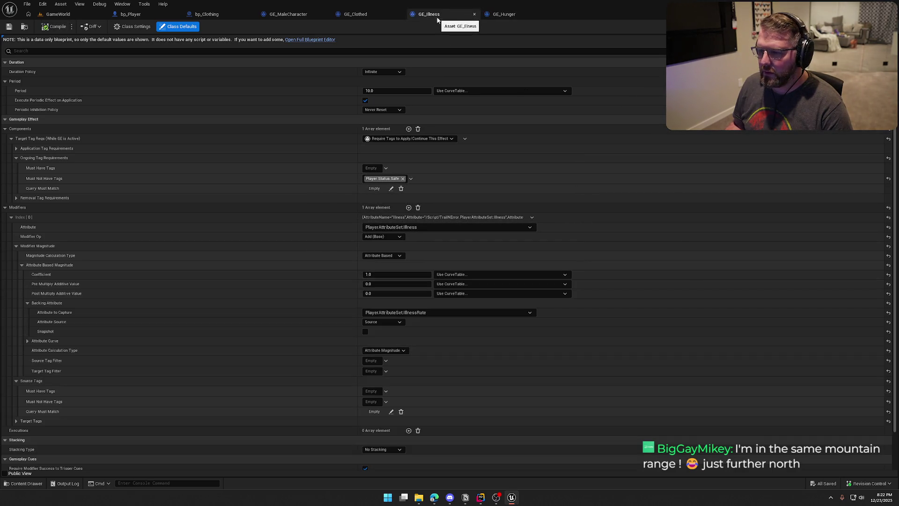
left_click(399, 89)
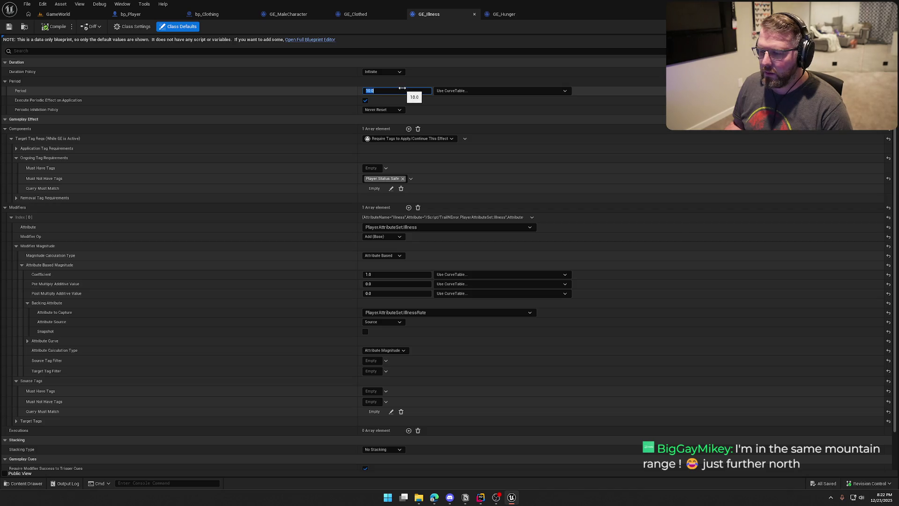
left_click(55, 28)
left_click(381, 90)
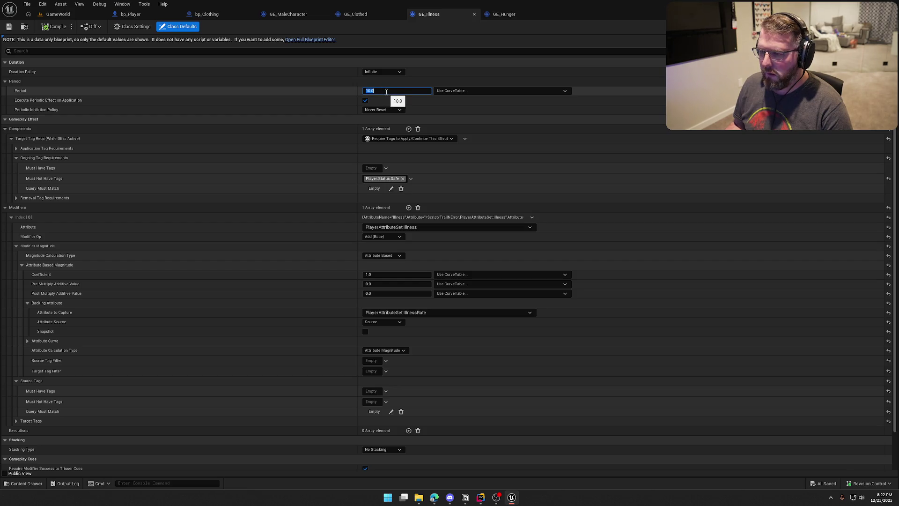
left_click(58, 14)
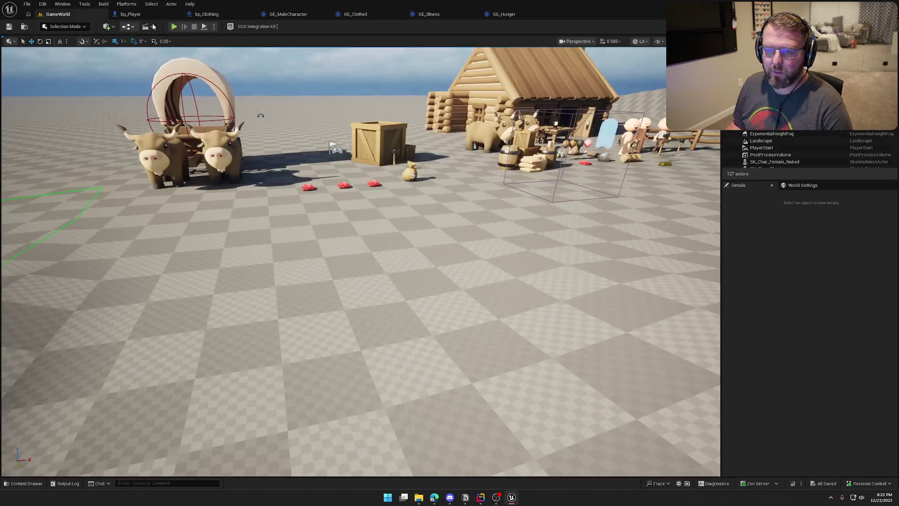
left_click(174, 27)
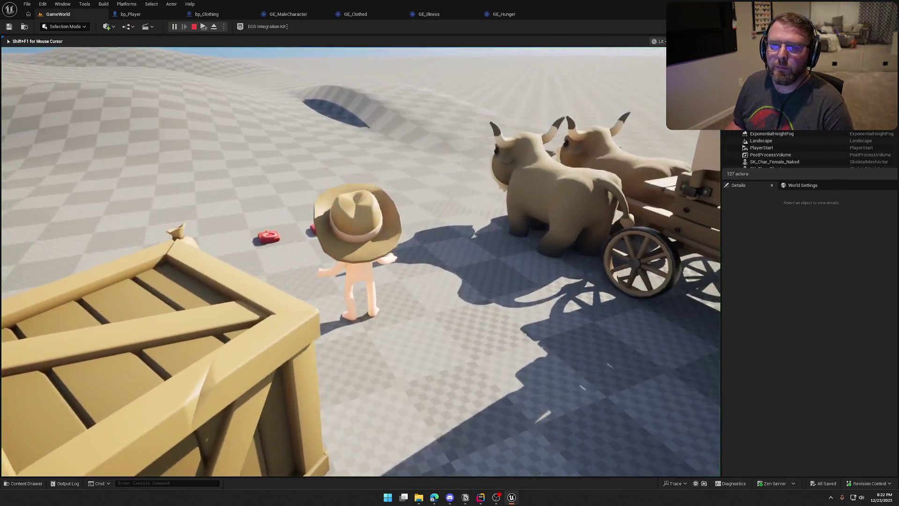